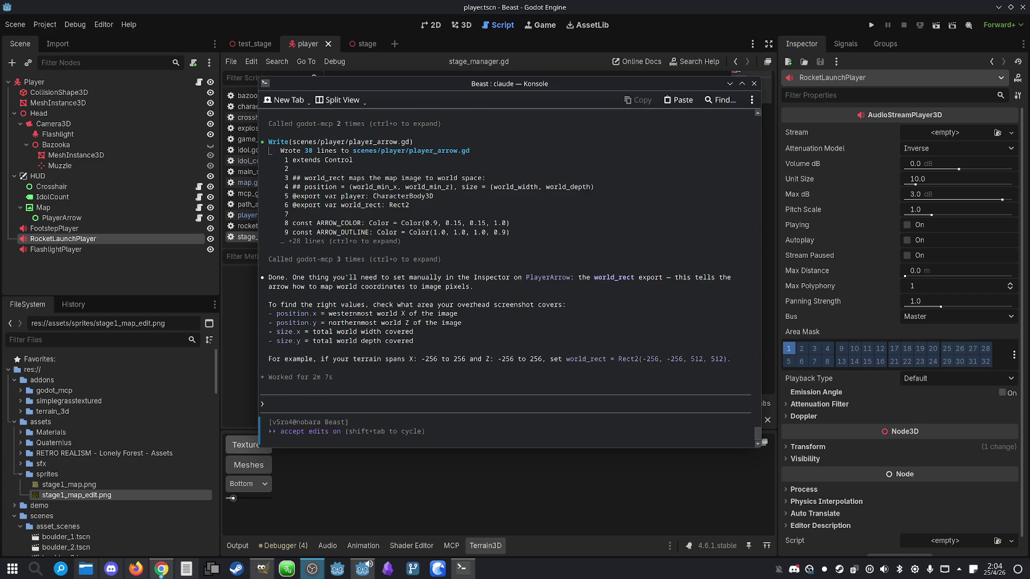
- Bring the Godot editor to the front and reload the scenes changed on disk
{"action": "left_click", "coordinate": [774, 119]}
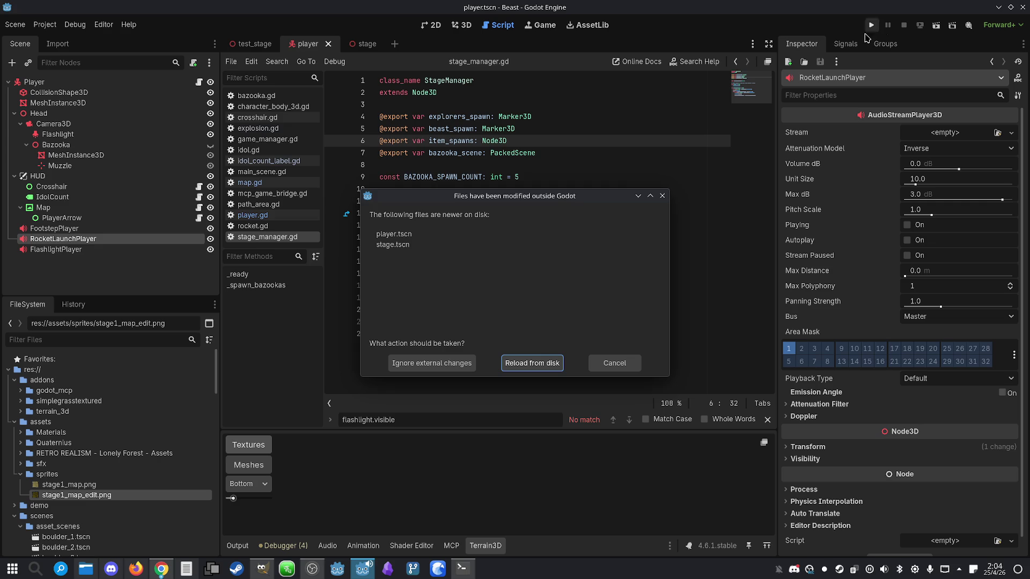
{"action": "left_click", "coordinate": [542, 361]}
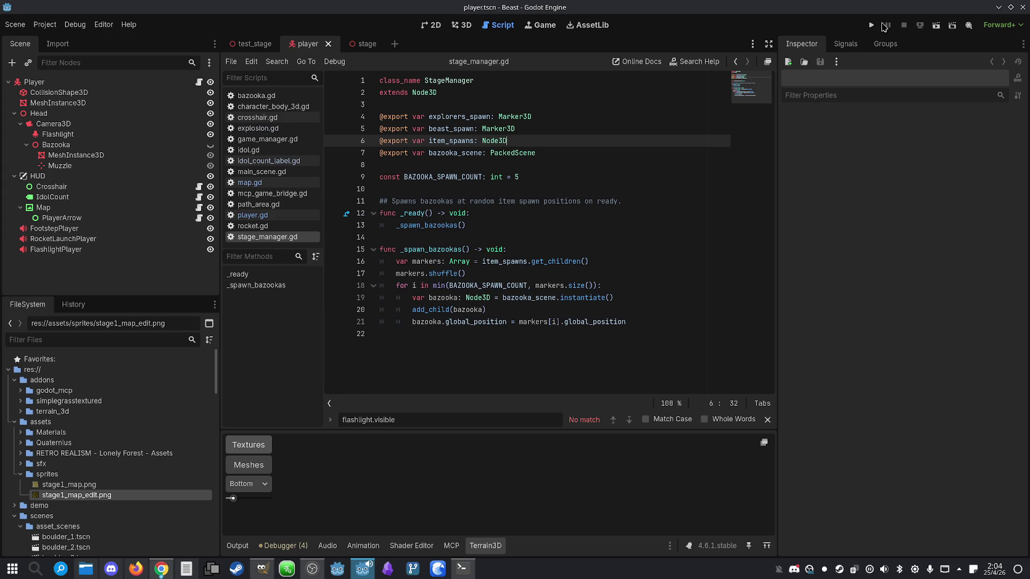
- Test-run the game, undo the stray text on line 16, rerun it, and stop after the error
{"action": "left_click", "coordinate": [875, 29]}
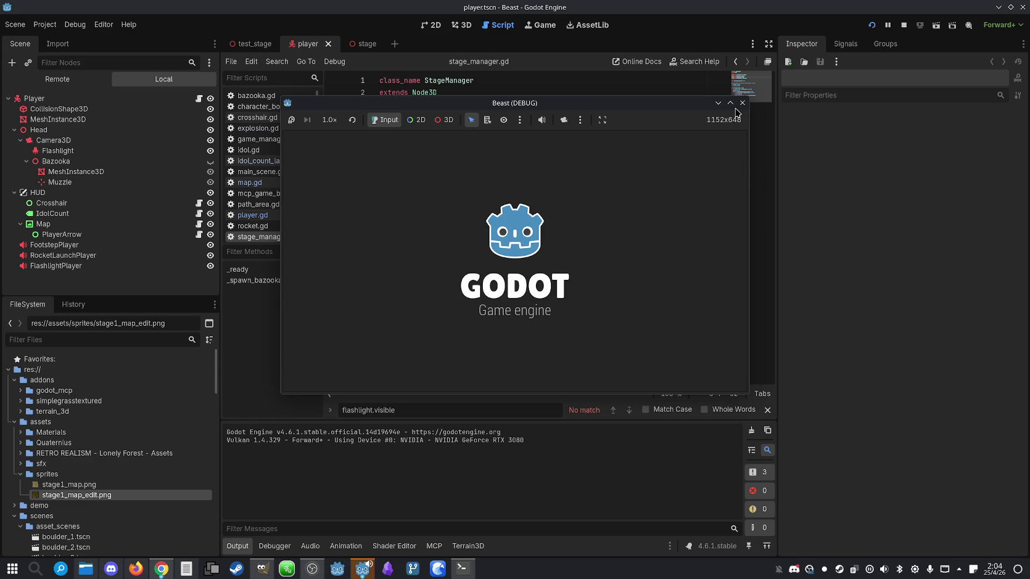
{"action": "left_click", "coordinate": [730, 103]}
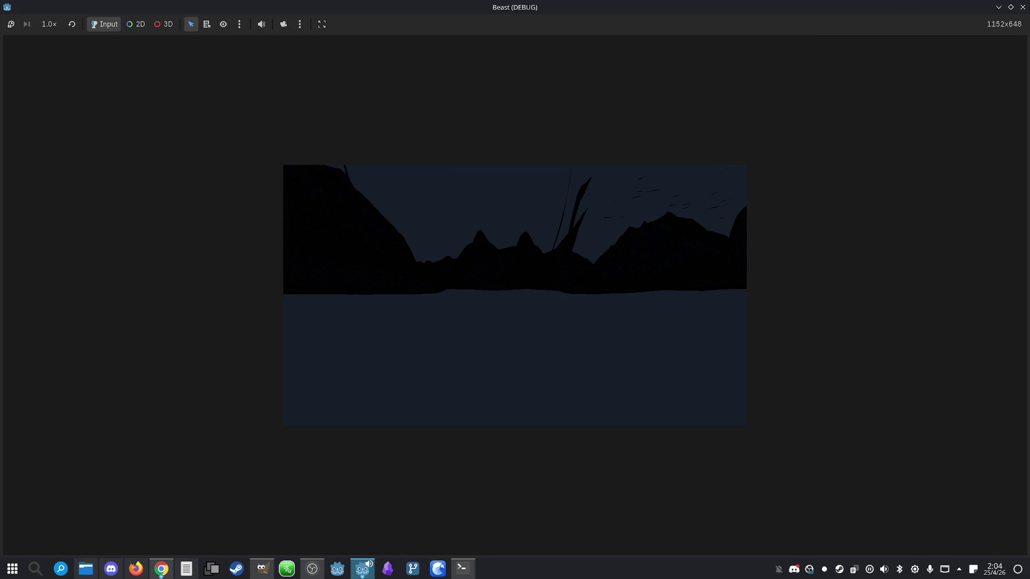
{"action": "left_click", "coordinate": [1024, 7]}
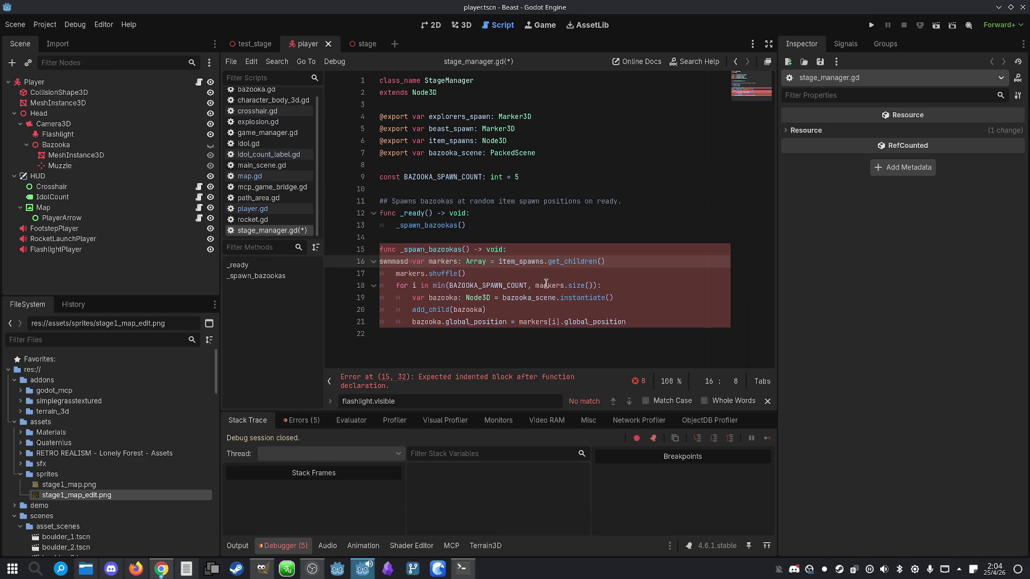
{"action": "key", "text": "ctrl+z"}
{"action": "key", "text": "ctrl+z"}
{"action": "left_click", "coordinate": [627, 273]}
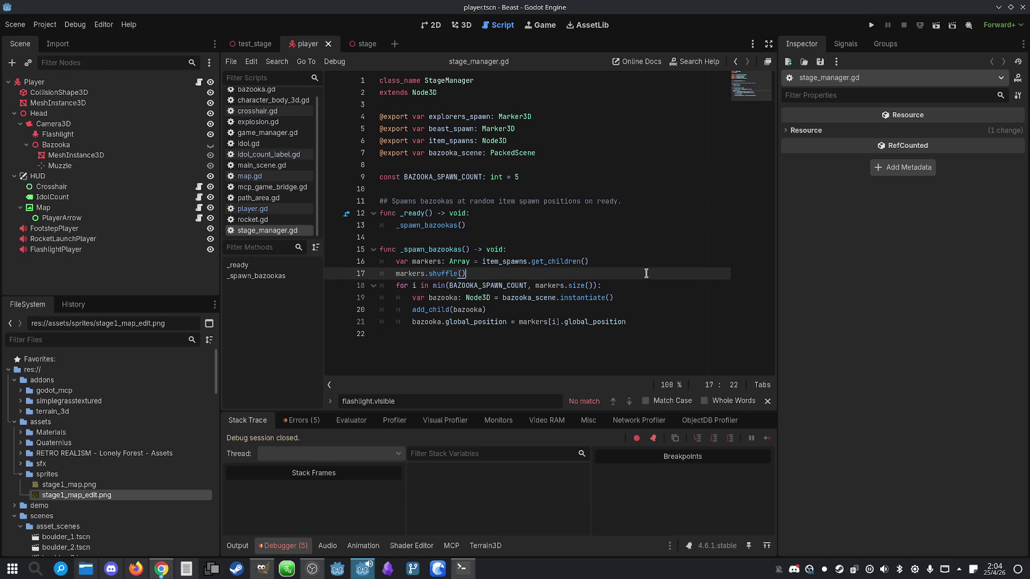
{"action": "left_click", "coordinate": [871, 26]}
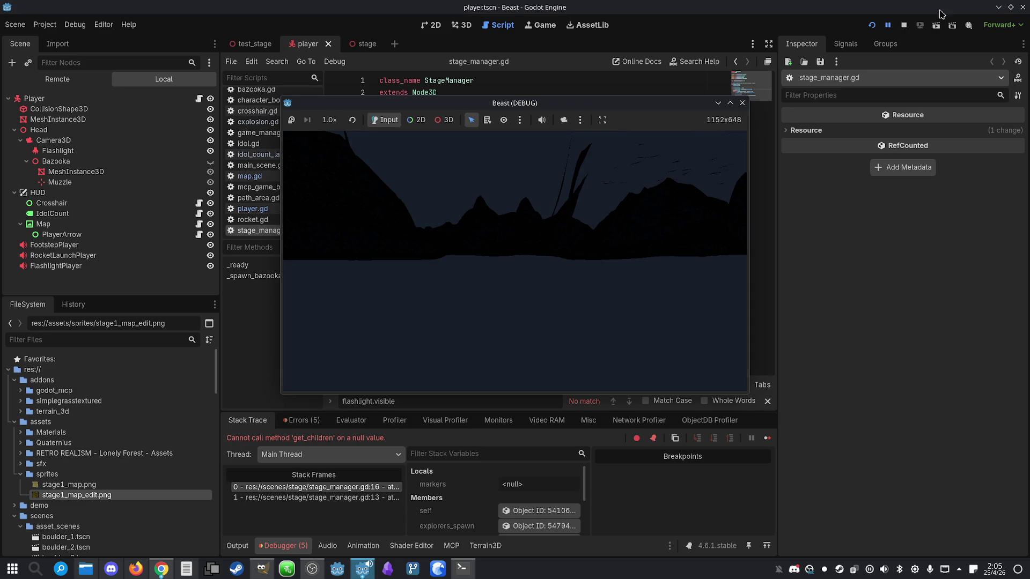
{"action": "left_click", "coordinate": [904, 25]}
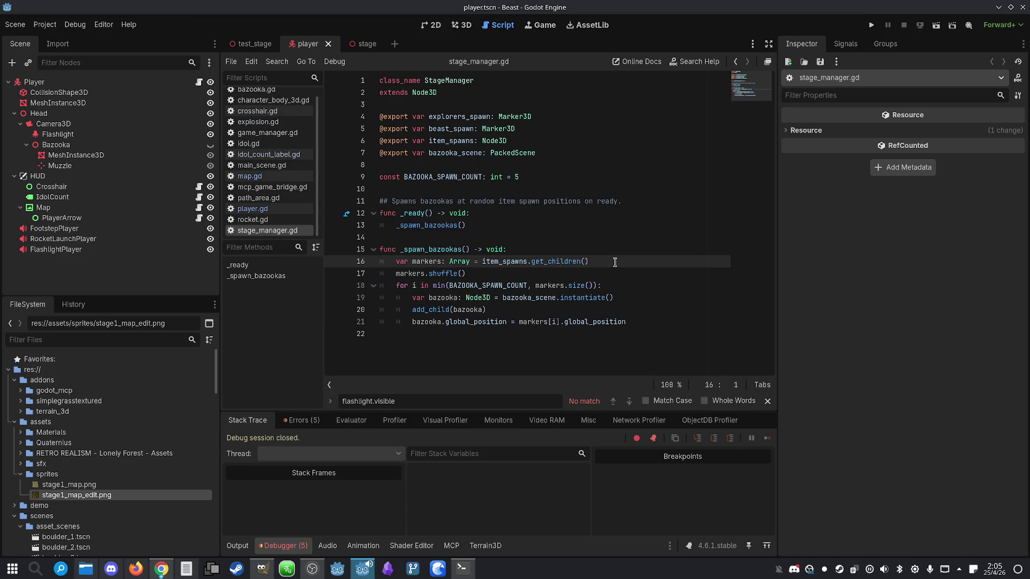
- Trace the get_children null-value error to item_spawns on line 16 of _spawn_bazookas
{"action": "left_click", "coordinate": [585, 250]}
{"action": "left_click", "coordinate": [301, 420]}
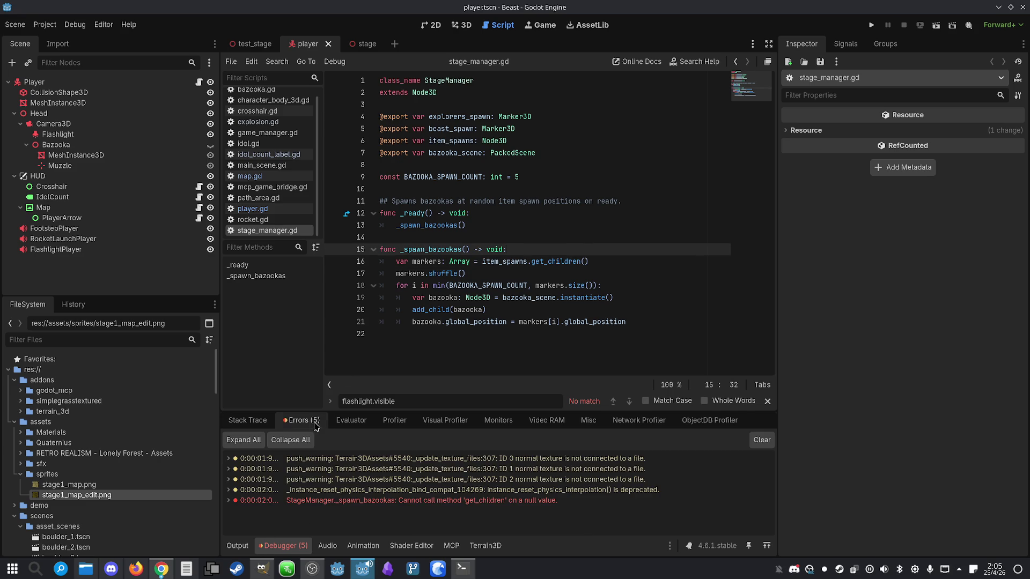
{"action": "left_click", "coordinate": [392, 501]}
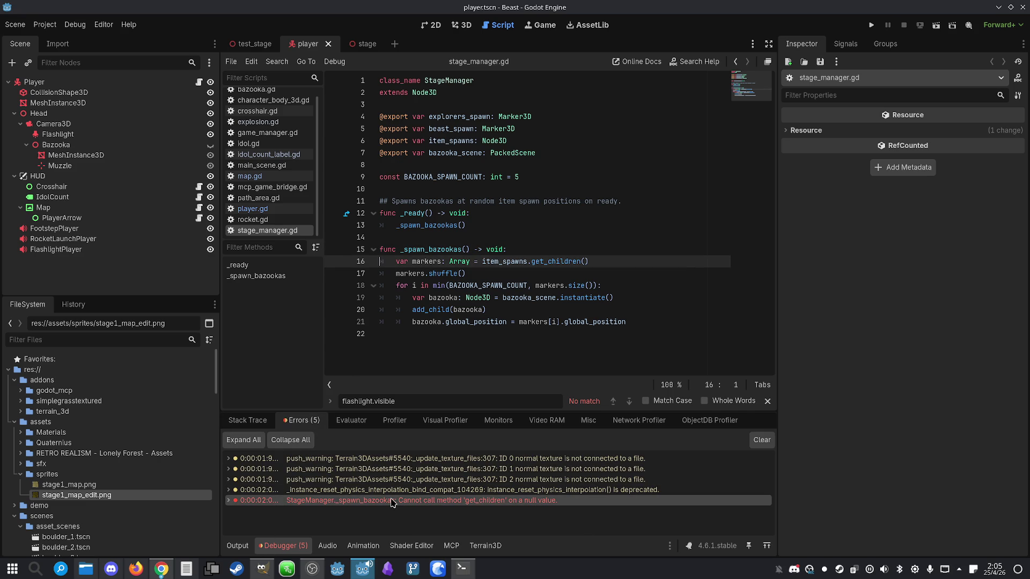
{"action": "double_click", "coordinate": [502, 261]}
{"action": "left_click", "coordinate": [91, 82]}
{"action": "left_click", "coordinate": [495, 298]}
{"action": "left_click", "coordinate": [506, 262]}
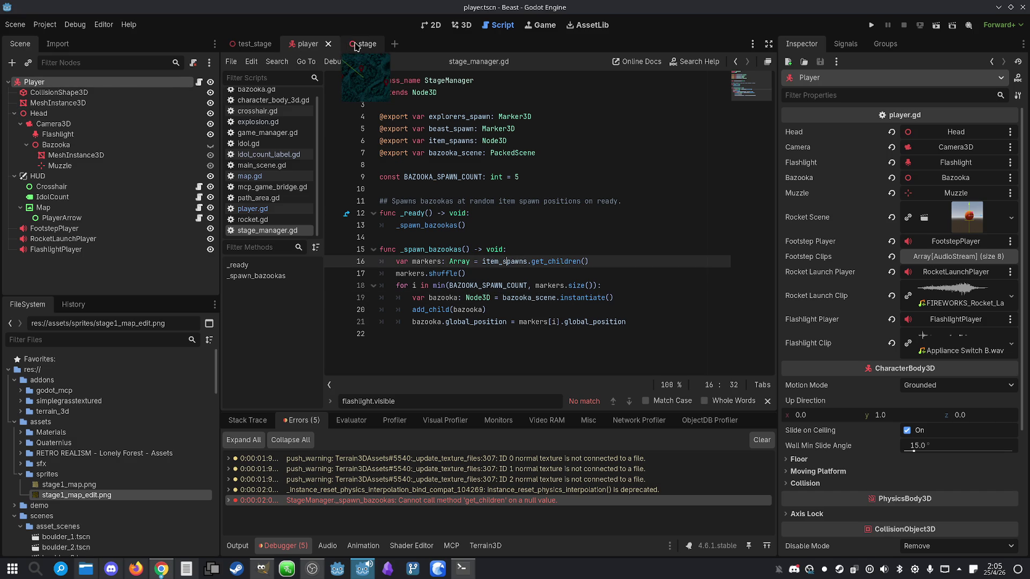
- Assign the ItemSpawns node to the Stage node's Item Spawns property in stage.tscn
{"action": "left_click", "coordinate": [351, 45]}
{"action": "left_click", "coordinate": [83, 83]}
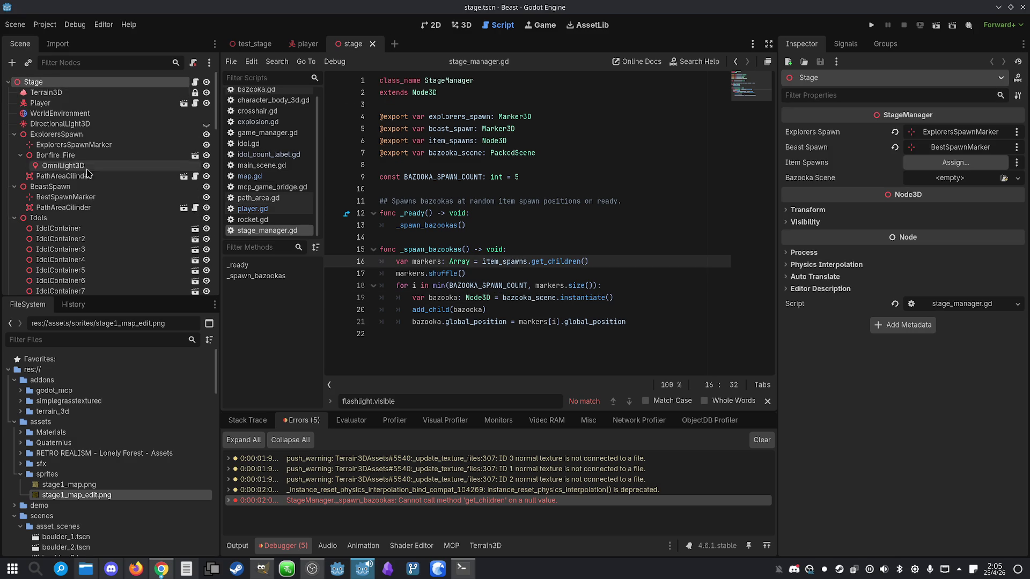
{"action": "scroll", "coordinate": [62, 182], "scroll_direction": "down", "scroll_amount": 6}
{"action": "scroll", "coordinate": [59, 180], "scroll_direction": "down", "scroll_amount": 10}
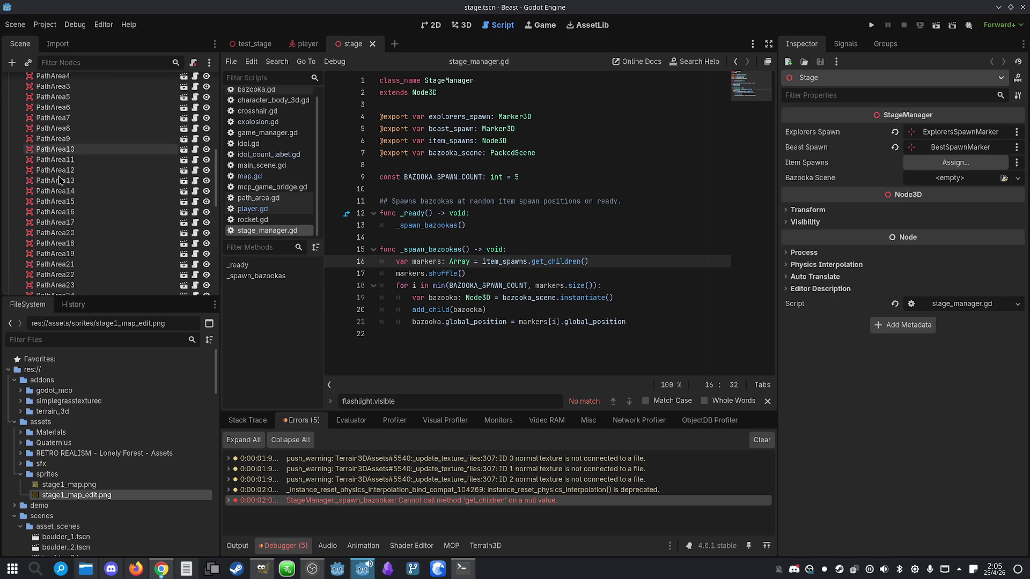
{"action": "mouse_move", "coordinate": [51, 232]}
{"action": "left_mouse_down"}
{"action": "mouse_move", "coordinate": [537, 226]}
{"action": "mouse_move", "coordinate": [960, 164]}
{"action": "mouse_move", "coordinate": [940, 162]}
{"action": "left_mouse_up"}
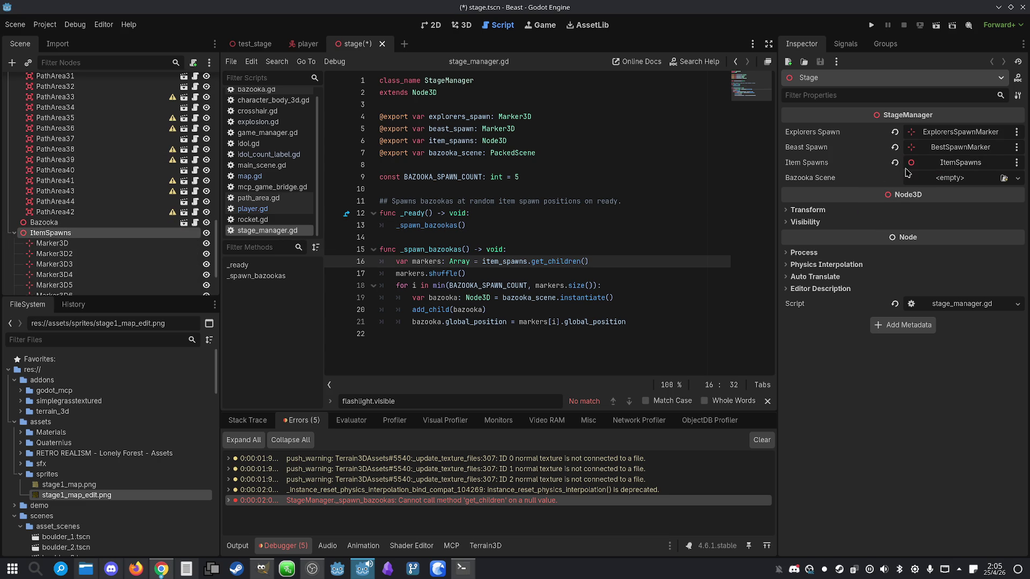
- Quick Load bazooka.tscn into the Bazooka Scene property and save stage.tscn
{"action": "left_click", "coordinate": [1017, 179]}
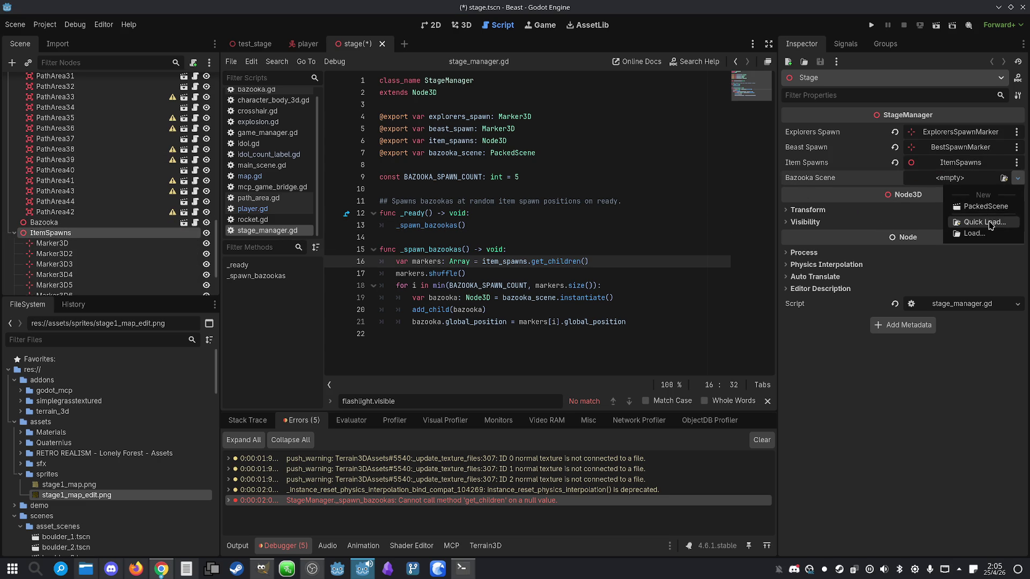
{"action": "left_click", "coordinate": [991, 222]}
{"action": "type", "text": "bazooka"}
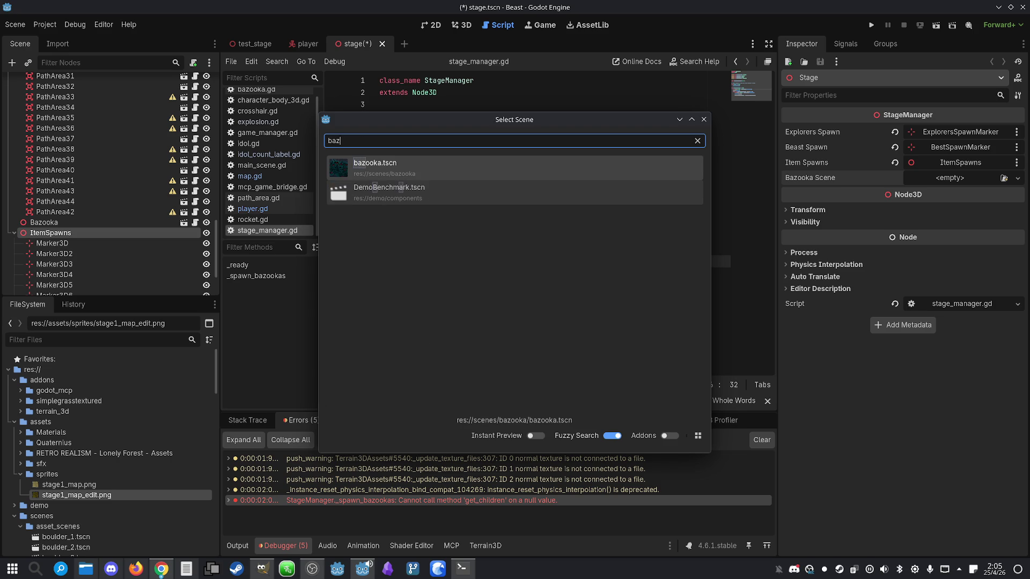
{"action": "double_click", "coordinate": [442, 176]}
{"action": "left_click", "coordinate": [573, 234]}
{"action": "key", "text": "ctrl+s"}
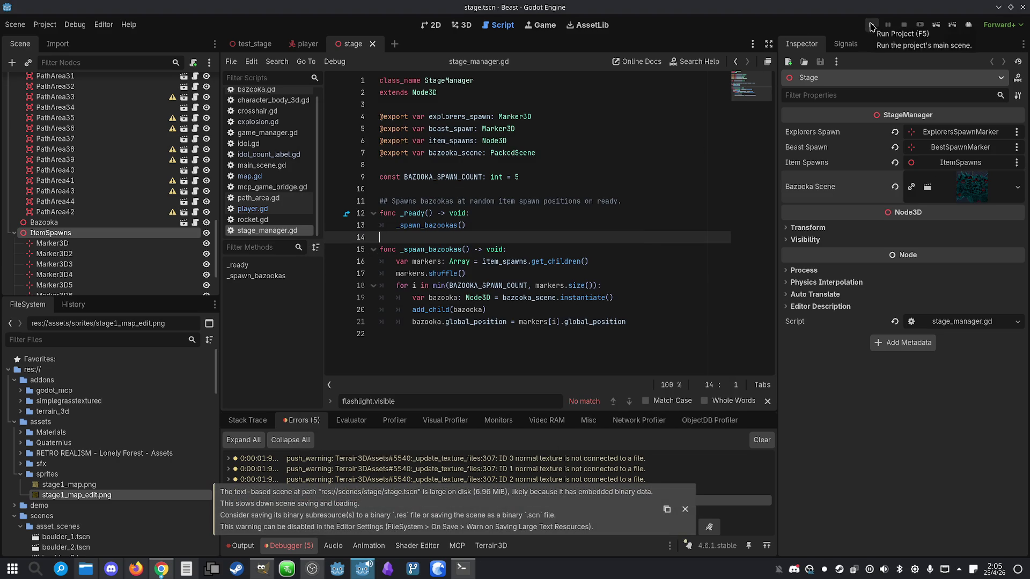
- Test-run the game, which now loads the forest, in a maximized window, then close it
{"action": "left_click", "coordinate": [870, 26]}
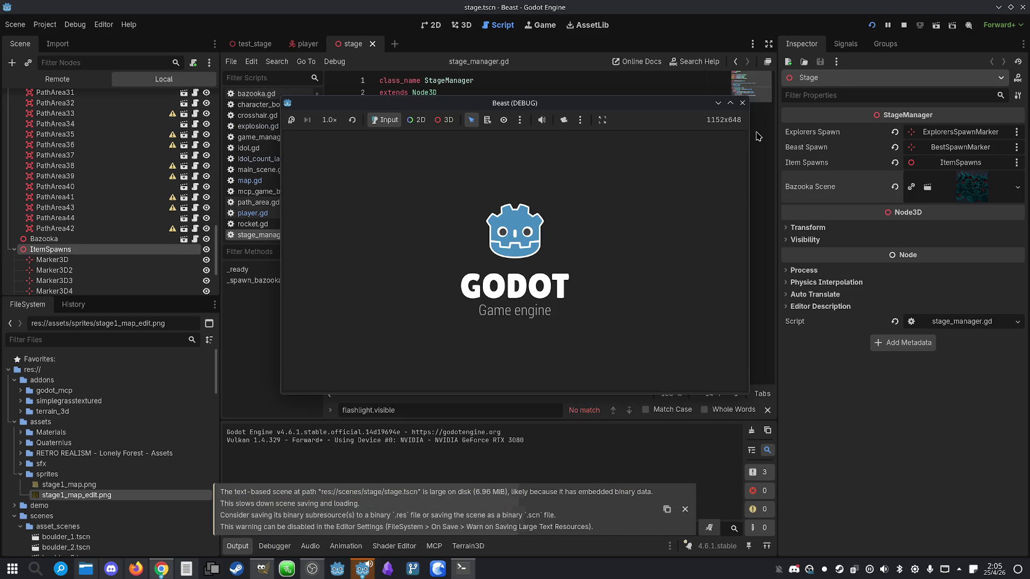
{"action": "left_click", "coordinate": [731, 103]}
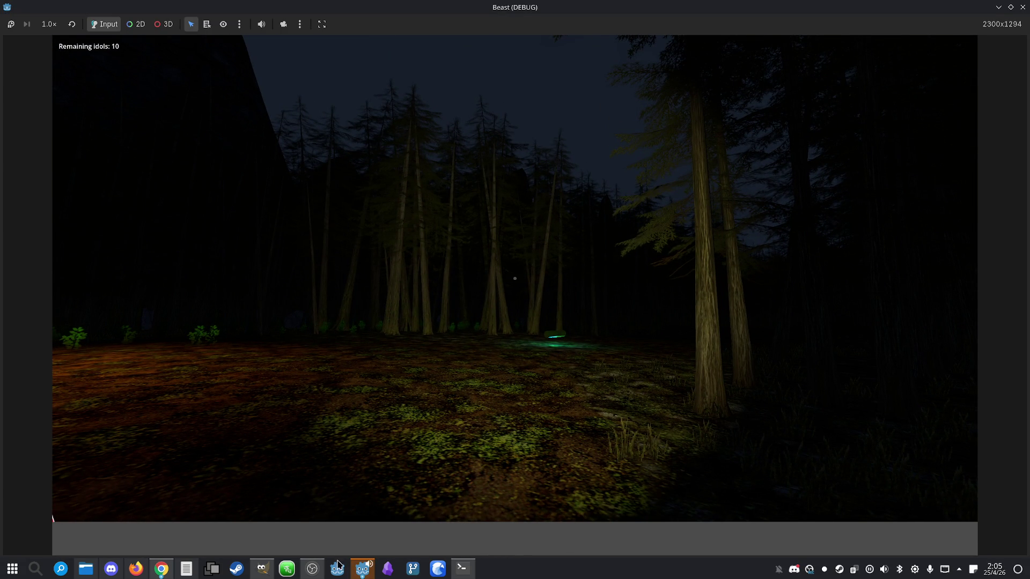
{"action": "mouse_move", "coordinate": [358, 562]}
{"action": "left_click", "coordinate": [319, 504]}
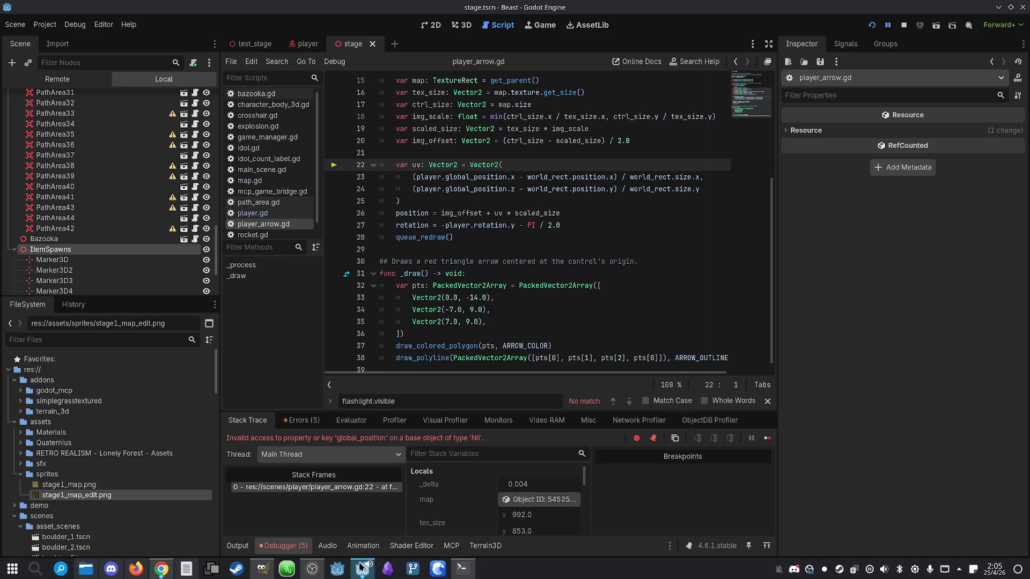
{"action": "left_click", "coordinate": [504, 443]}
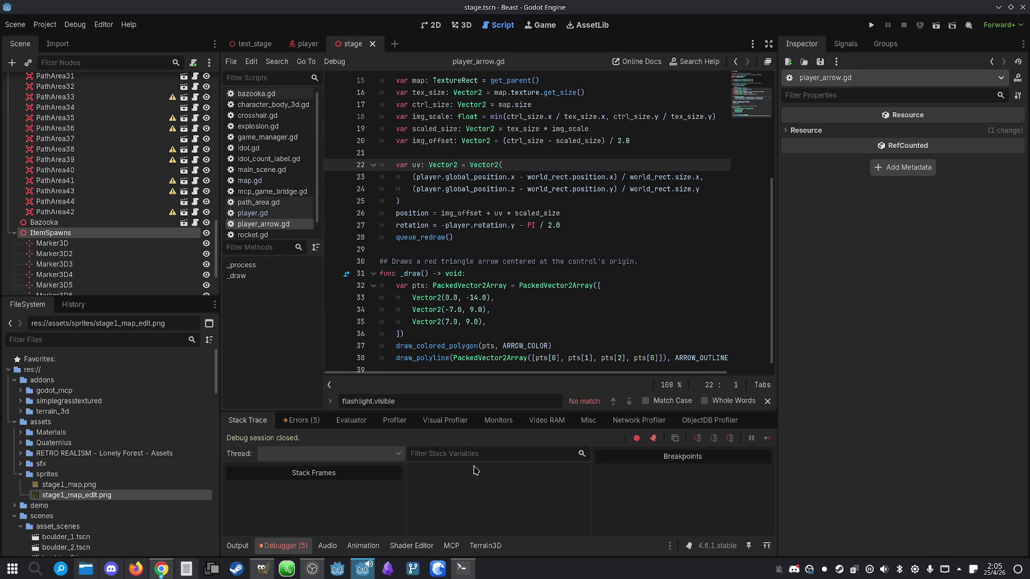
- Jump to the global_position null error on line 22 of player_arrow.gd's _process
{"action": "left_click", "coordinate": [305, 422]}
{"action": "left_click", "coordinate": [362, 503]}
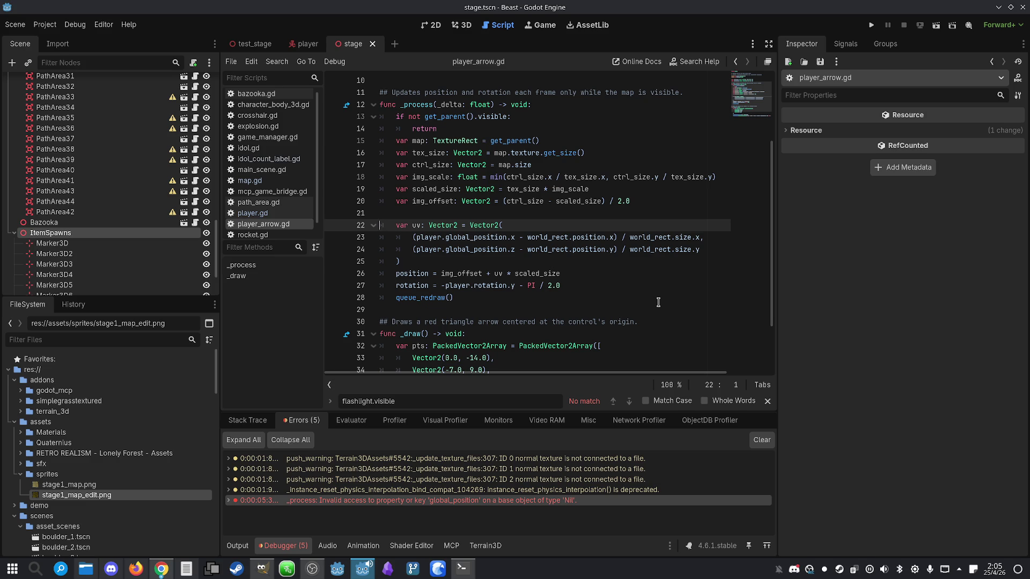
{"action": "scroll", "coordinate": [597, 275], "scroll_direction": "up", "scroll_amount": 3}
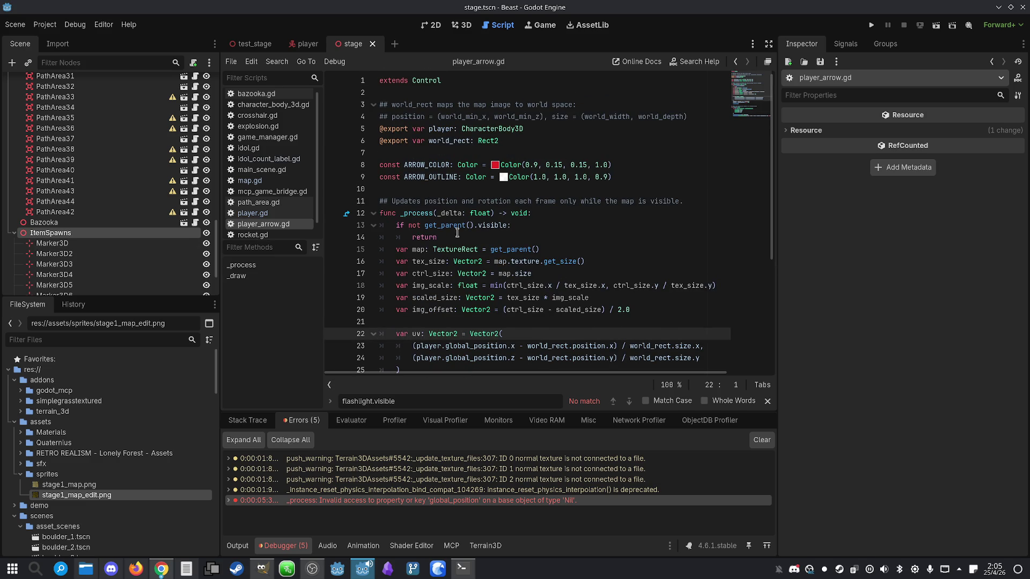
- Point PlayerArrow's Player property at the Player node and start a new test run
{"action": "left_click", "coordinate": [298, 43]}
{"action": "left_click", "coordinate": [87, 216]}
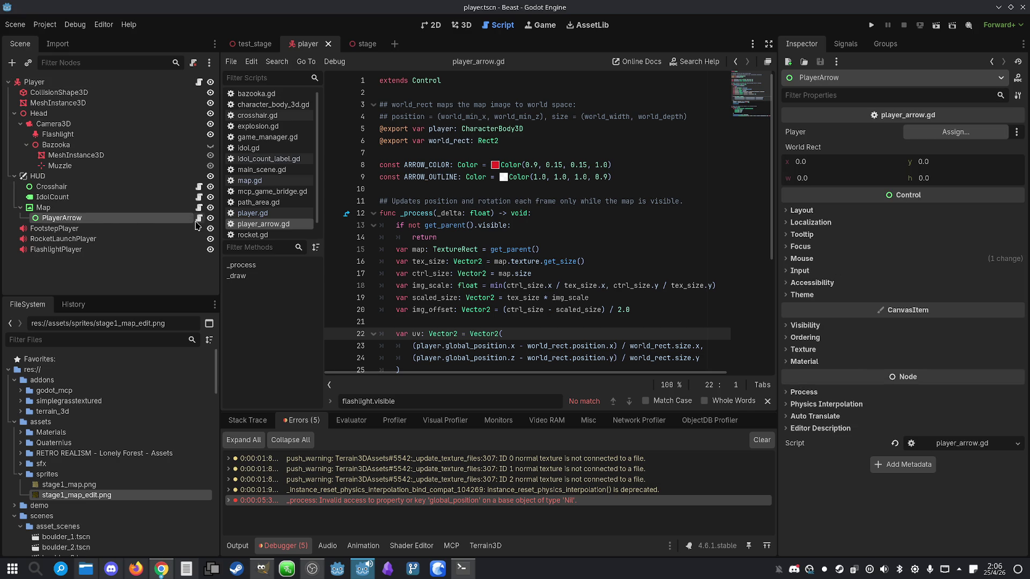
{"action": "mouse_move", "coordinate": [49, 80]}
{"action": "left_mouse_down"}
{"action": "mouse_move", "coordinate": [322, 124]}
{"action": "mouse_move", "coordinate": [955, 132]}
{"action": "left_mouse_up"}
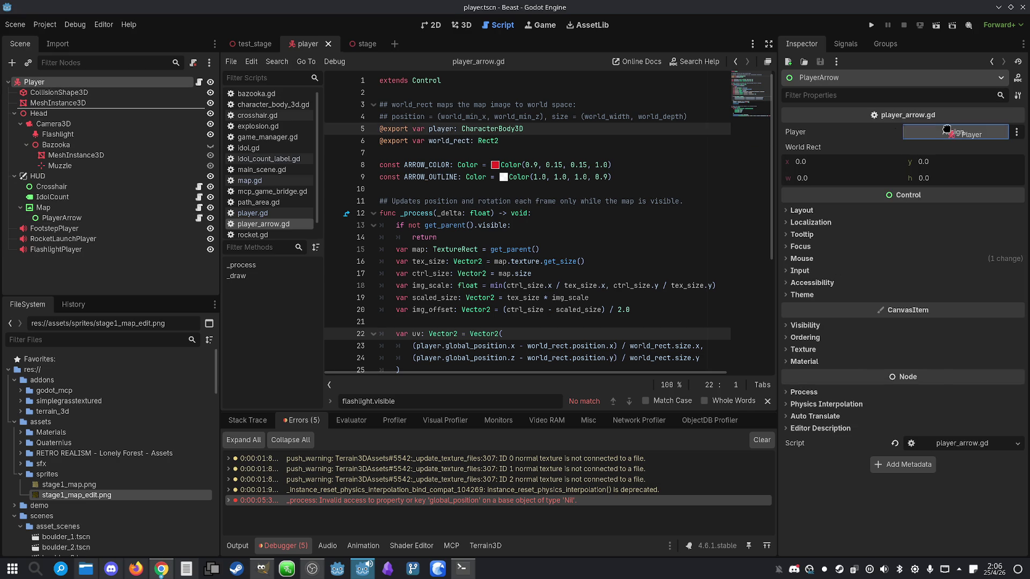
{"action": "left_click", "coordinate": [652, 186]}
{"action": "left_click", "coordinate": [871, 25]}
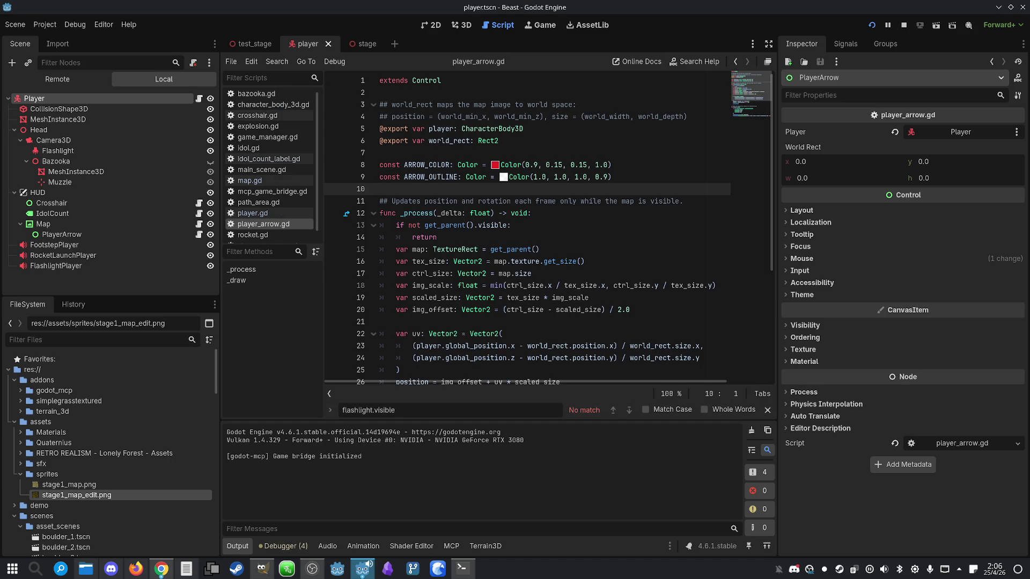
- Bring the running Beast game forward, maximize it, and let it capture the mouse
{"action": "key", "text": "super"}
{"action": "mouse_move", "coordinate": [362, 568]}
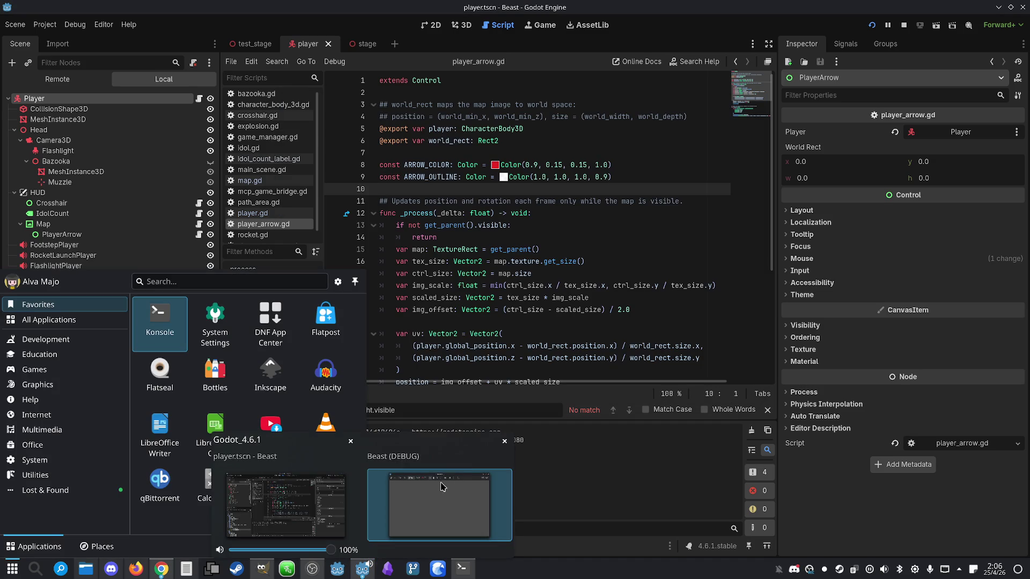
{"action": "left_click", "coordinate": [419, 505]}
{"action": "key", "text": "super"}
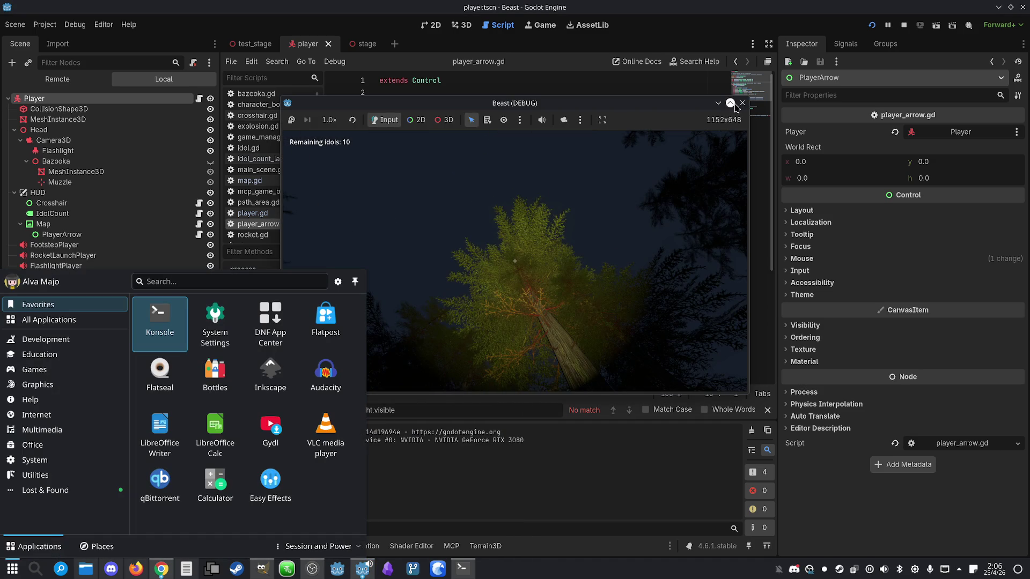
{"action": "left_click", "coordinate": [730, 103]}
{"action": "left_click", "coordinate": [731, 113]}
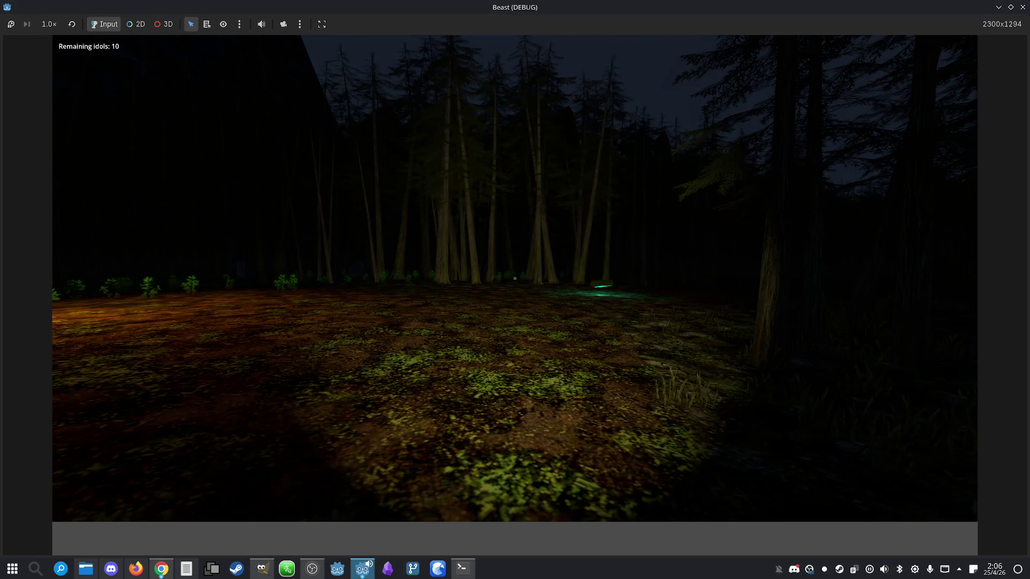
- Toggle the parchment map overlay with M several times, then close the game
{"action": "key", "text": "m"}
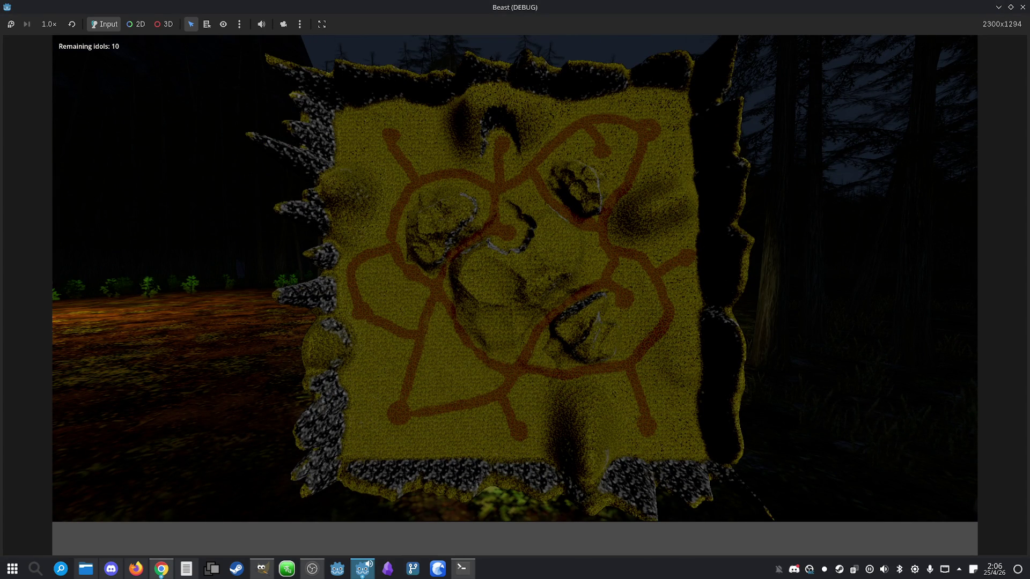
{"action": "key", "text": "m"}
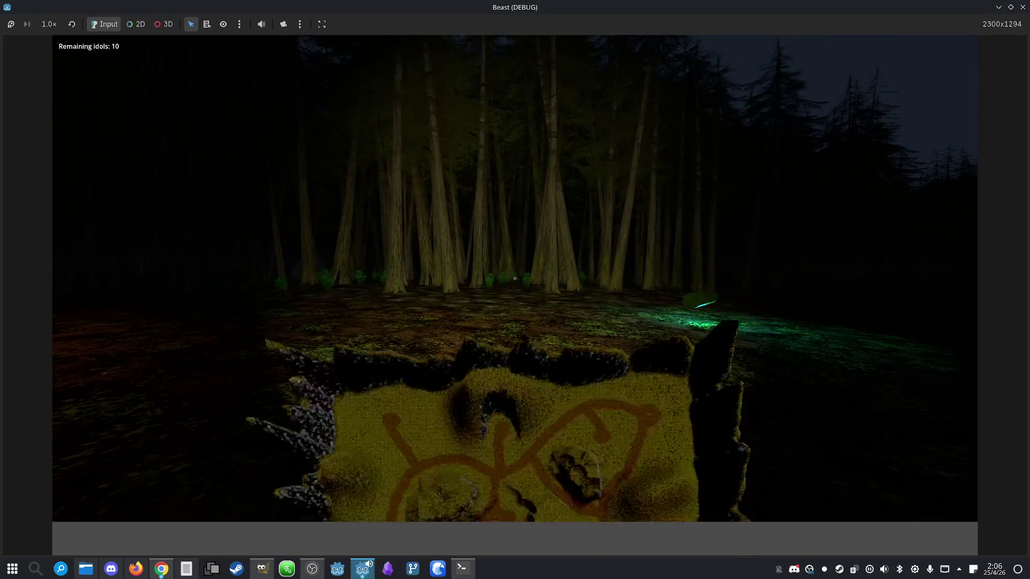
{"action": "key", "text": "m"}
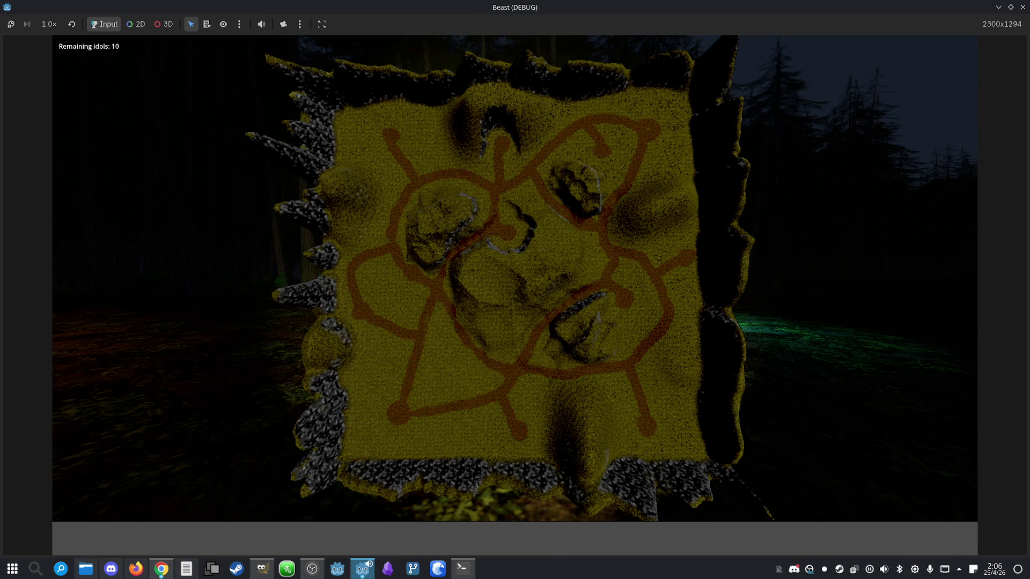
{"action": "key", "text": "m"}
{"action": "key", "text": "m"}
{"action": "key", "text": "super"}
{"action": "left_click", "coordinate": [1023, 7]}
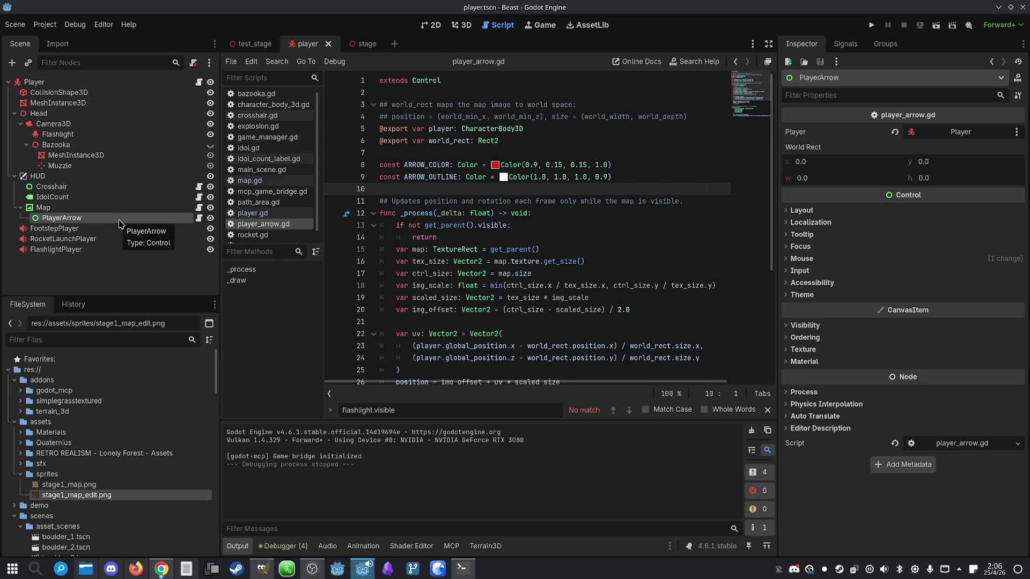
- Inspect the Map and PlayerArrow nodes and their layout properties
{"action": "left_click", "coordinate": [46, 208]}
{"action": "left_click", "coordinate": [47, 219]}
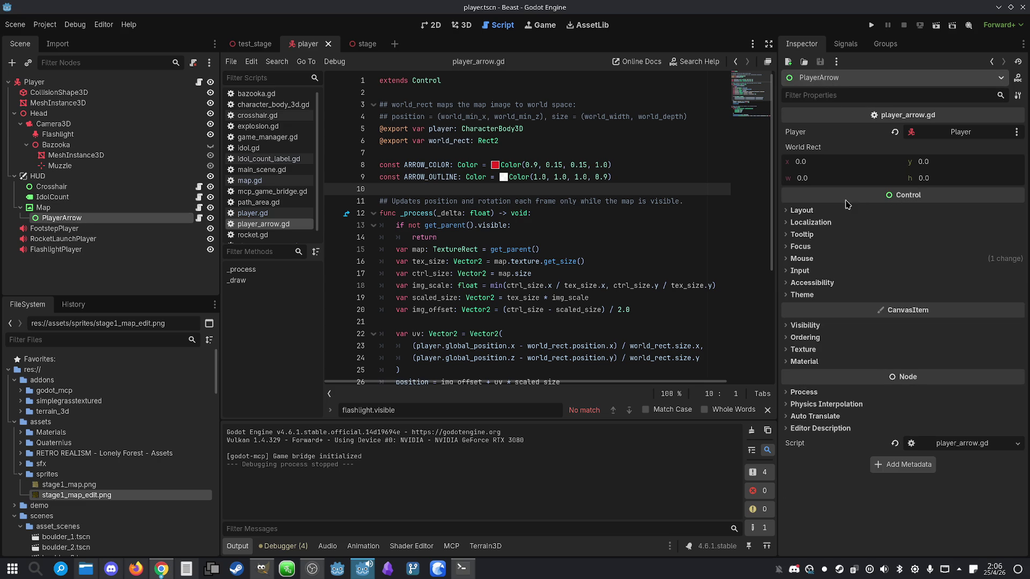
{"action": "left_click", "coordinate": [787, 211]}
{"action": "left_click", "coordinate": [787, 210]}
{"action": "left_click", "coordinate": [102, 208]}
{"action": "left_click", "coordinate": [99, 219]}
- Add a Sprite2D child under PlayerArrow with icon.svg as its texture
{"action": "right_click", "coordinate": [99, 219]}
{"action": "left_click", "coordinate": [134, 247]}
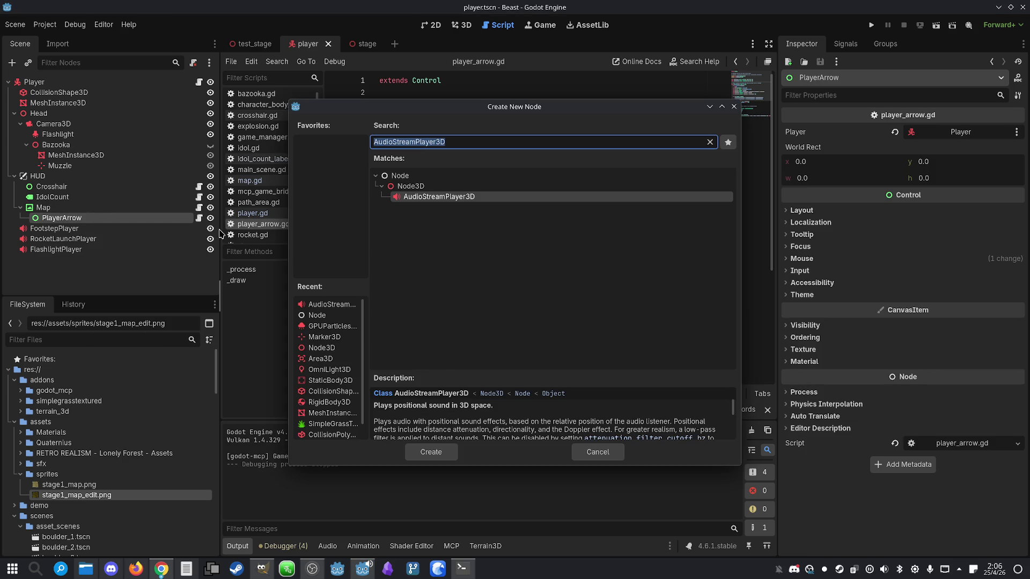
{"action": "type", "text": "sa"}
{"action": "key", "text": "BackSpace"}
{"action": "key", "text": "BackSpace"}
{"action": "type", "text": "sprite"}
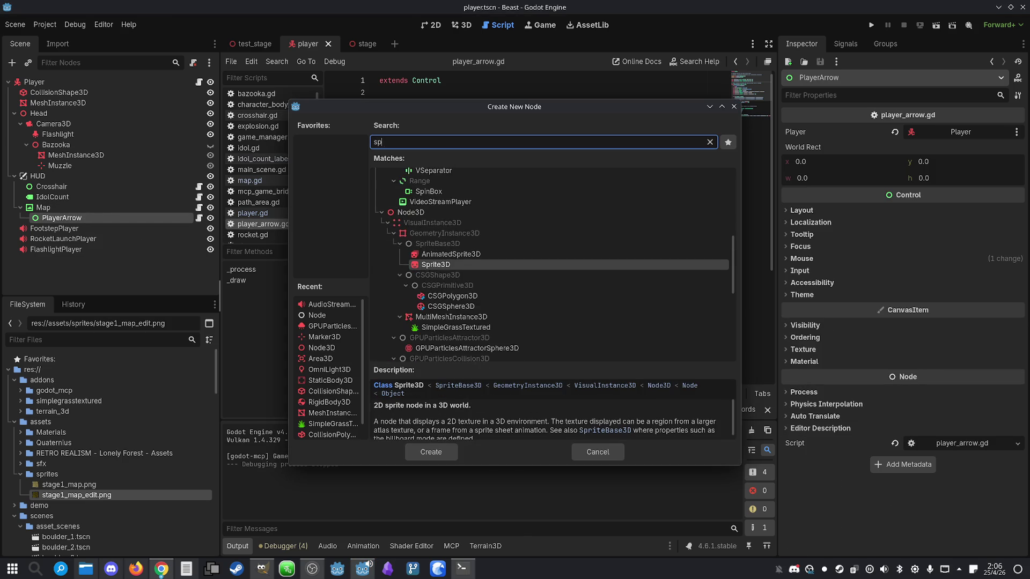
{"action": "left_click", "coordinate": [449, 221]}
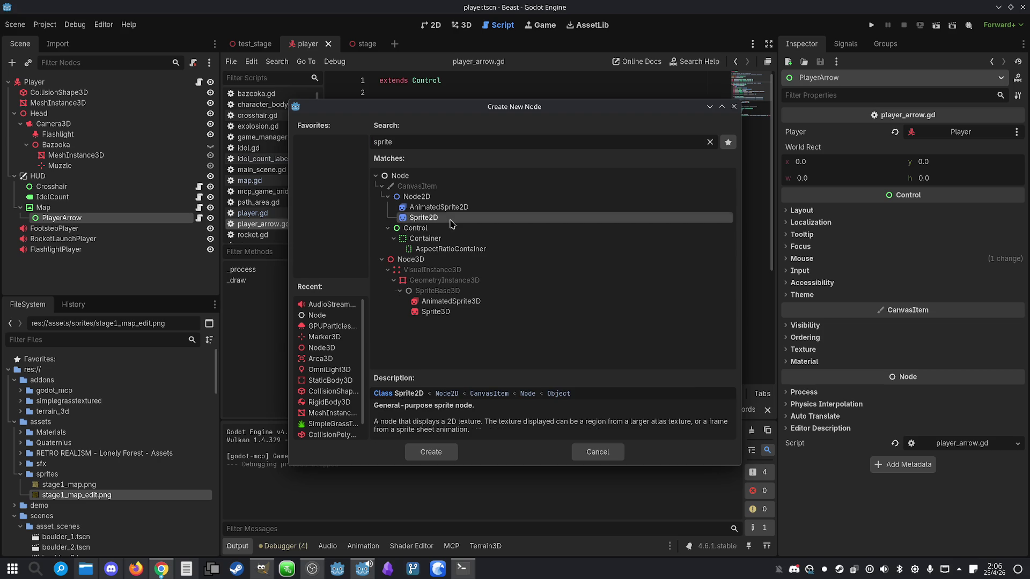
{"action": "double_click", "coordinate": [443, 221]}
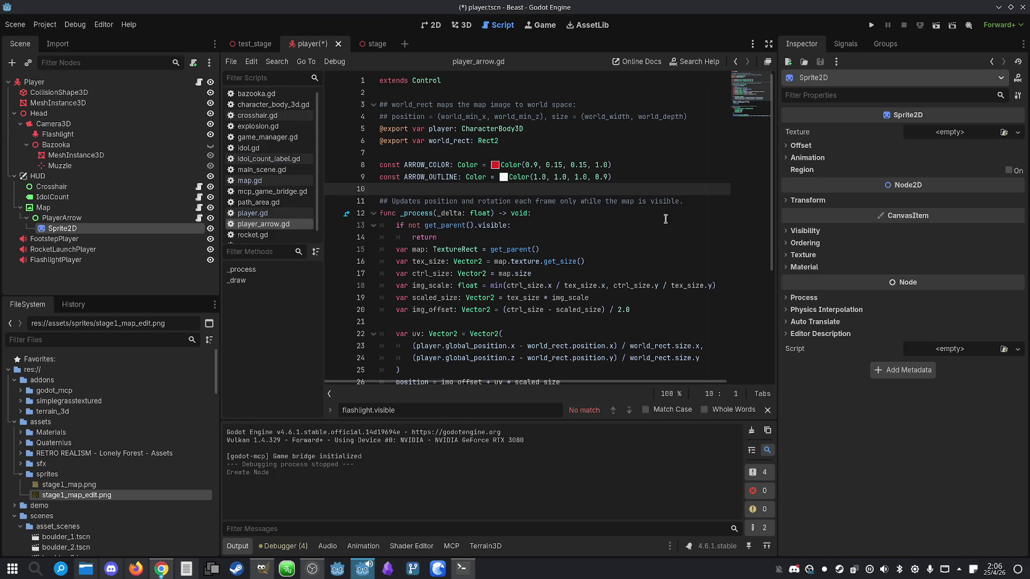
{"action": "left_click", "coordinate": [1017, 132]}
{"action": "left_click", "coordinate": [924, 371]}
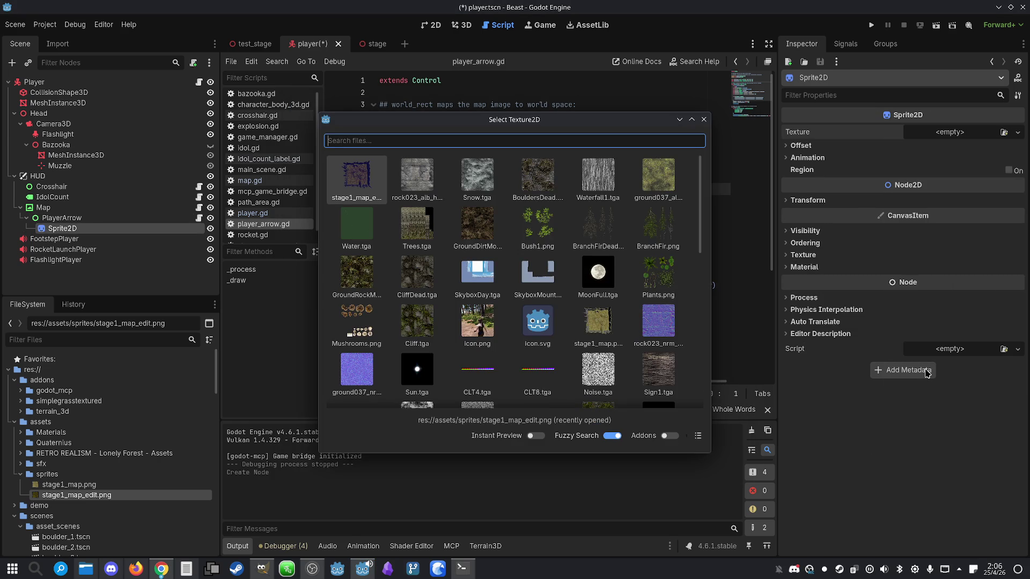
{"action": "left_click", "coordinate": [548, 329]}
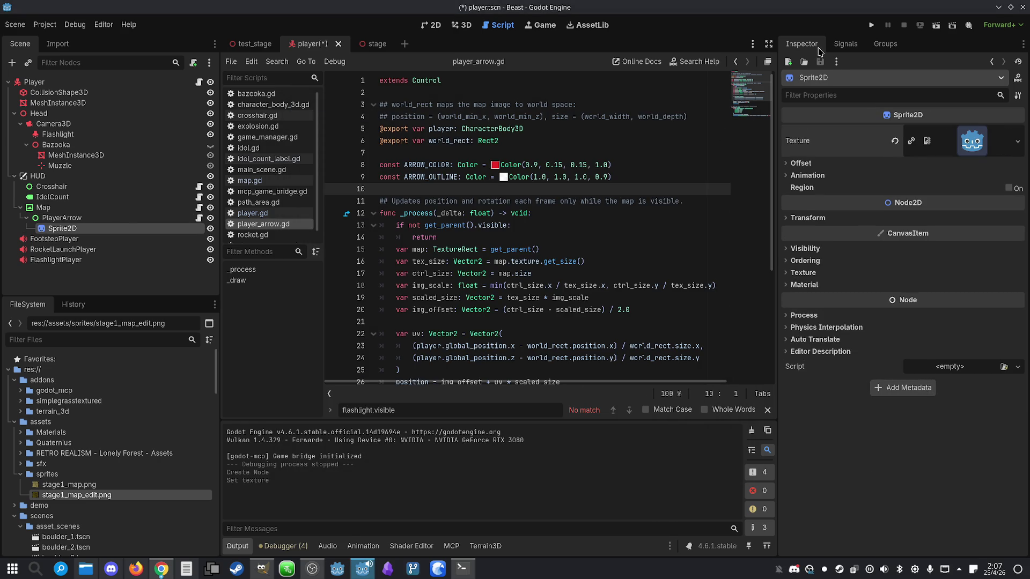
- Test-run the game with the map shown, stop it, and reselect the Sprite2D node
{"action": "left_click", "coordinate": [871, 25]}
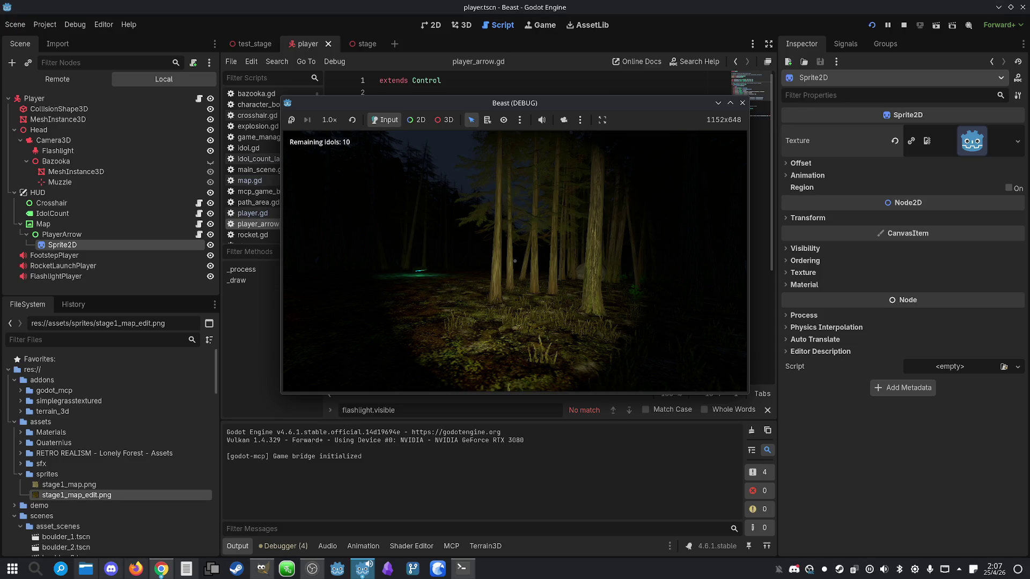
{"action": "mouse_move", "coordinate": [515, 261]}
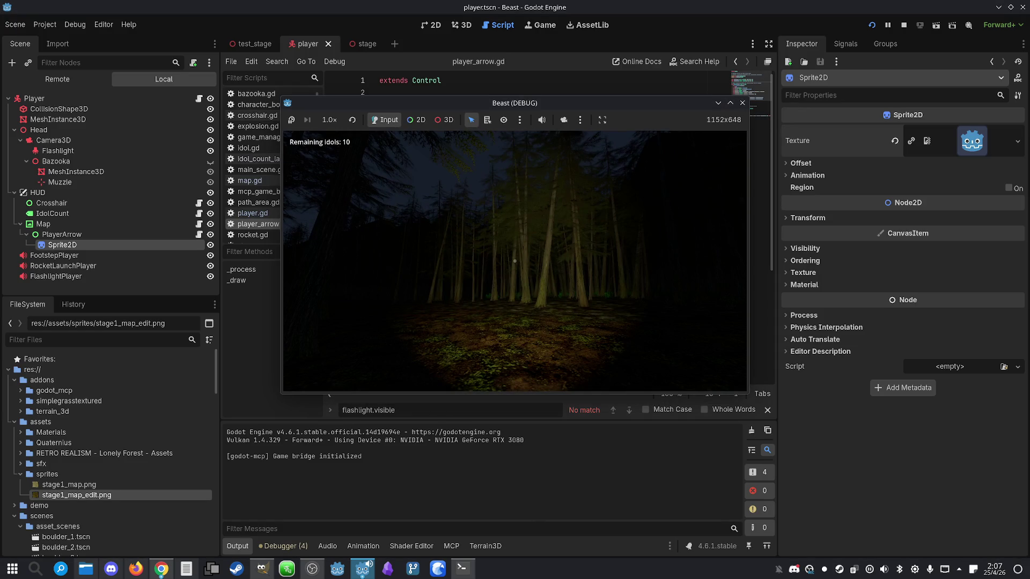
{"action": "key", "text": "m"}
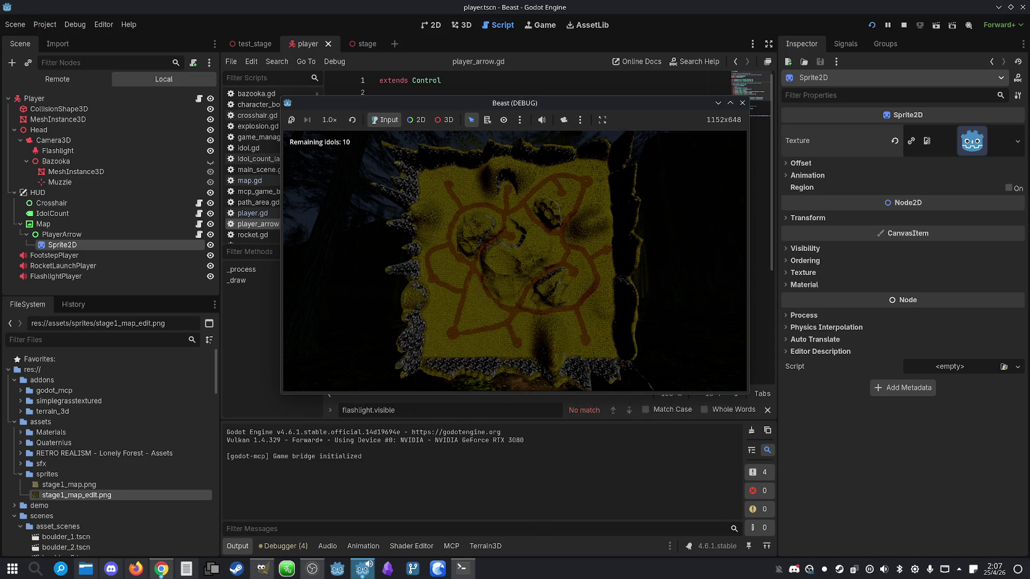
{"action": "key", "text": "super"}
{"action": "left_click", "coordinate": [903, 25]}
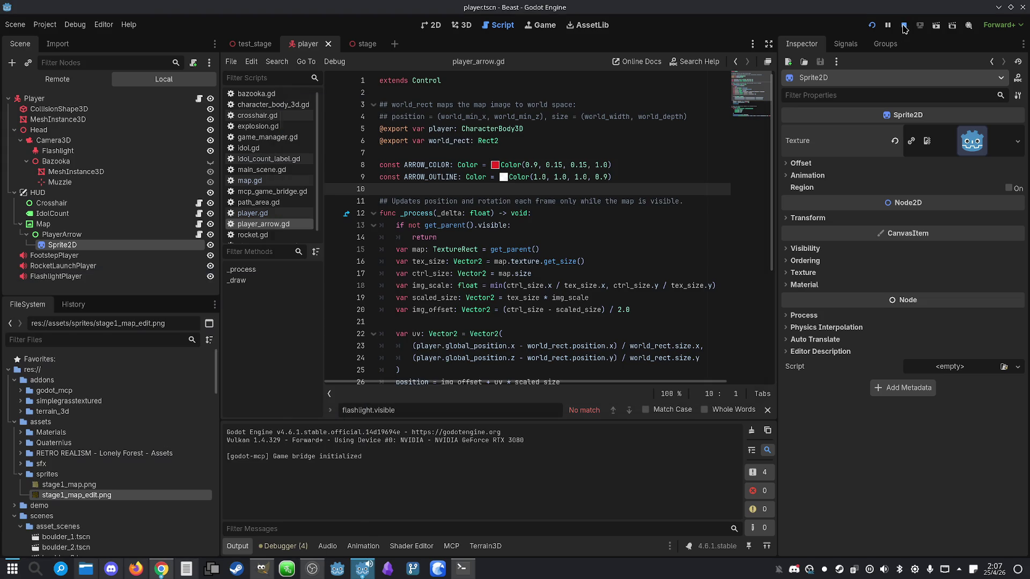
{"action": "left_click", "coordinate": [64, 218]}
{"action": "left_click", "coordinate": [66, 229]}
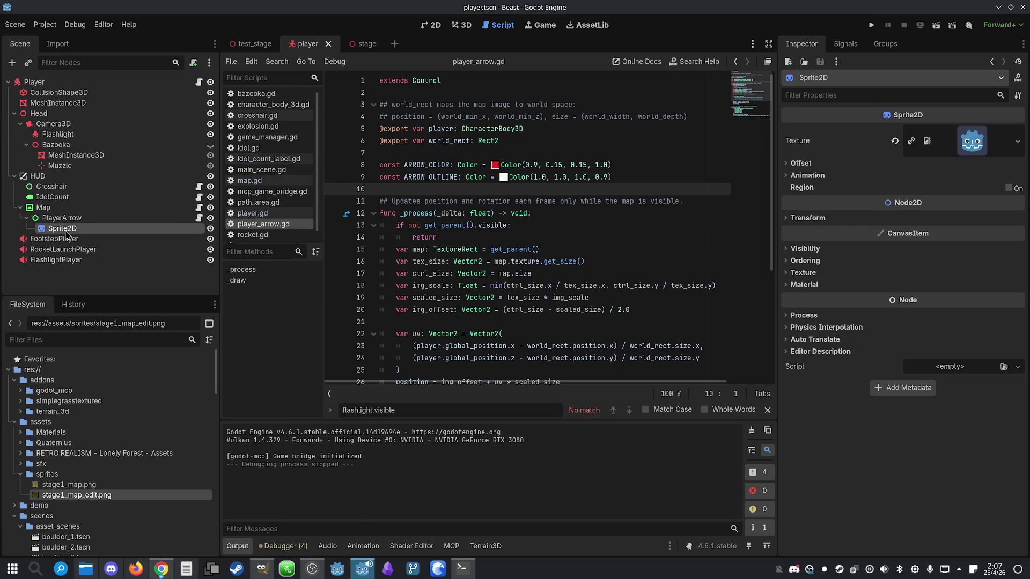
- Delete the Sprite2D under PlayerArrow and save the player scene
{"action": "key", "text": "Delete"}
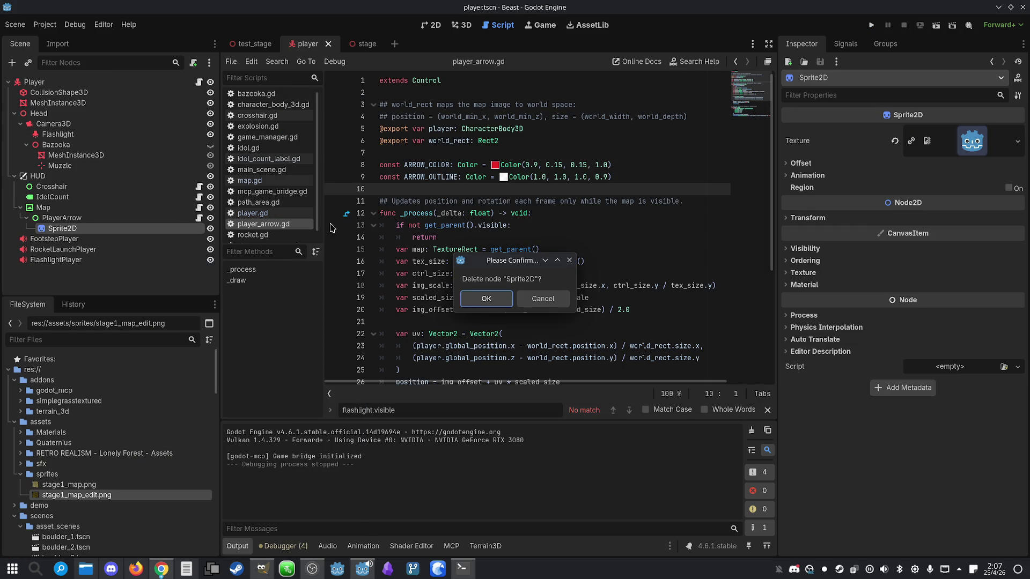
{"action": "left_click", "coordinate": [480, 298]}
{"action": "left_click", "coordinate": [89, 220]}
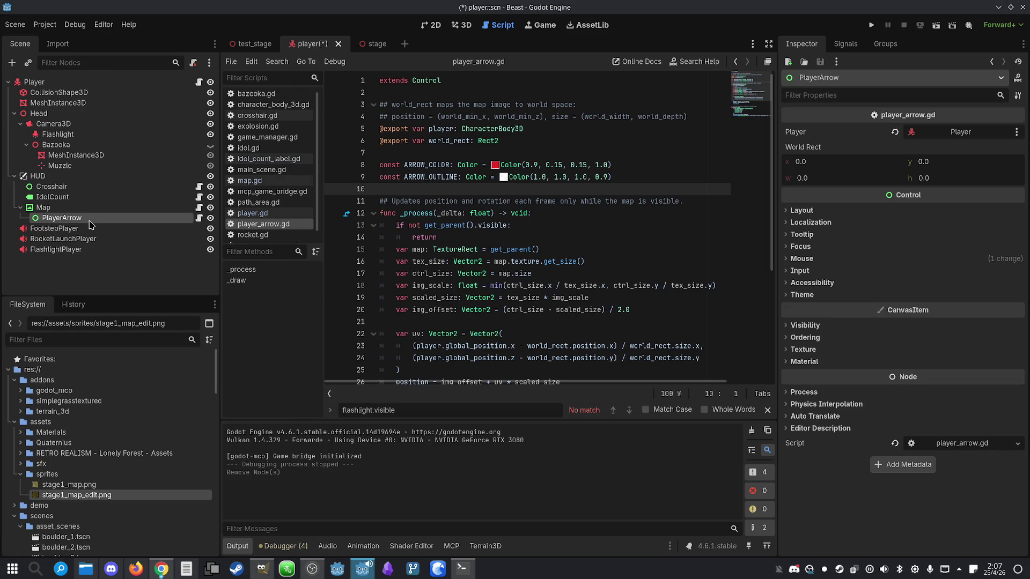
{"action": "key", "text": "ctrl+s"}
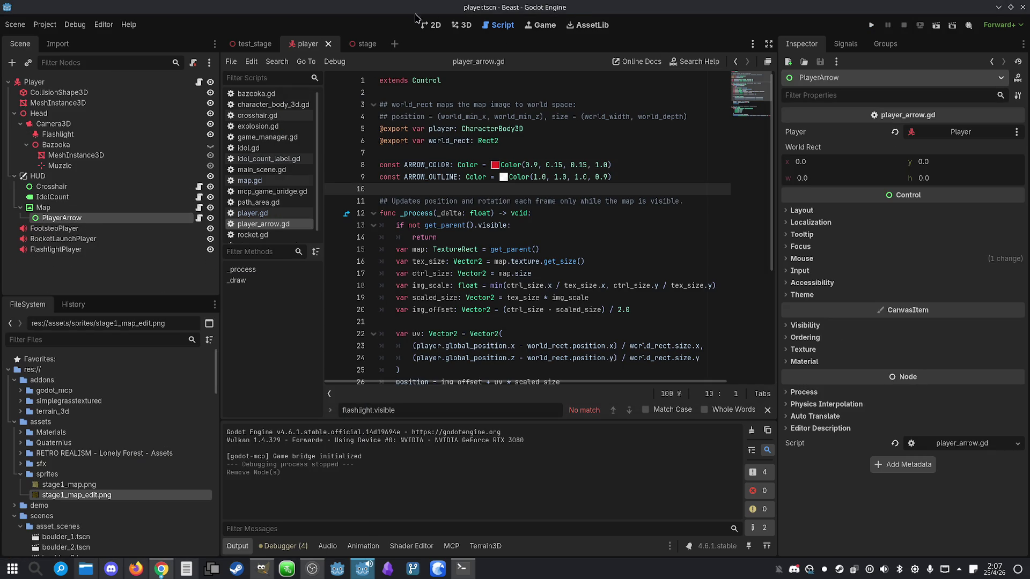
- Review the arrow colour lines 8–9 in player_arrow.gd
{"action": "left_click", "coordinate": [59, 208]}
{"action": "left_click", "coordinate": [61, 218]}
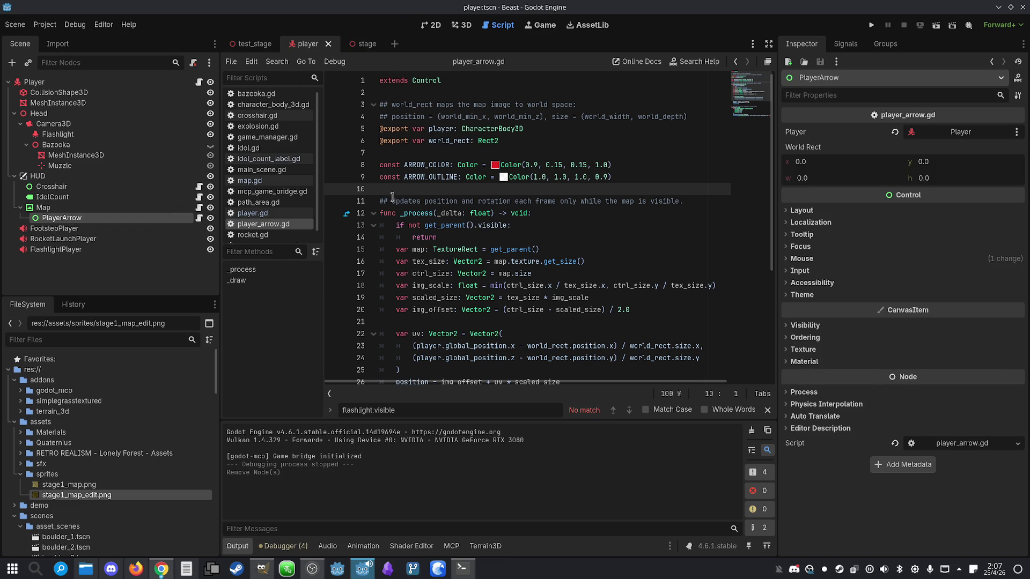
{"action": "left_click_drag", "start_coordinate": [435, 170], "coordinate": [458, 182]}
{"action": "left_click", "coordinate": [473, 182]}
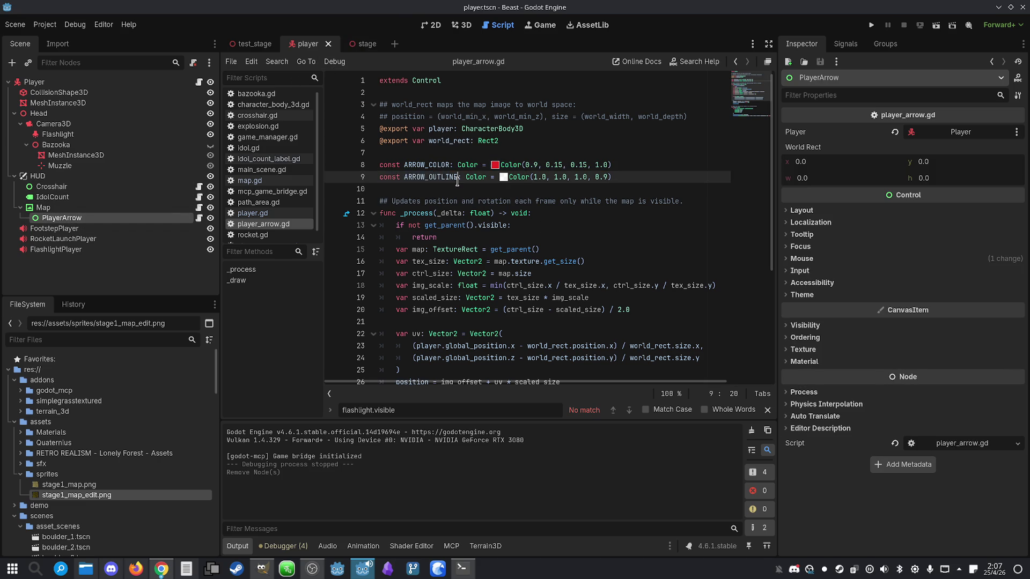
{"action": "left_click", "coordinate": [682, 178]}
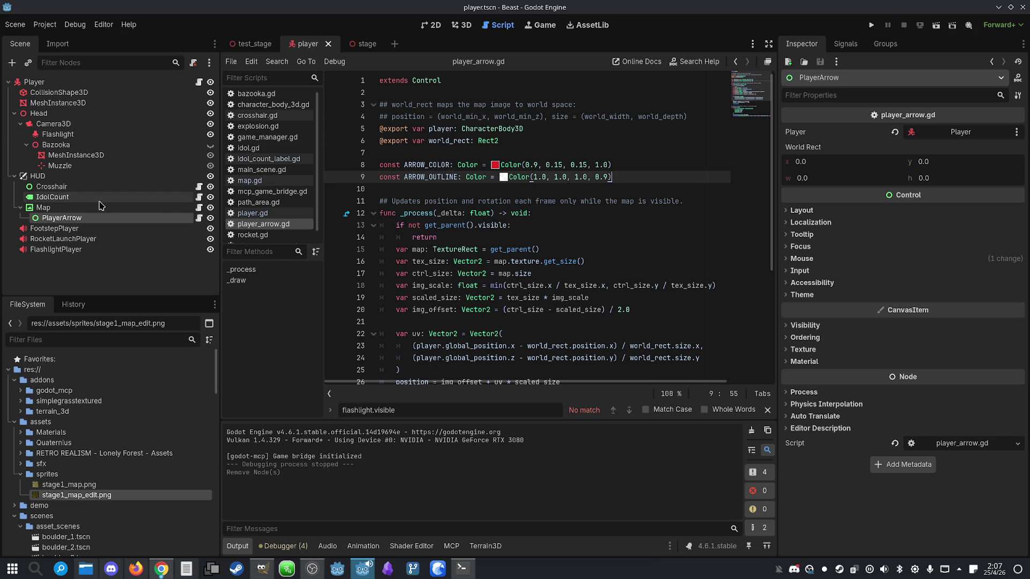
- Check line 14 of the script and launch the game with F5
{"action": "left_click", "coordinate": [83, 211]}
{"action": "left_click", "coordinate": [83, 219]}
{"action": "left_click", "coordinate": [572, 236]}
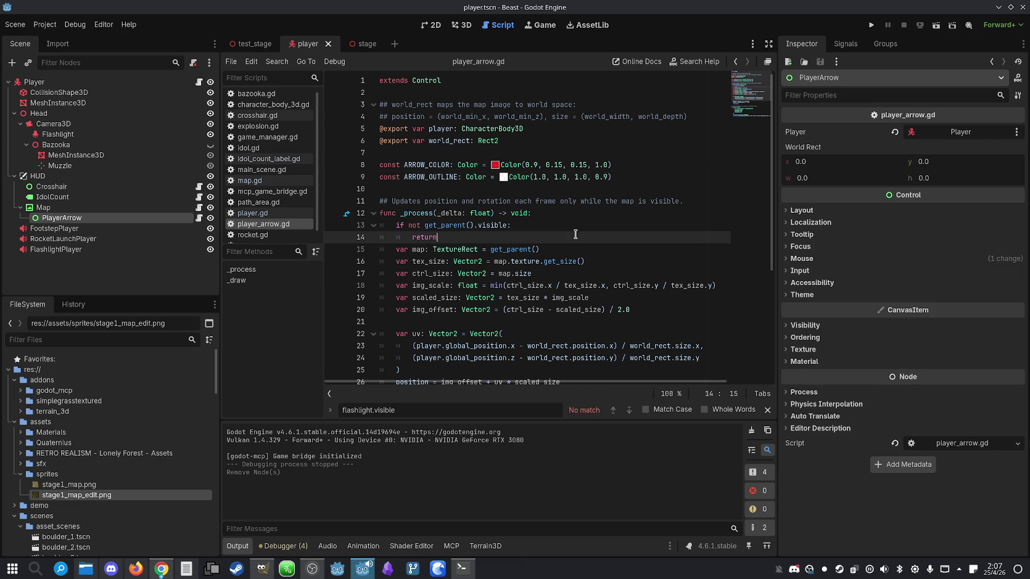
{"action": "scroll", "coordinate": [572, 242], "scroll_direction": "down", "scroll_amount": 2}
{"action": "key", "text": "F5"}
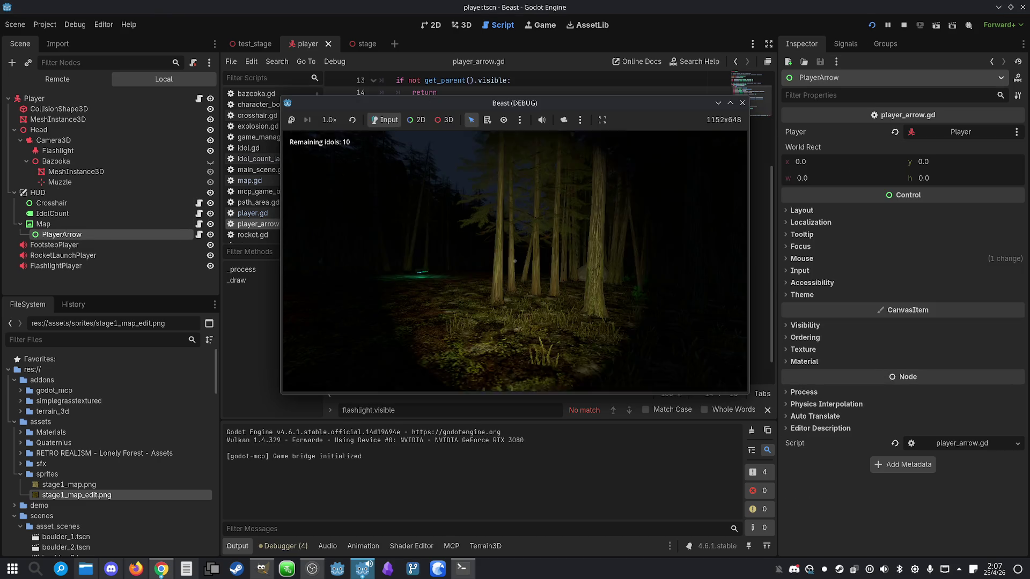
- Walk through the forest, open the map overlay, and fire a rocket
{"action": "key", "text": "w"}
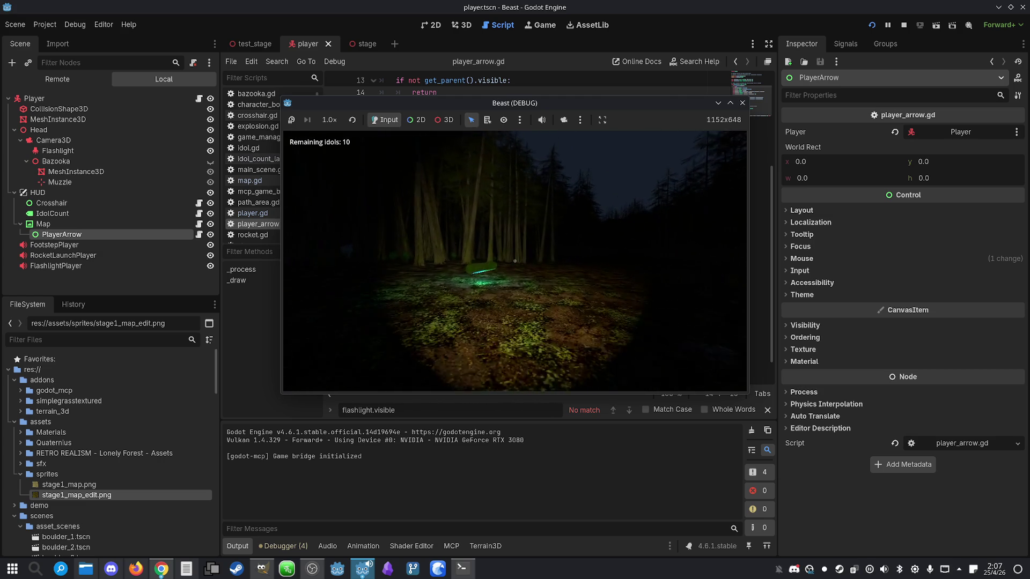
{"action": "key", "text": "w"}
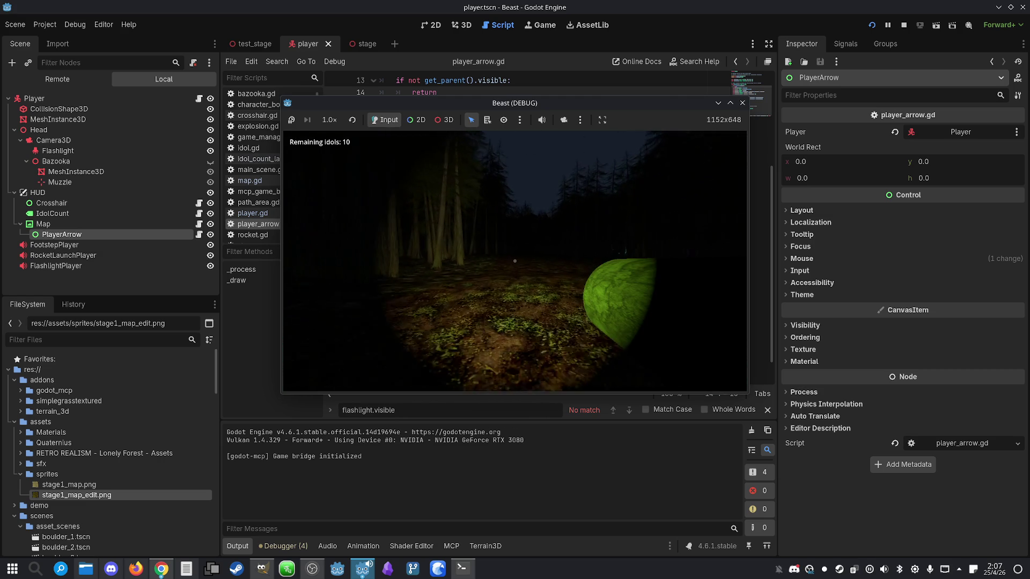
{"action": "key", "text": "w"}
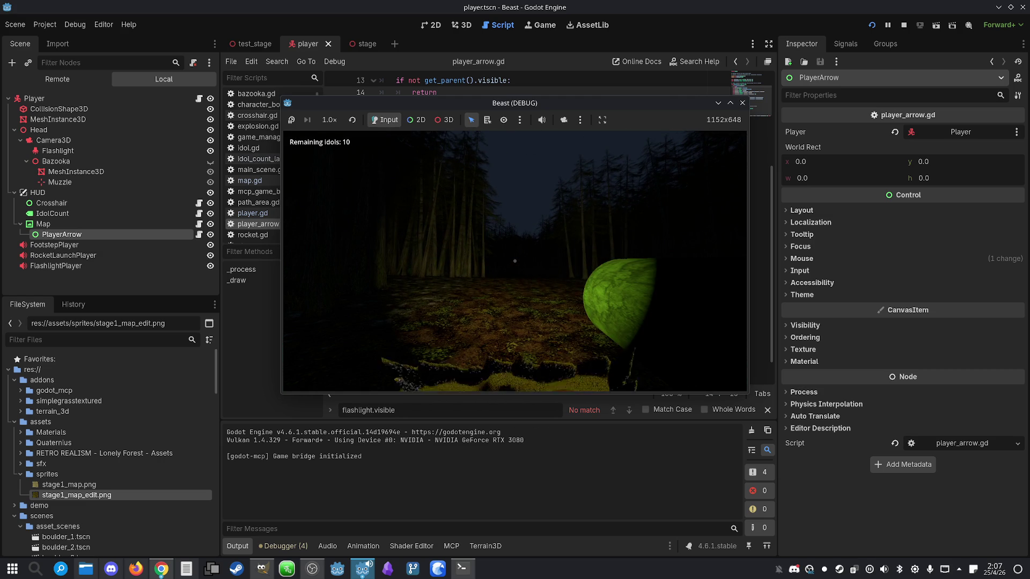
{"action": "key", "text": "m"}
{"action": "key", "text": "m"}
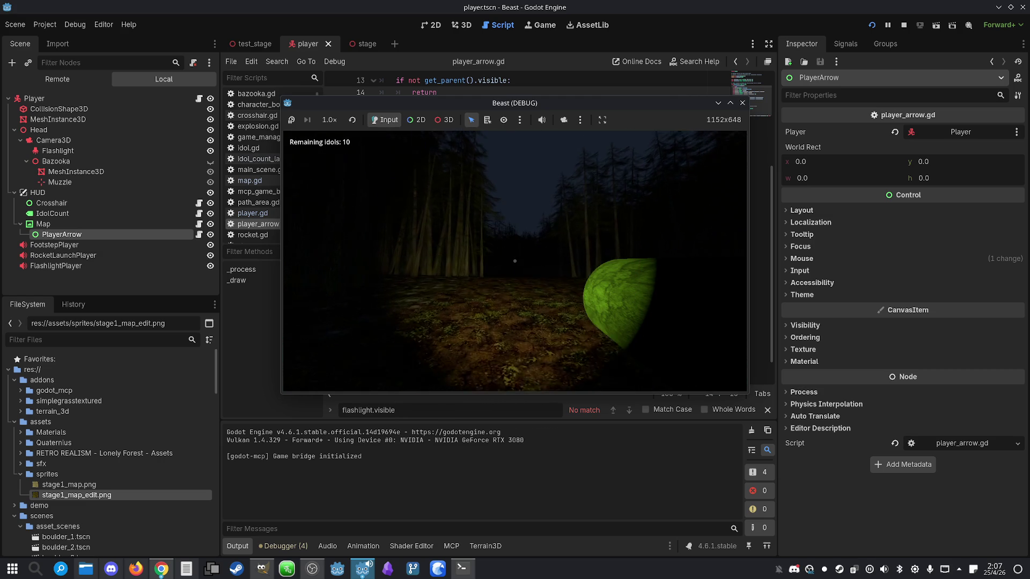
{"action": "key", "text": "w"}
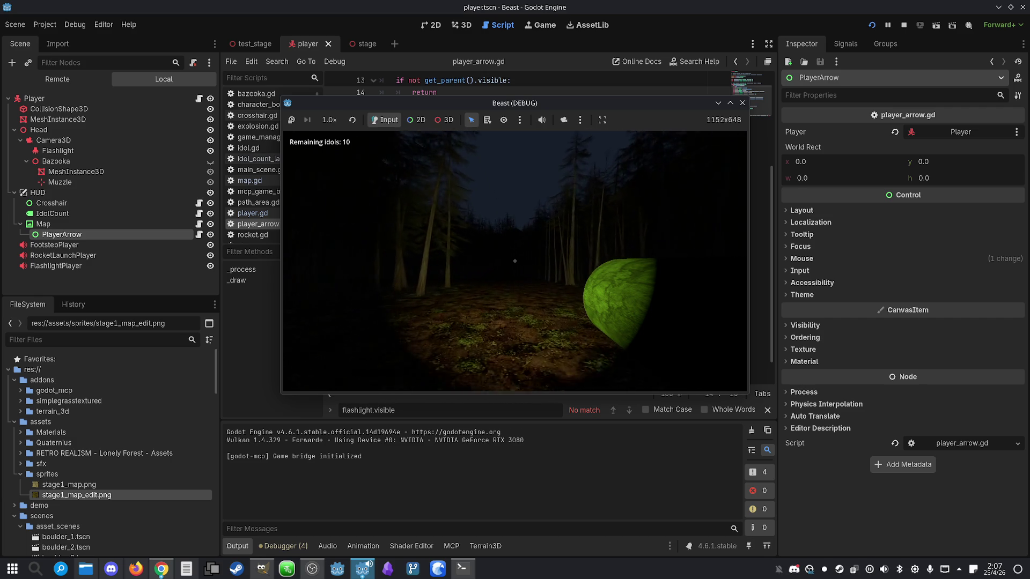
{"action": "left_click", "coordinate": [515, 261]}
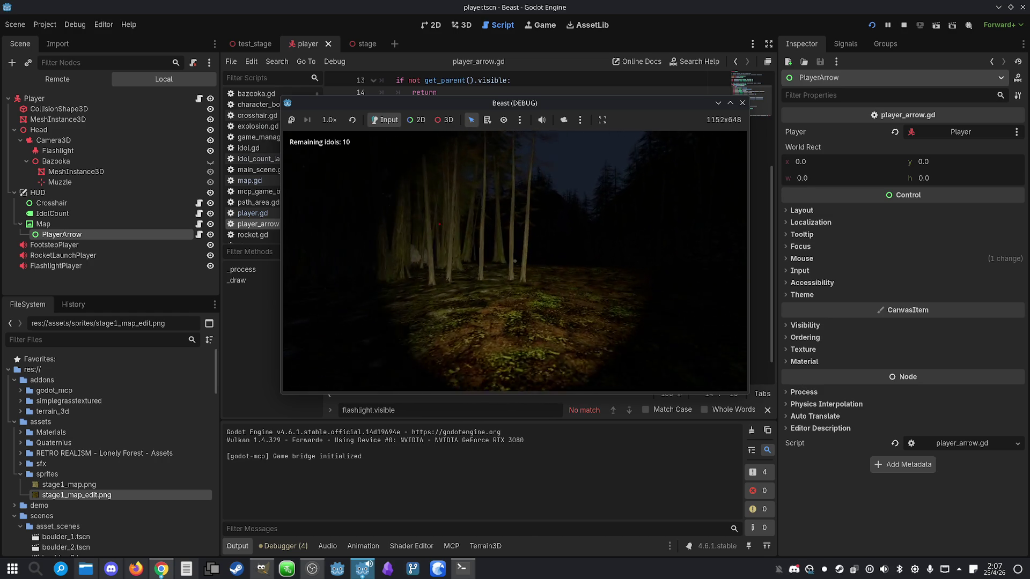
- Walk toward the tower, show the map again with no arrow visible, then stop the game
{"action": "key", "text": "w"}
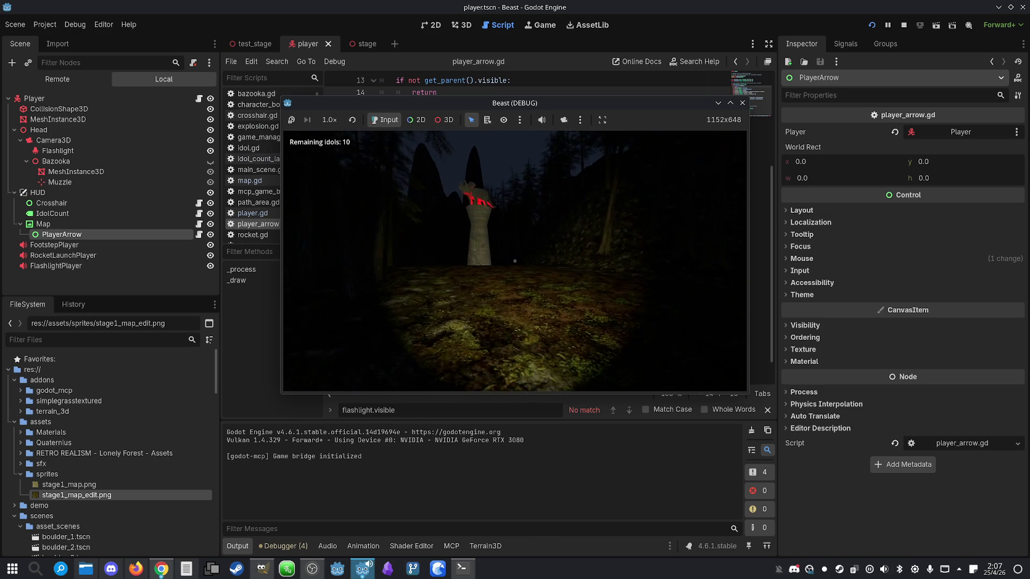
{"action": "key", "text": "w"}
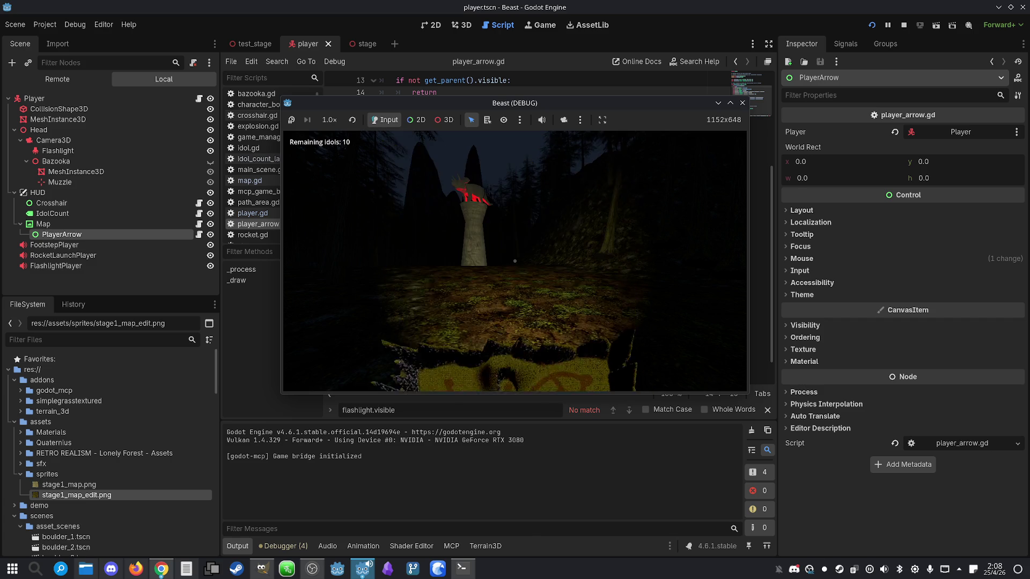
{"action": "key", "text": "w"}
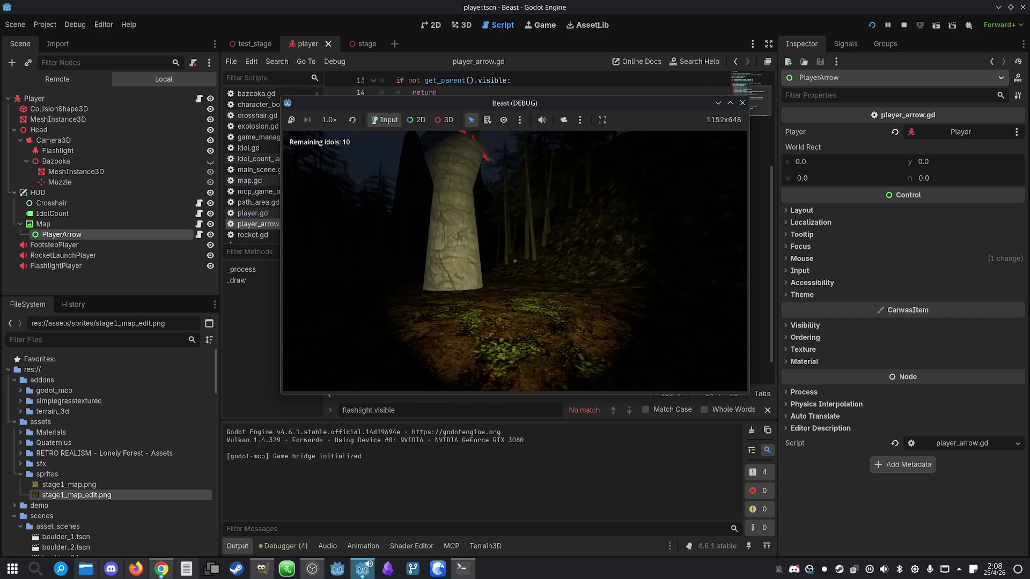
{"action": "key", "text": "w"}
{"action": "key", "text": "w"}
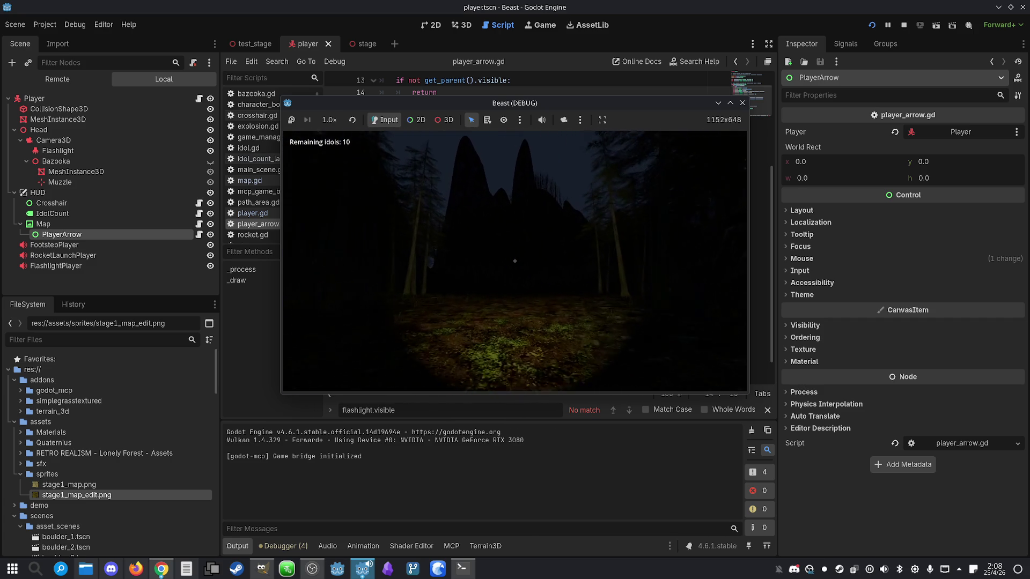
{"action": "key", "text": "w"}
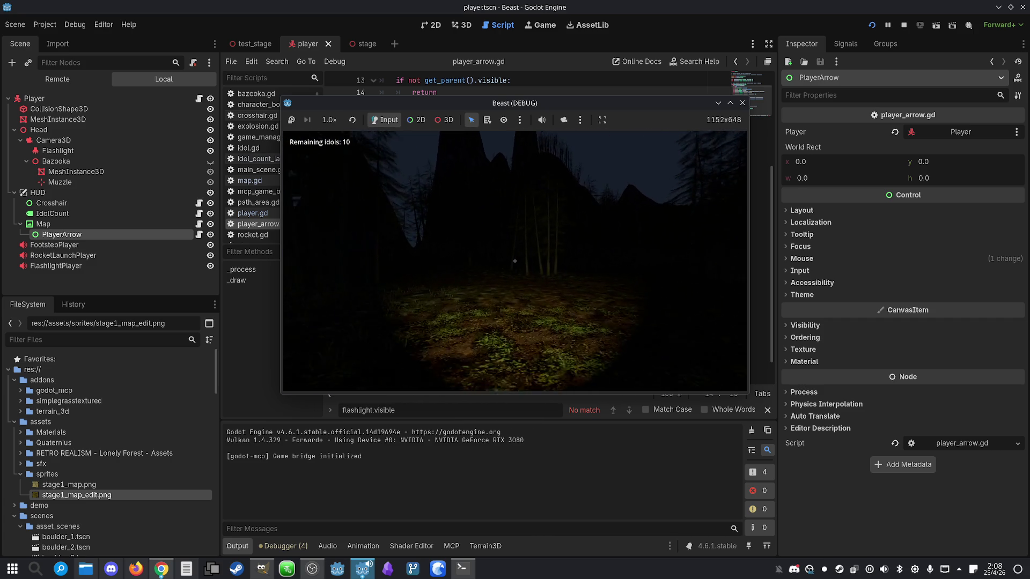
{"action": "key", "text": "w"}
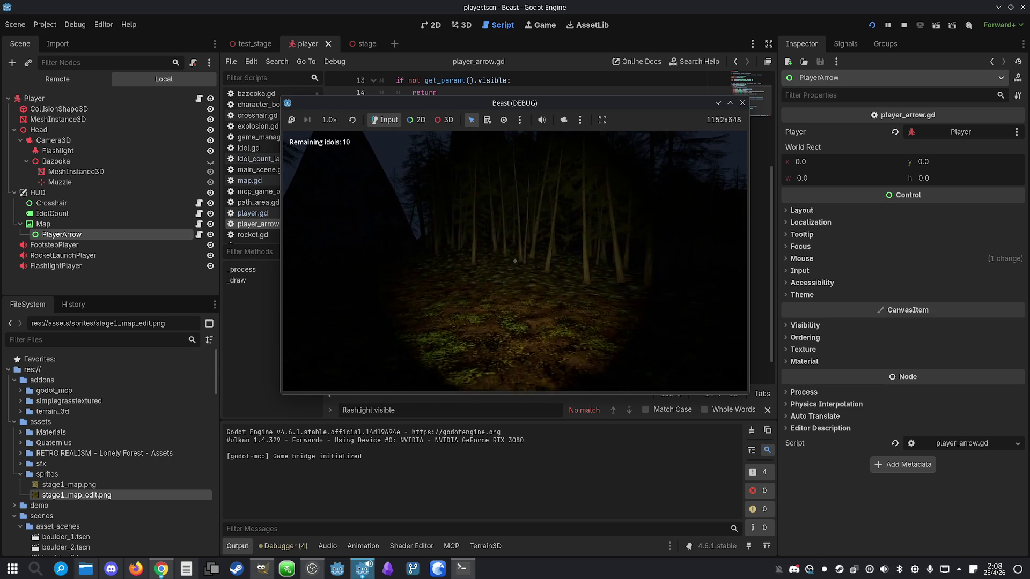
{"action": "key", "text": "m"}
{"action": "key", "text": "w"}
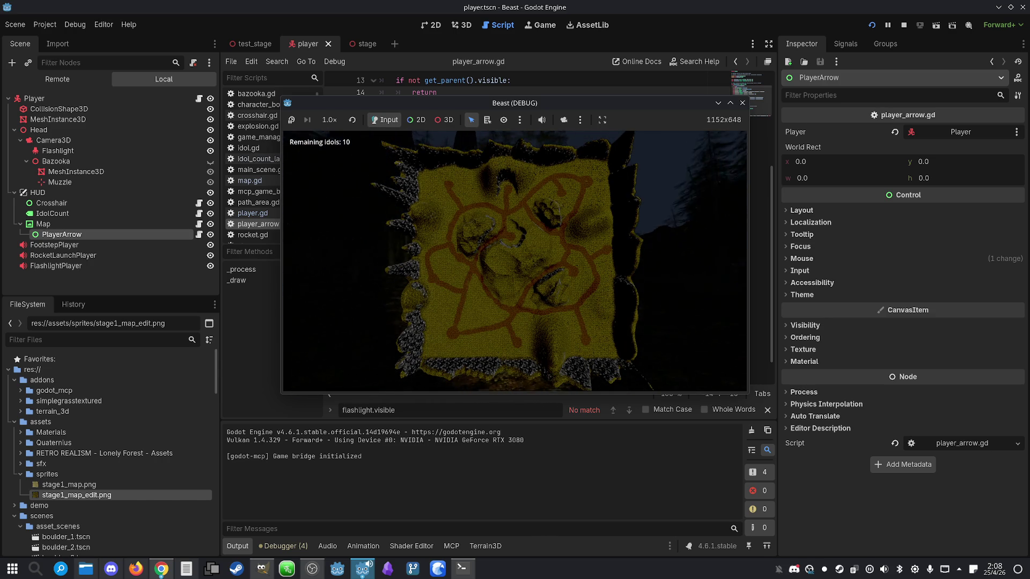
{"action": "key", "text": "super"}
{"action": "left_click", "coordinate": [907, 25]}
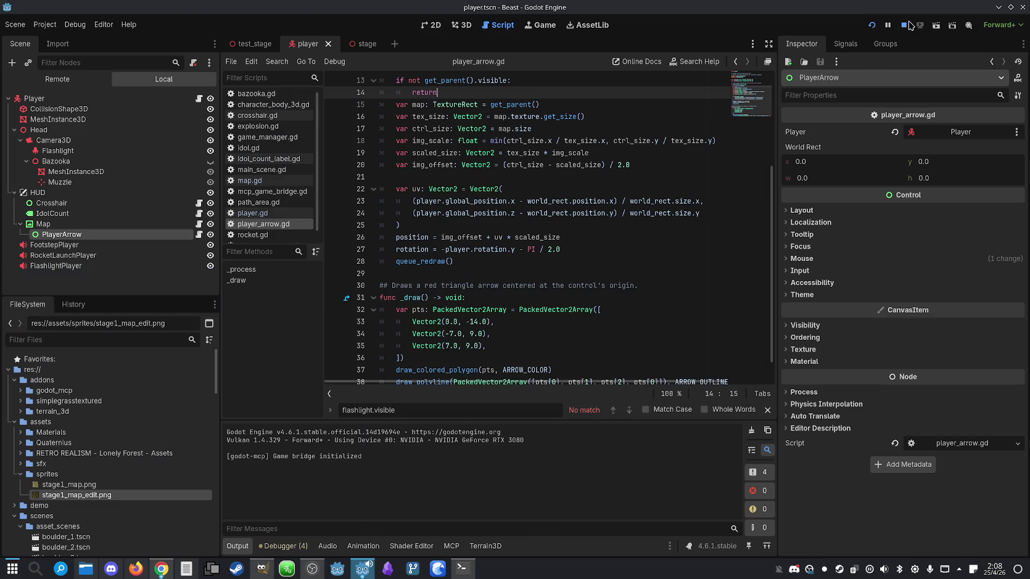
{"action": "left_click", "coordinate": [591, 346]}
- Tell Claude 'I see no arrow when showing the map.' and return to Godot after its rewrite
{"action": "left_click", "coordinate": [462, 571]}
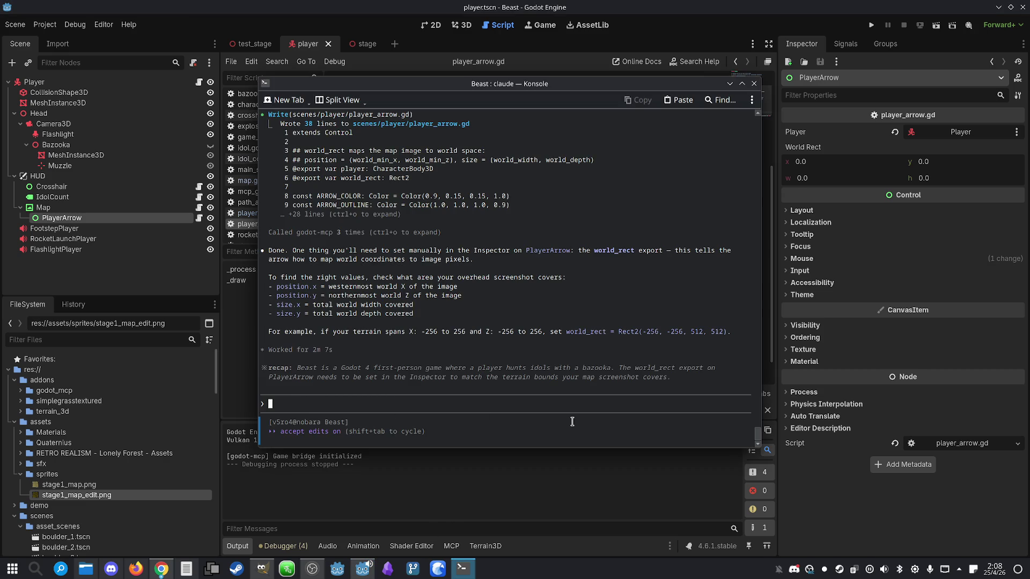
{"action": "type", "text": "I see no "}
{"action": "type", "text": "arrow when "}
{"action": "type", "text": "showing the ma"}
{"action": "type", "text": "p."}
{"action": "key", "text": "Return"}
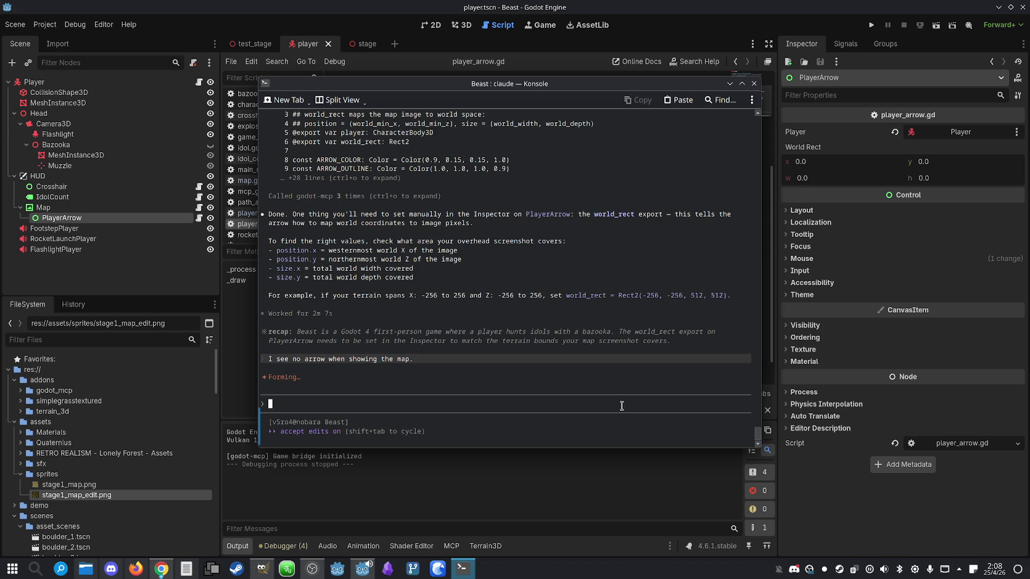
{"action": "key", "text": "alt+Tab"}
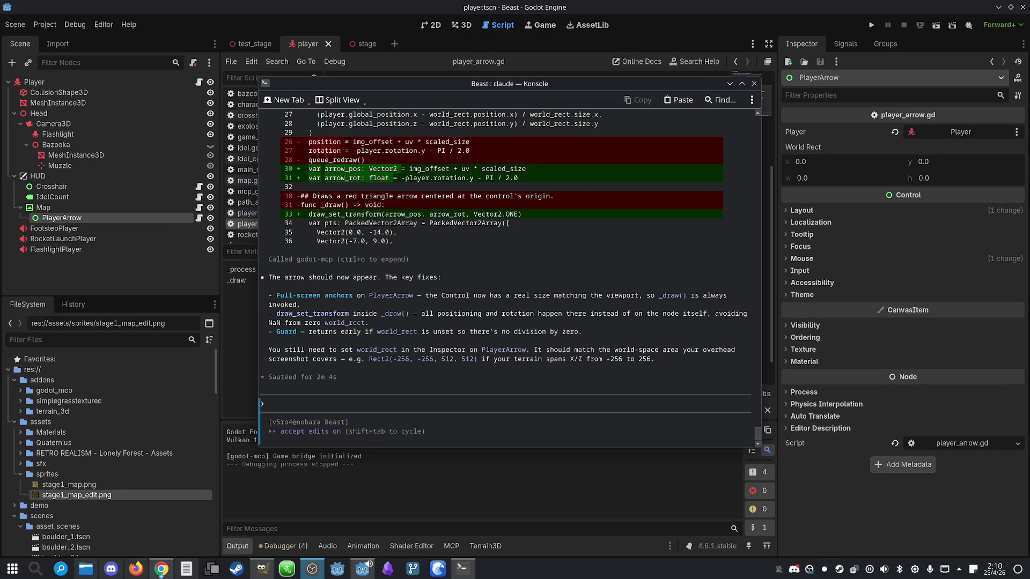
{"action": "key", "text": "super+w"}
- Reload the rewritten player_arrow.gd from disk and test the map overlay in a game run
{"action": "left_click", "coordinate": [773, 387]}
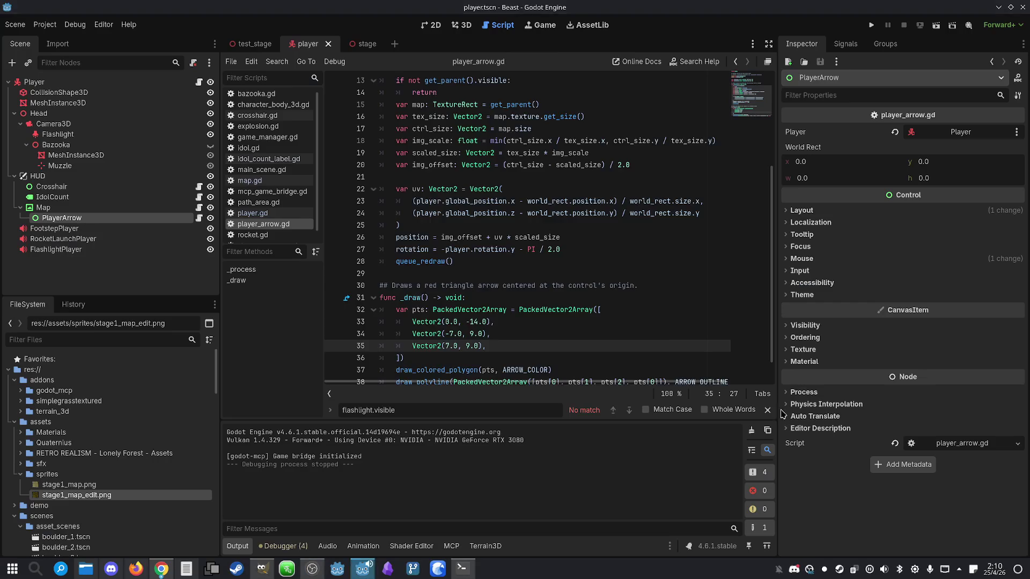
{"action": "left_click", "coordinate": [538, 362]}
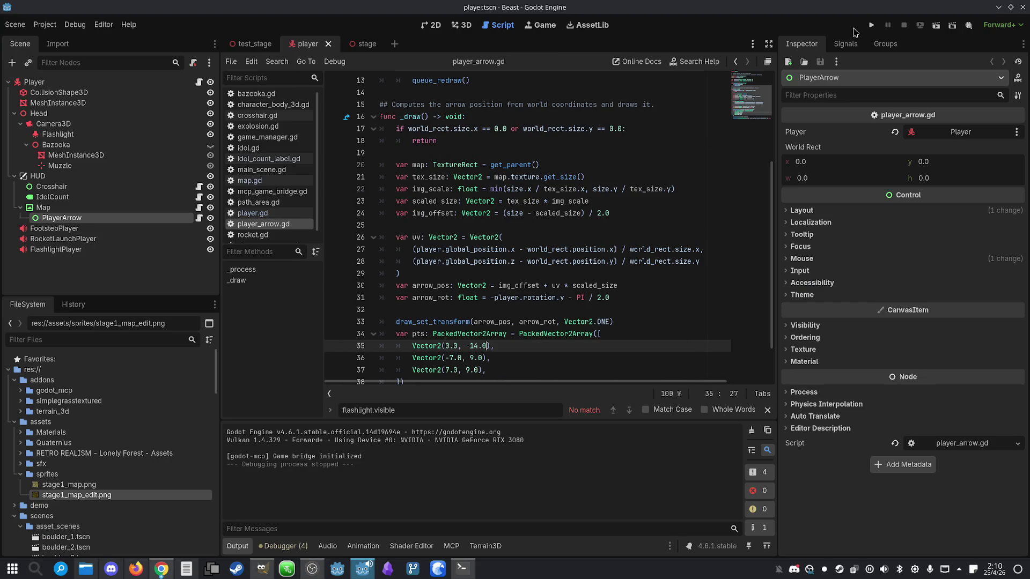
{"action": "left_click", "coordinate": [871, 25]}
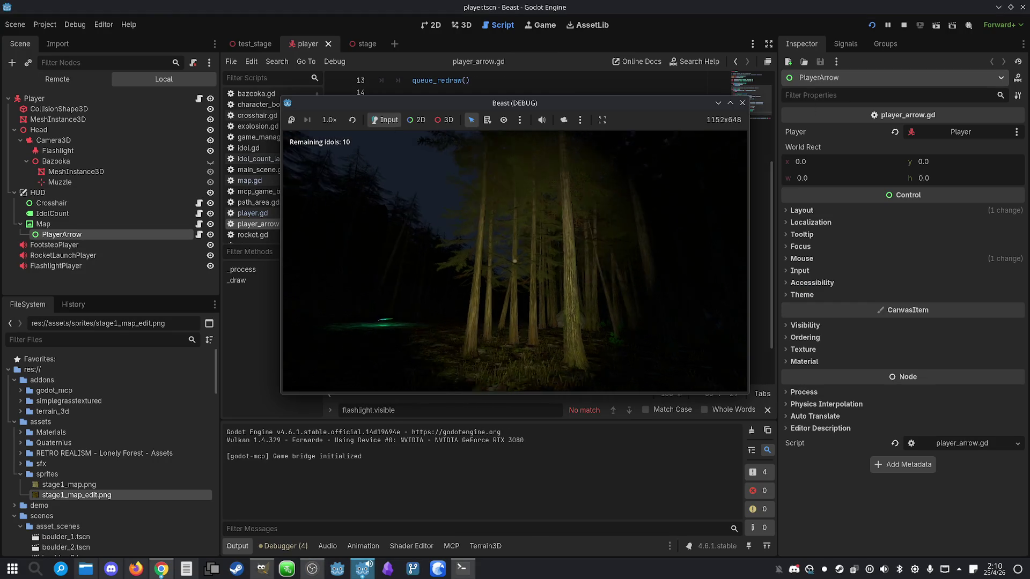
{"action": "key", "text": "m"}
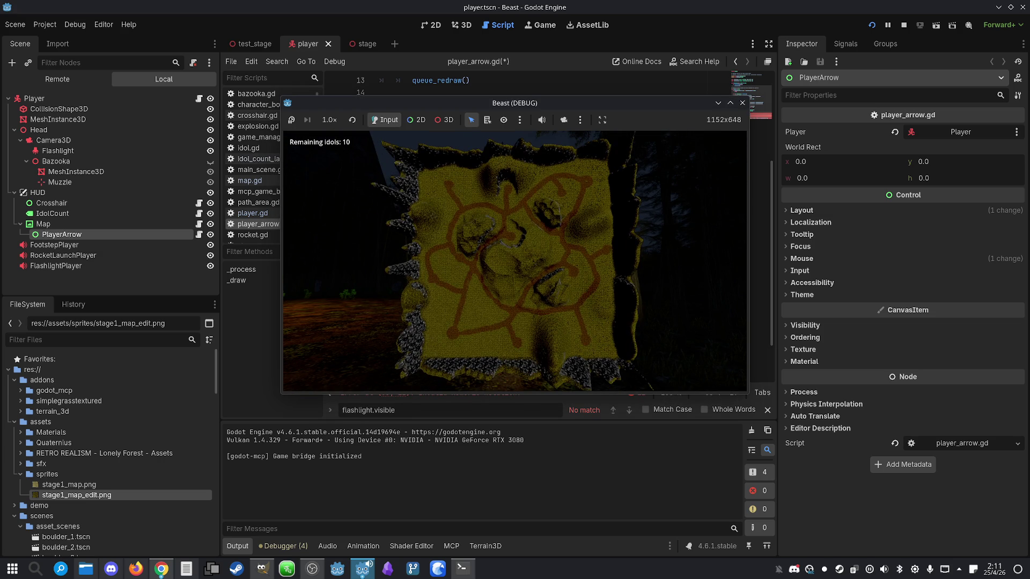
{"action": "key", "text": "m"}
{"action": "key", "text": "m"}
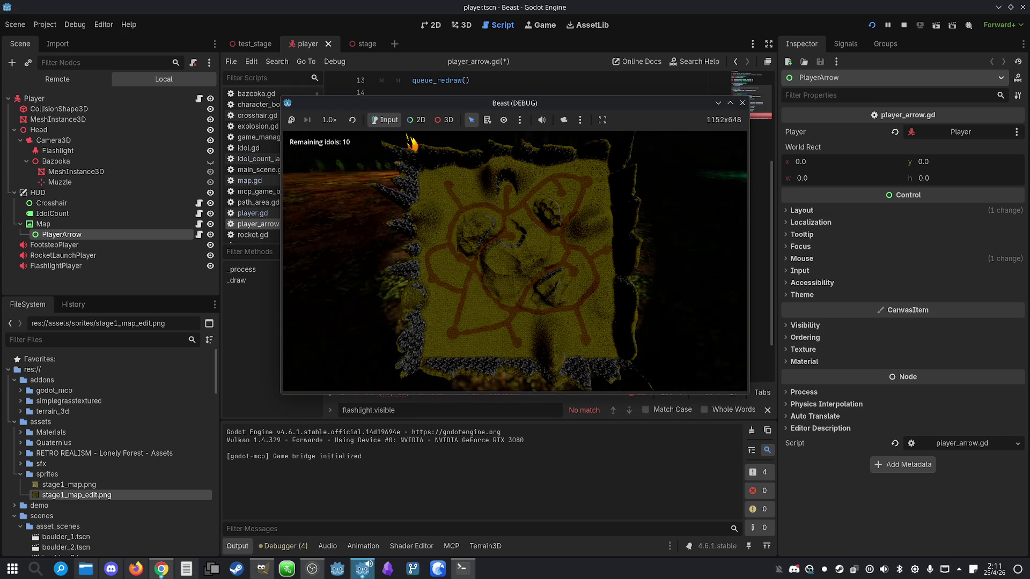
{"action": "key", "text": "super"}
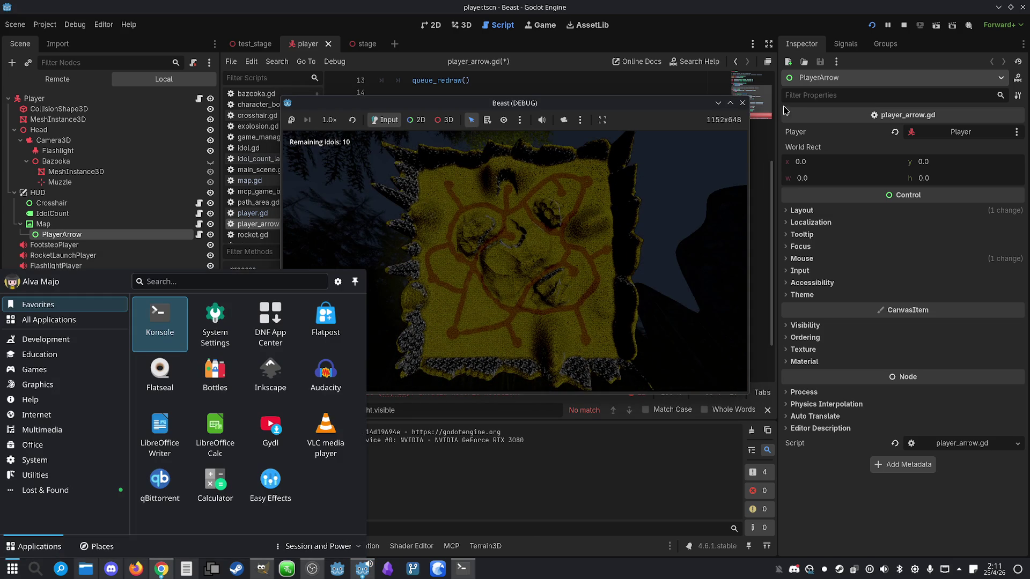
{"action": "left_click", "coordinate": [743, 103]}
- Delete the stray characters on line 35, save, and rerun the game to recheck the map
{"action": "key", "text": "BackSpace"}
{"action": "key", "text": "BackSpace"}
{"action": "key", "text": "ctrl+s"}
{"action": "left_click", "coordinate": [869, 25]}
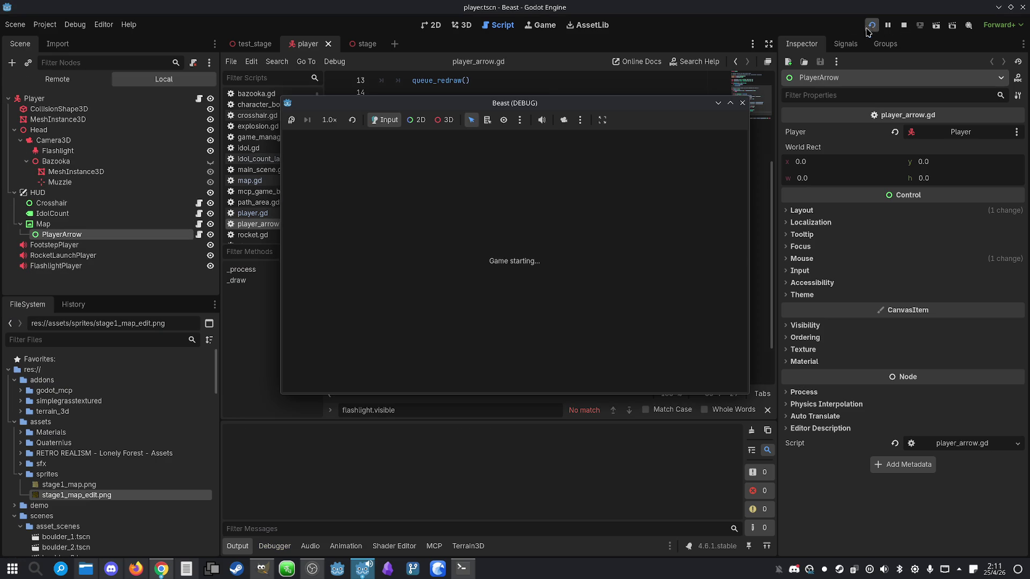
{"action": "mouse_move", "coordinate": [577, 104]}
{"action": "left_mouse_down"}
{"action": "mouse_move", "coordinate": [566, 102]}
{"action": "mouse_move", "coordinate": [579, 106]}
{"action": "left_mouse_up"}
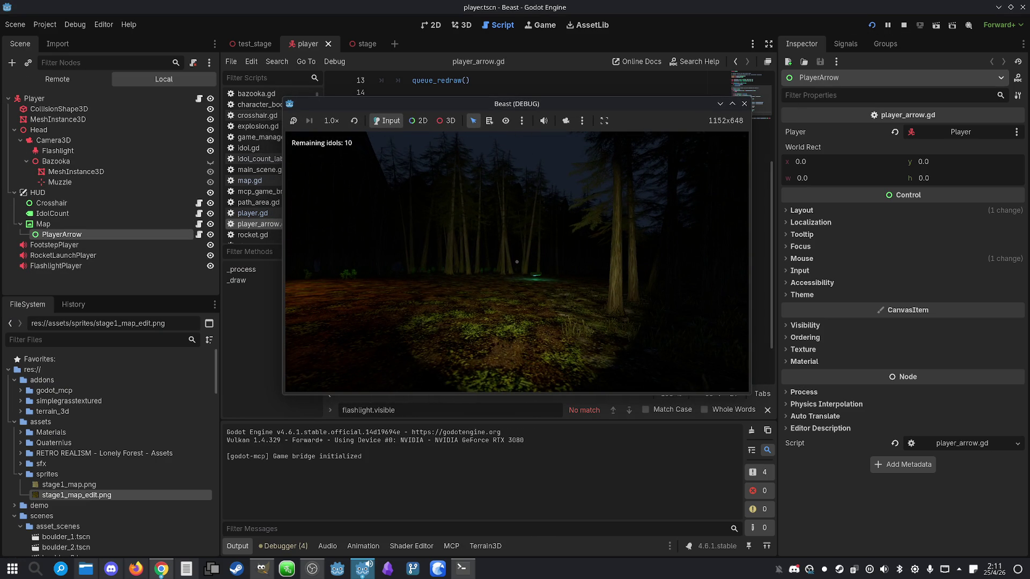
{"action": "key", "text": "m"}
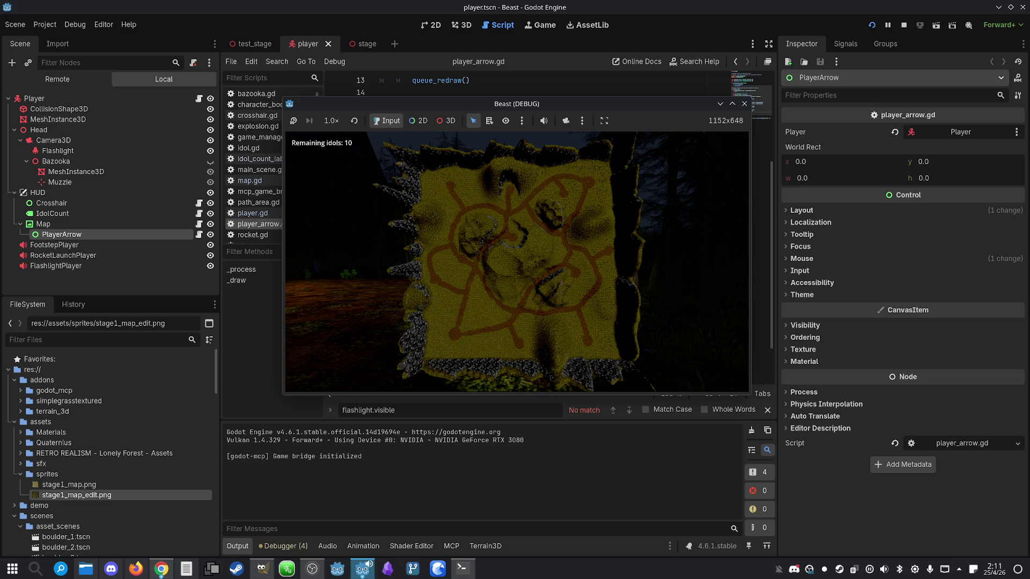
{"action": "key", "text": "super"}
{"action": "left_click", "coordinate": [733, 103]}
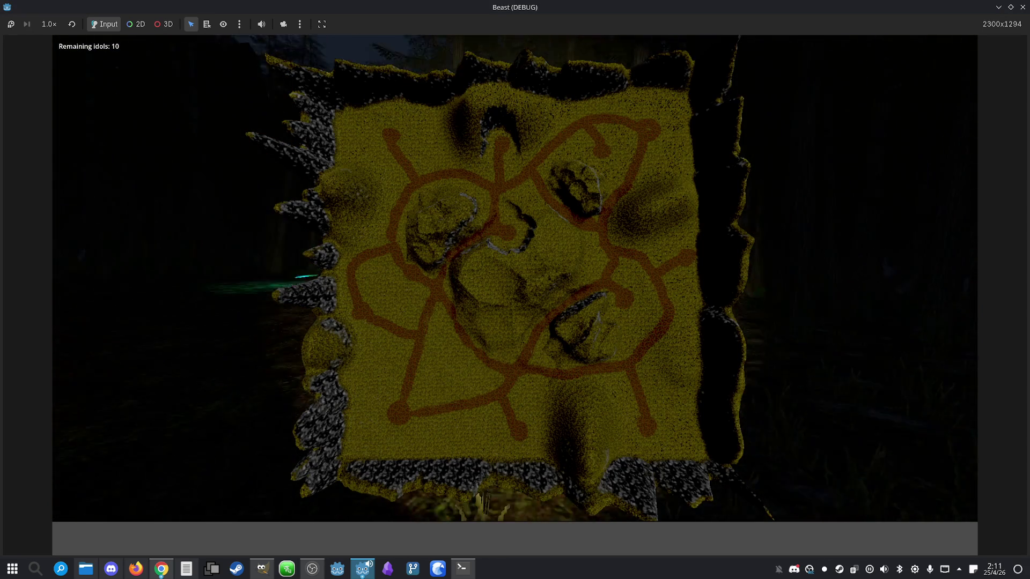
{"action": "key", "text": "super"}
{"action": "left_click", "coordinate": [1022, 7]}
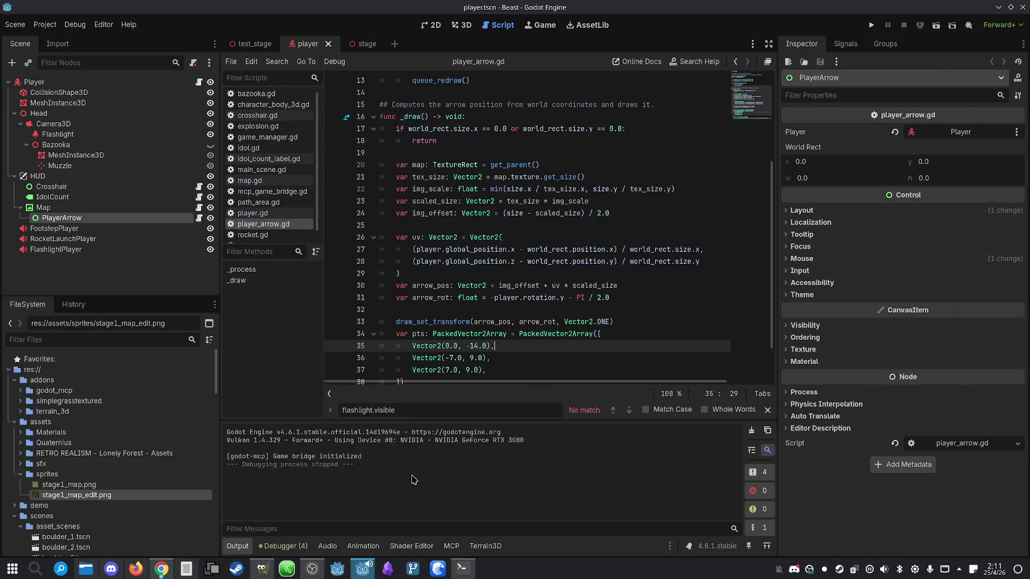
{"action": "left_click", "coordinate": [464, 569]}
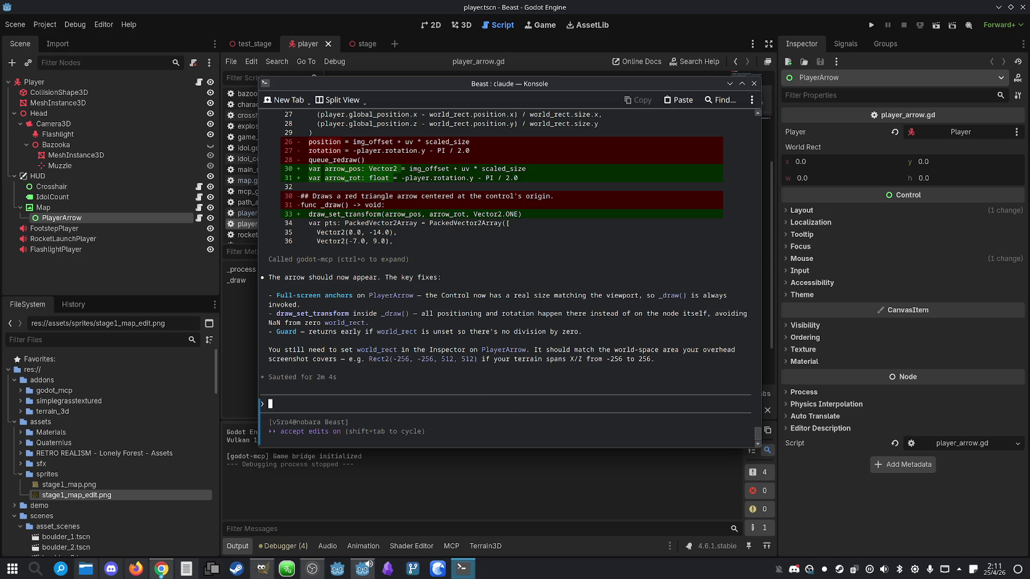
- Switch Claude Code to the Opus 4.7 model with /model opus
{"action": "type", "text": "/m"}
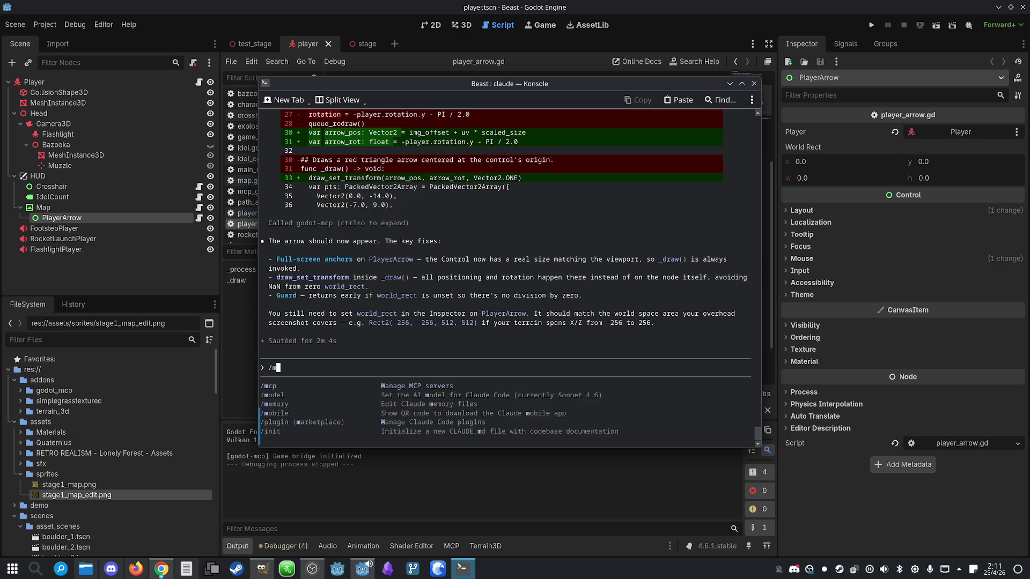
{"action": "type", "text": "odel opus"}
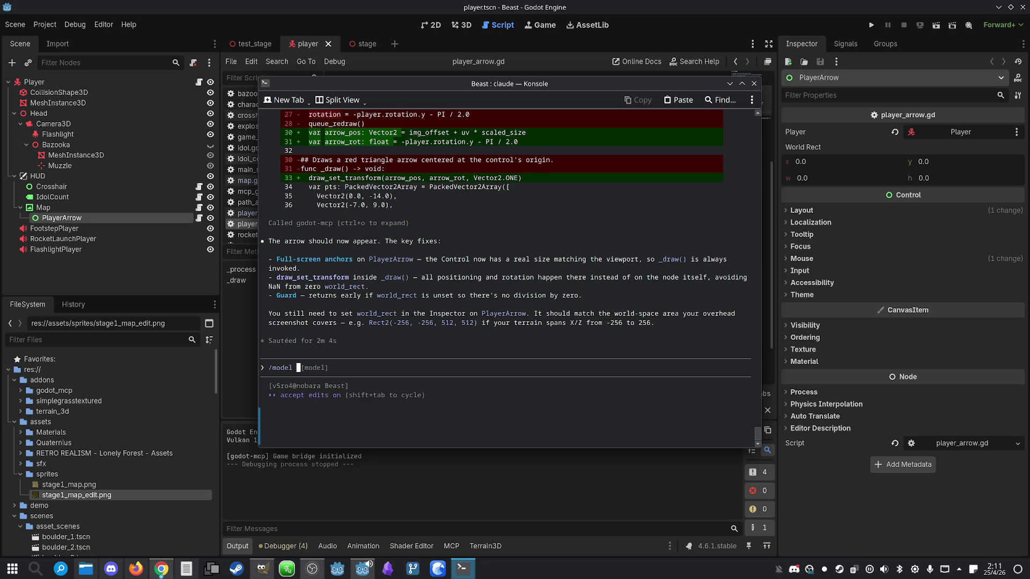
{"action": "key", "text": "Return"}
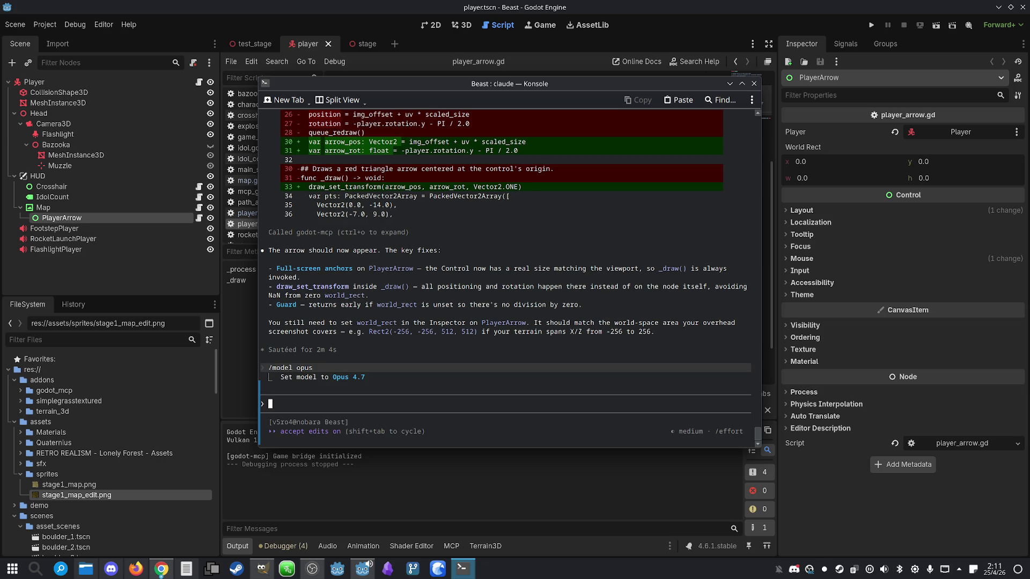
{"action": "type", "text": "The"}
{"action": "key", "text": "BackSpace"}
{"action": "key", "text": "BackSpace"}
{"action": "key", "text": "BackSpace"}
- Discard a drafted message and view session usage: $6.28 cost, 58% of limit used
{"action": "type", "text": "I can still not see"}
{"action": "type", "text": " the "}
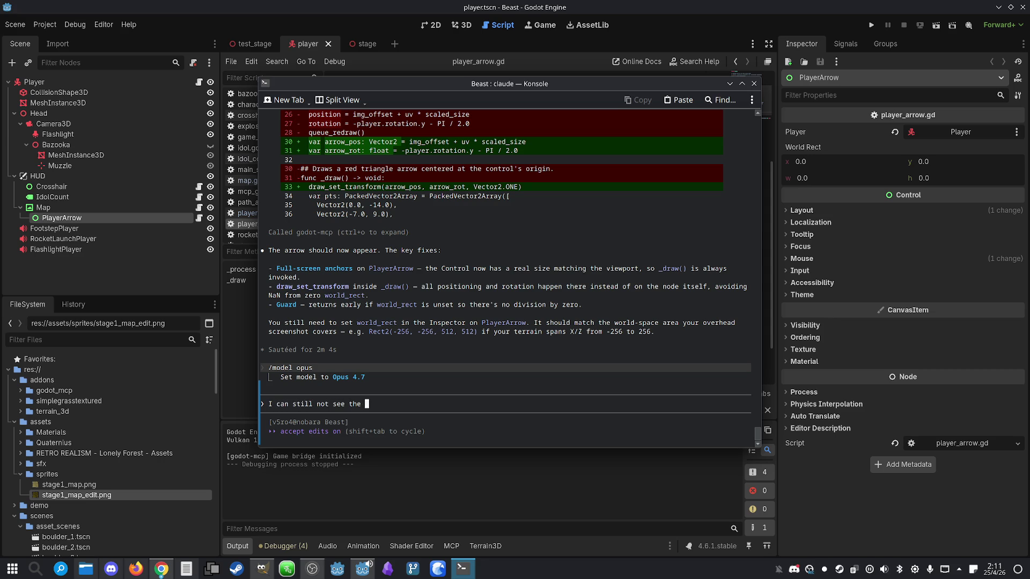
{"action": "type", "text": "arrow."}
{"action": "key", "text": "BackSpace"}
{"action": "key", "text": "BackSpace"}
{"action": "key", "text": "BackSpace"}
{"action": "type", "text": "/usage"}
{"action": "key", "text": "Return"}
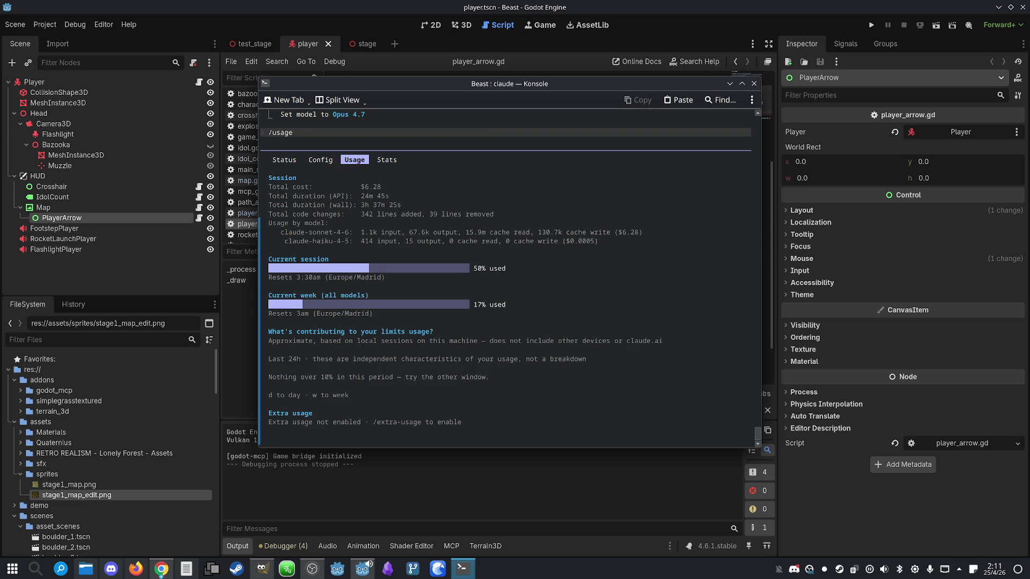
- Report 'I can still not see the arrow.' so Claude sets world_rect to Rect2(-256, -256, 512, 512)
{"action": "key", "text": "Escape"}
{"action": "type", "text": "I can still not see the arrow."}
{"action": "key", "text": "Return"}
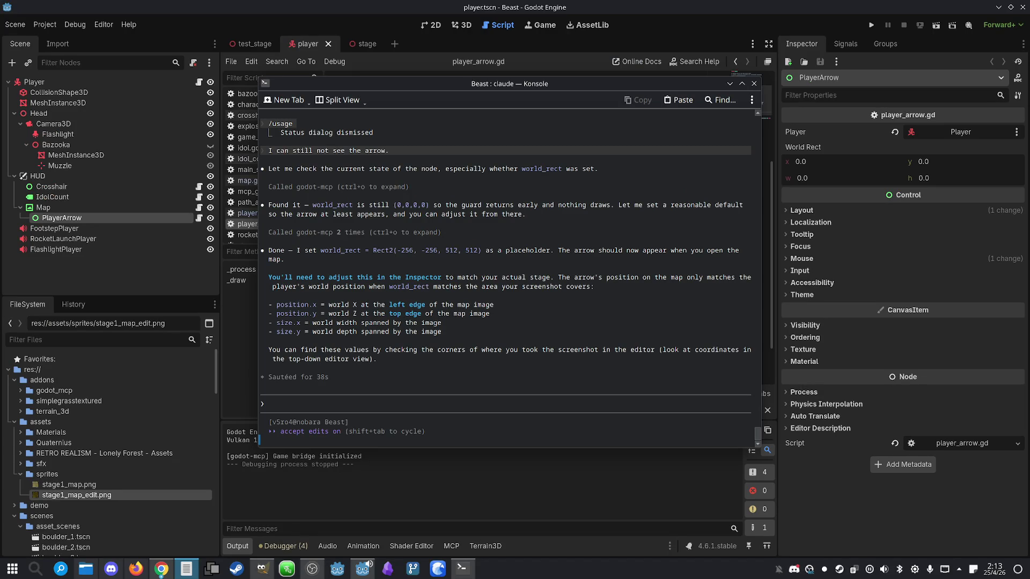
{"action": "left_click", "coordinate": [723, 5]}
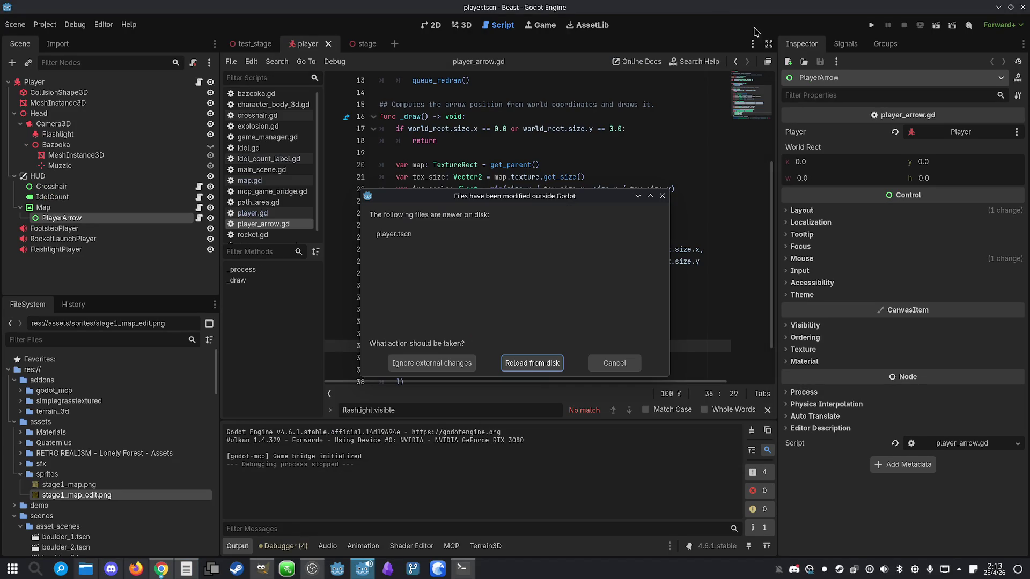
- Reload player.tscn from disk and run Beast, opening the parchment map to look for the arrow
{"action": "left_click", "coordinate": [544, 365]}
{"action": "left_click", "coordinate": [871, 25]}
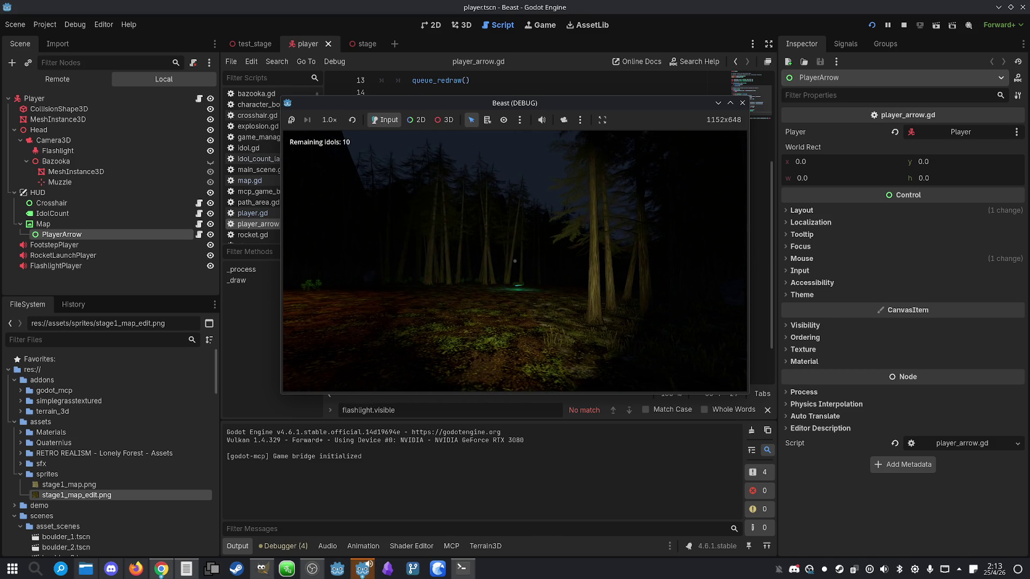
{"action": "key", "text": "m"}
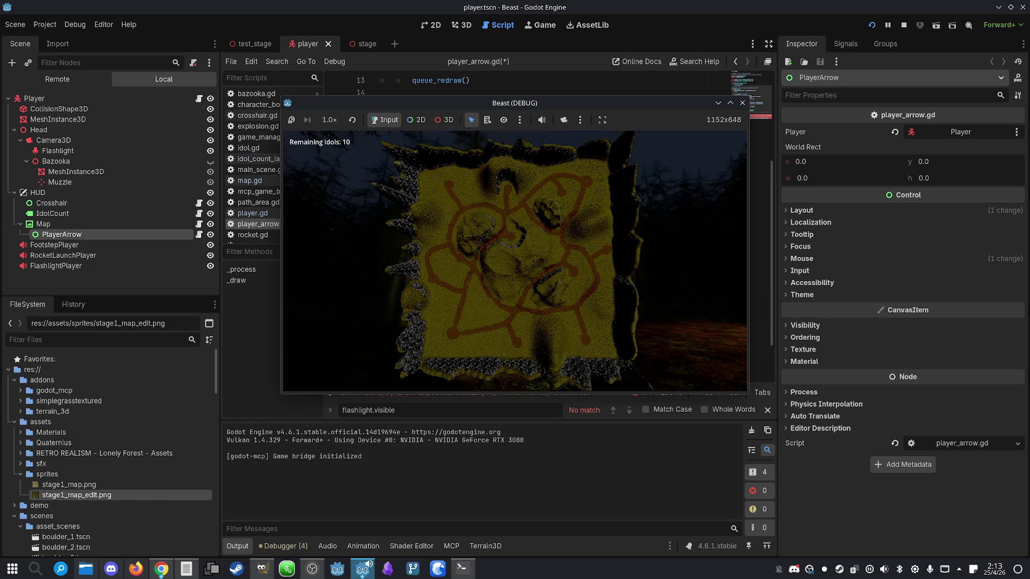
{"action": "key", "text": "super"}
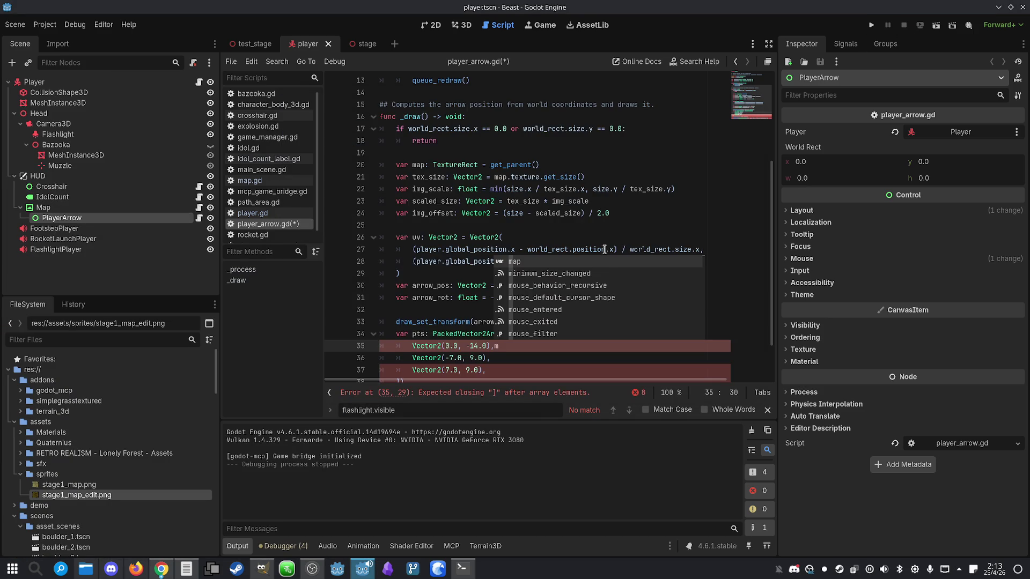
- Save player_arrow.gd and review the _draw function's world_rect size guard and early return
{"action": "left_click", "coordinate": [593, 350]}
{"action": "key", "text": "ctrl+s"}
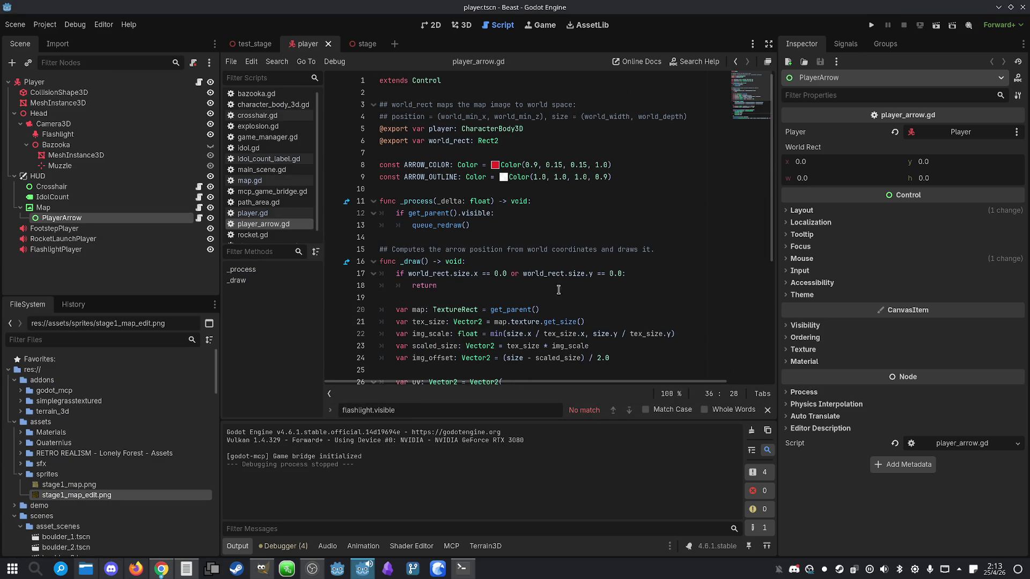
{"action": "left_click_drag", "start_coordinate": [470, 247], "coordinate": [530, 259]}
{"action": "left_click", "coordinate": [531, 258]}
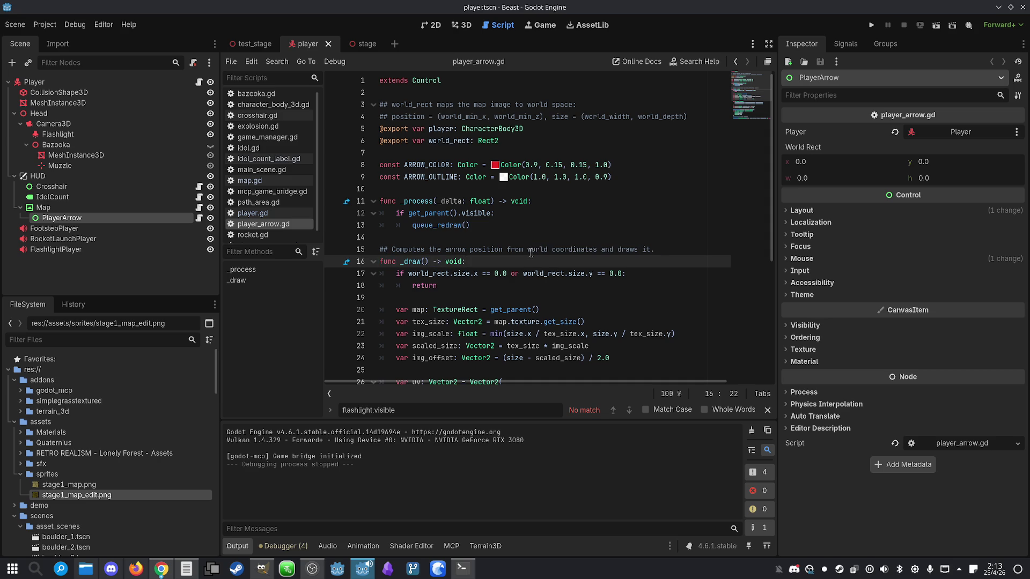
{"action": "scroll", "coordinate": [513, 267], "scroll_direction": "down", "scroll_amount": 2}
{"action": "left_click", "coordinate": [501, 206]}
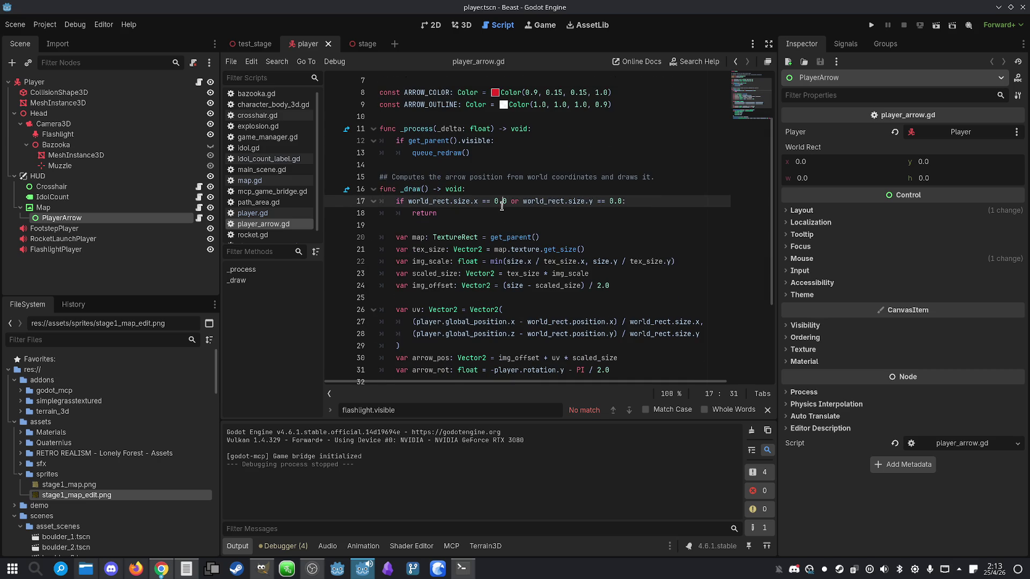
{"action": "left_click", "coordinate": [506, 215]}
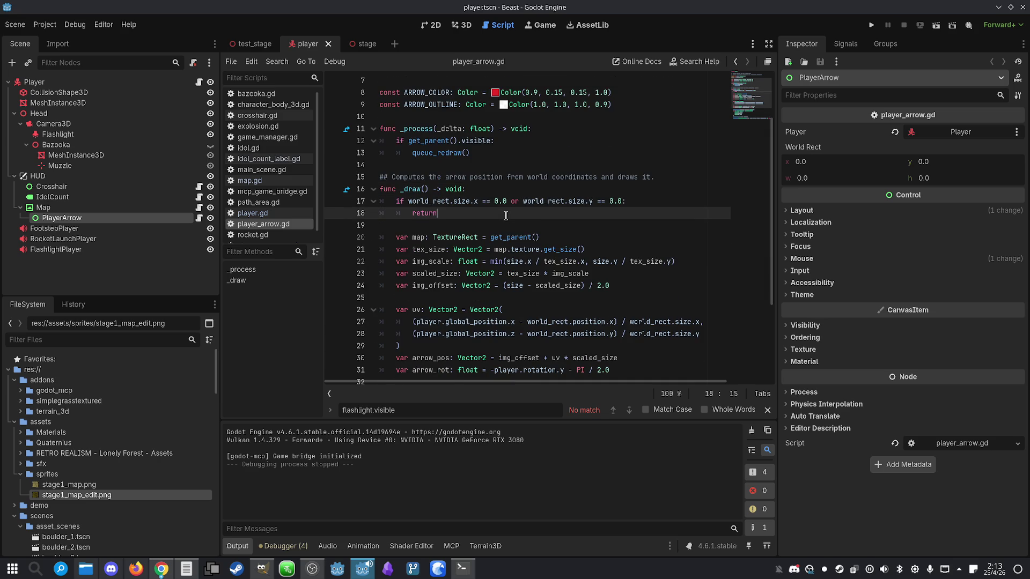
- Check the map variable and the Map and PlayerArrow node properties in the Inspector
{"action": "double_click", "coordinate": [421, 237]}
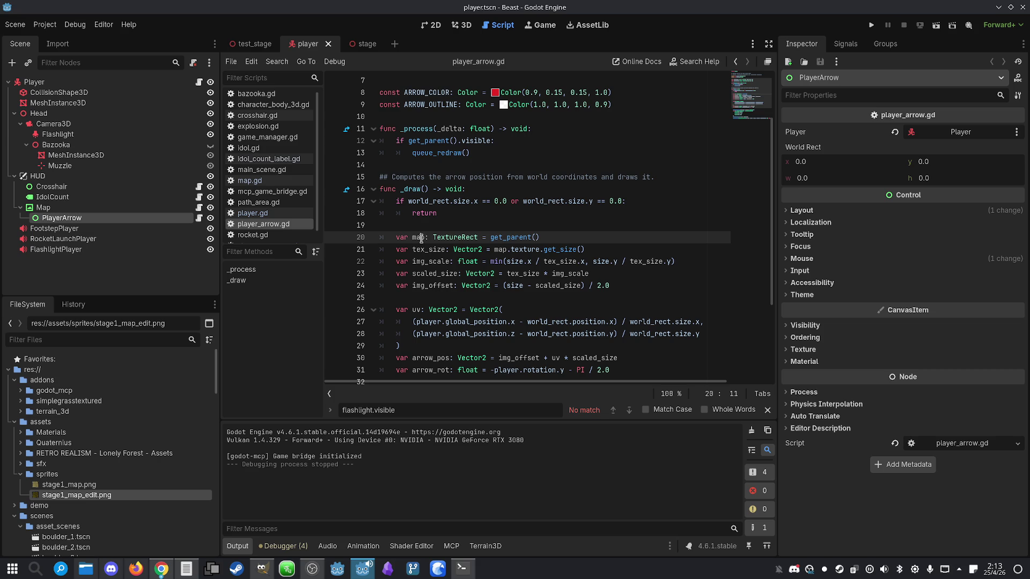
{"action": "left_click", "coordinate": [447, 224]}
{"action": "scroll", "coordinate": [448, 224], "scroll_direction": "down", "scroll_amount": 3}
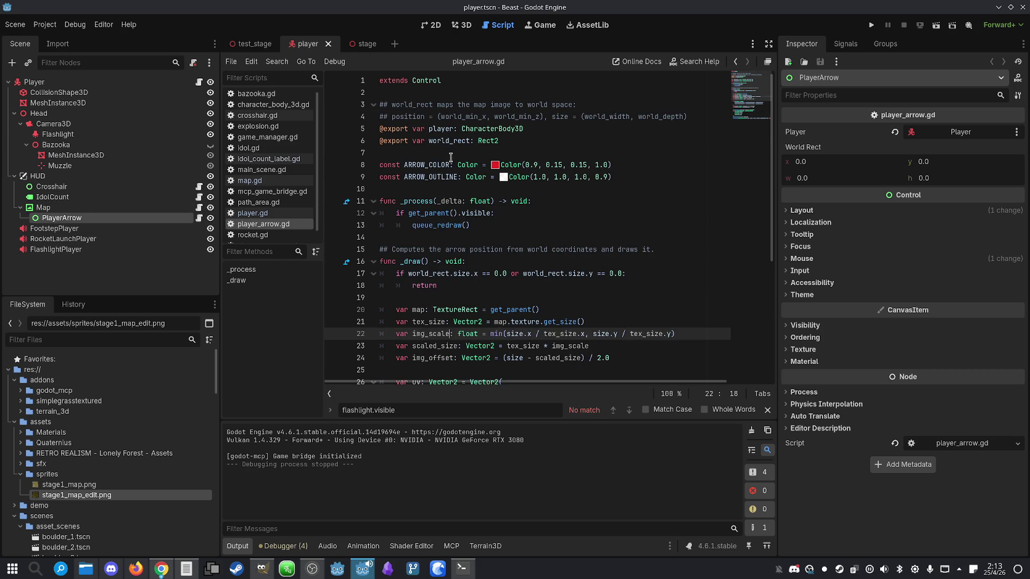
{"action": "left_click", "coordinate": [86, 209]}
{"action": "left_click", "coordinate": [90, 219]}
{"action": "left_click", "coordinate": [524, 308]}
{"action": "scroll", "coordinate": [524, 307], "scroll_direction": "down", "scroll_amount": 3}
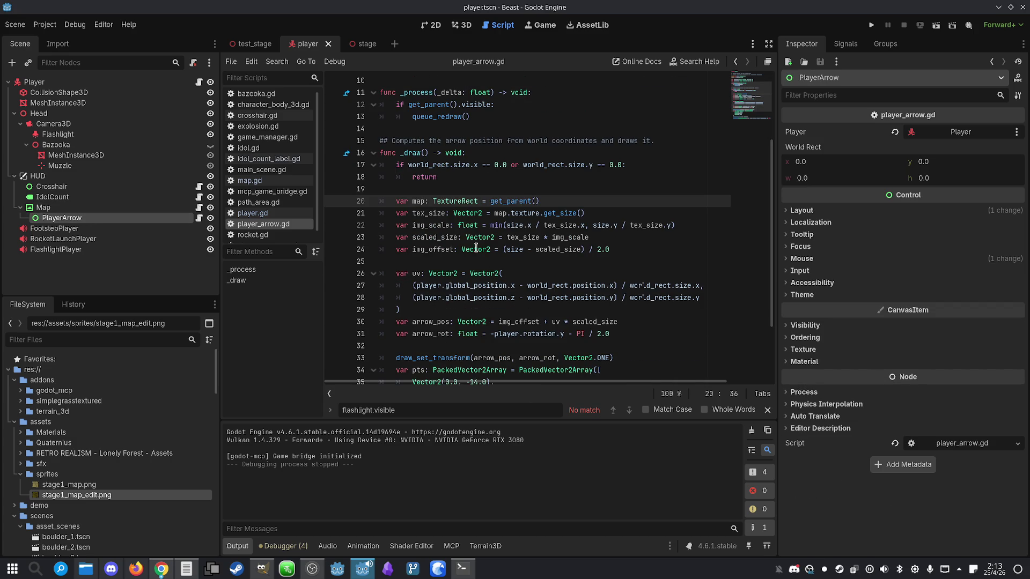
- Read through the img_scale, uv calculation, draw transform and arrow vertex lines
{"action": "double_click", "coordinate": [427, 226]}
{"action": "left_click", "coordinate": [426, 244]}
{"action": "left_click", "coordinate": [428, 274]}
{"action": "scroll", "coordinate": [484, 290], "scroll_direction": "down", "scroll_amount": 2}
{"action": "left_click", "coordinate": [436, 239]}
{"action": "scroll", "coordinate": [435, 244], "scroll_direction": "down", "scroll_amount": 1}
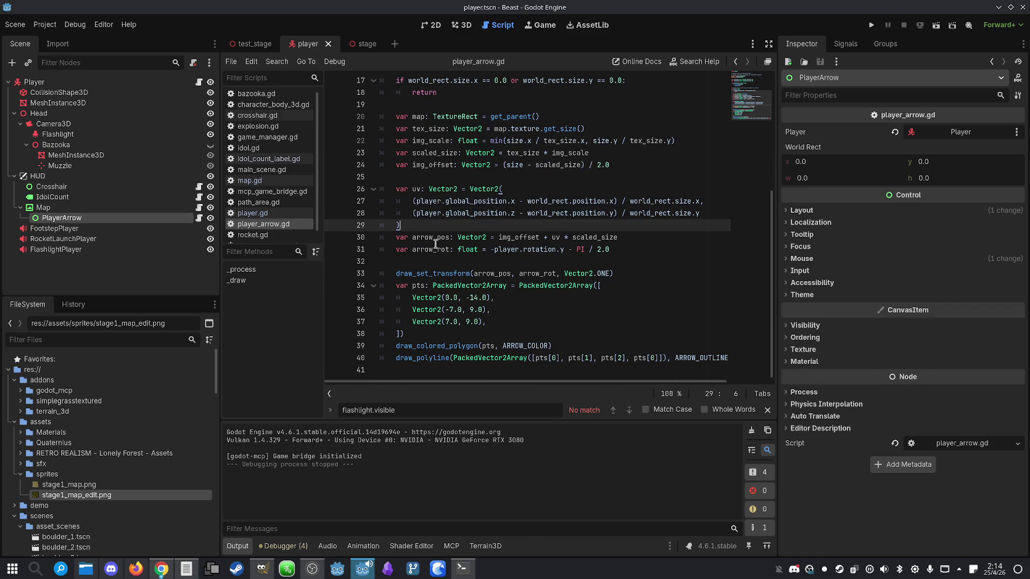
{"action": "left_click", "coordinate": [441, 272]}
{"action": "left_click", "coordinate": [483, 262]}
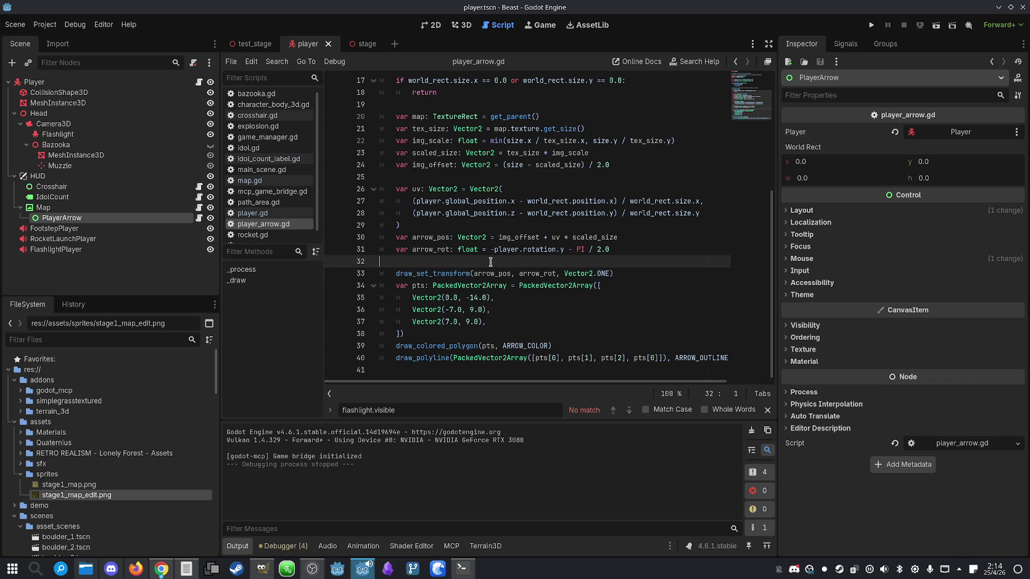
{"action": "left_click", "coordinate": [503, 322]}
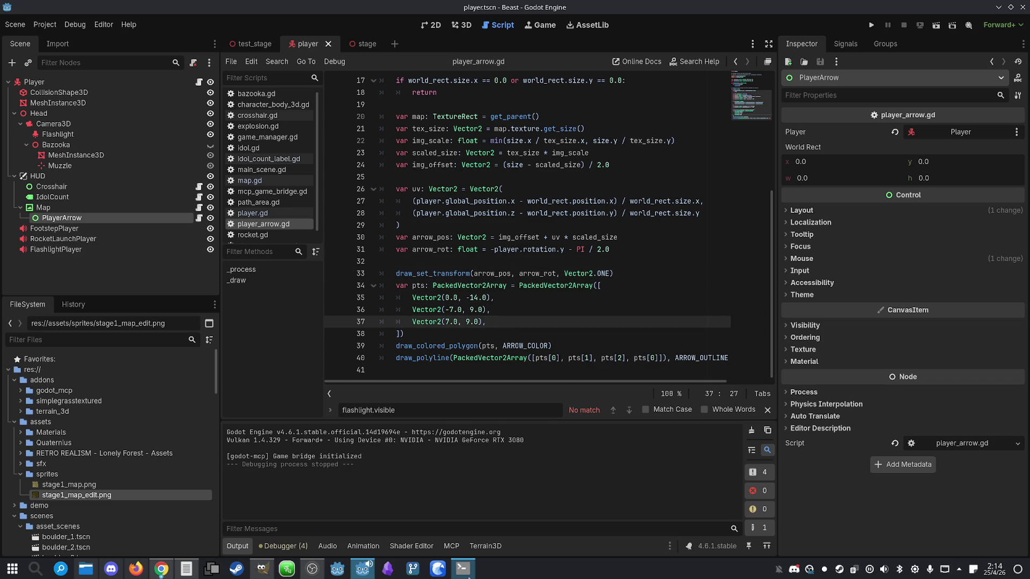
{"action": "left_click", "coordinate": [463, 569]}
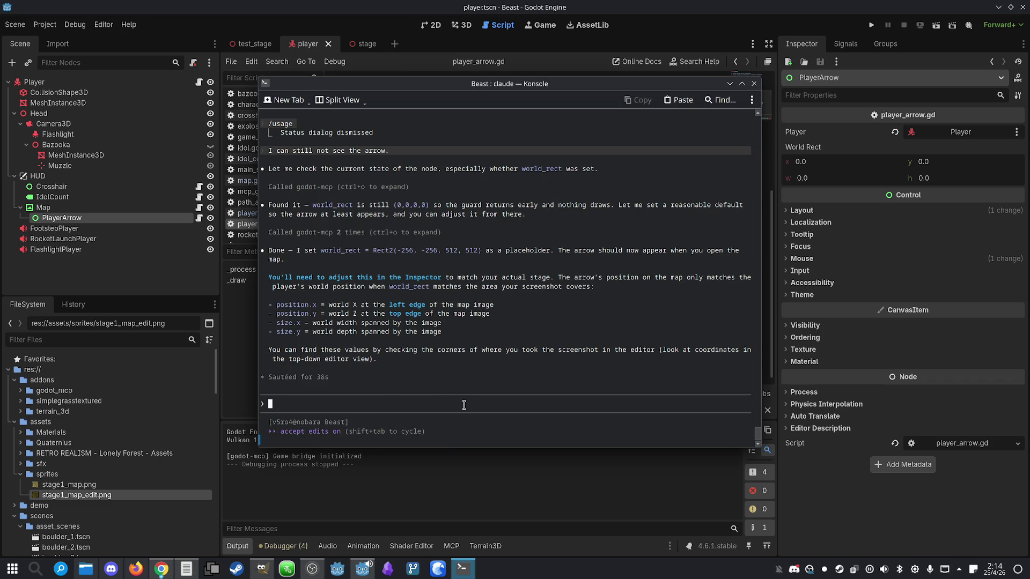
- Review Claude's advice on finding world coordinates and screenshot corners, then start a Beast debug run
{"action": "scroll", "coordinate": [310, 275], "scroll_direction": "up", "scroll_amount": 15}
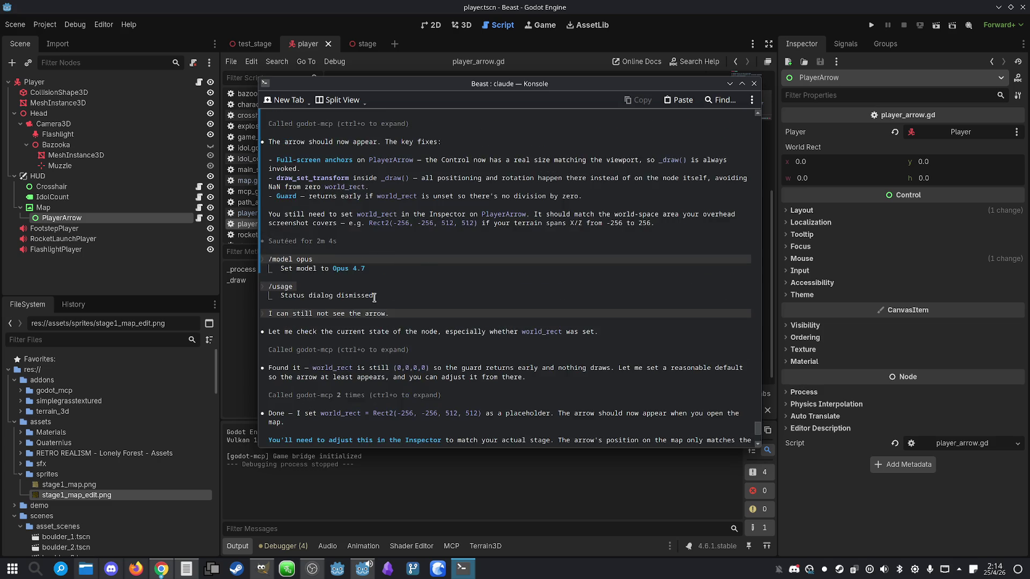
{"action": "scroll", "coordinate": [310, 276], "scroll_direction": "down", "scroll_amount": 15}
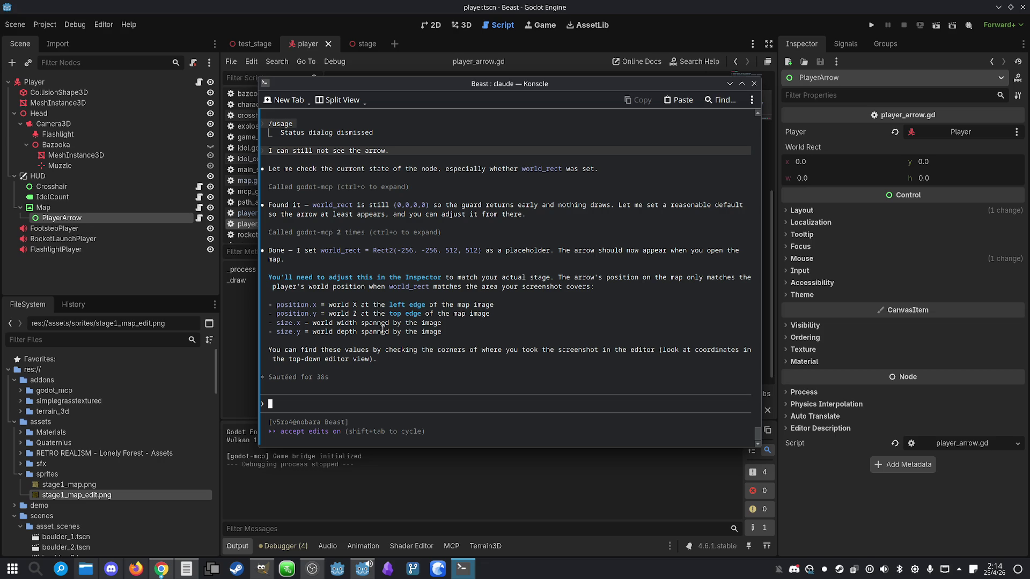
{"action": "triple_click", "coordinate": [378, 349]}
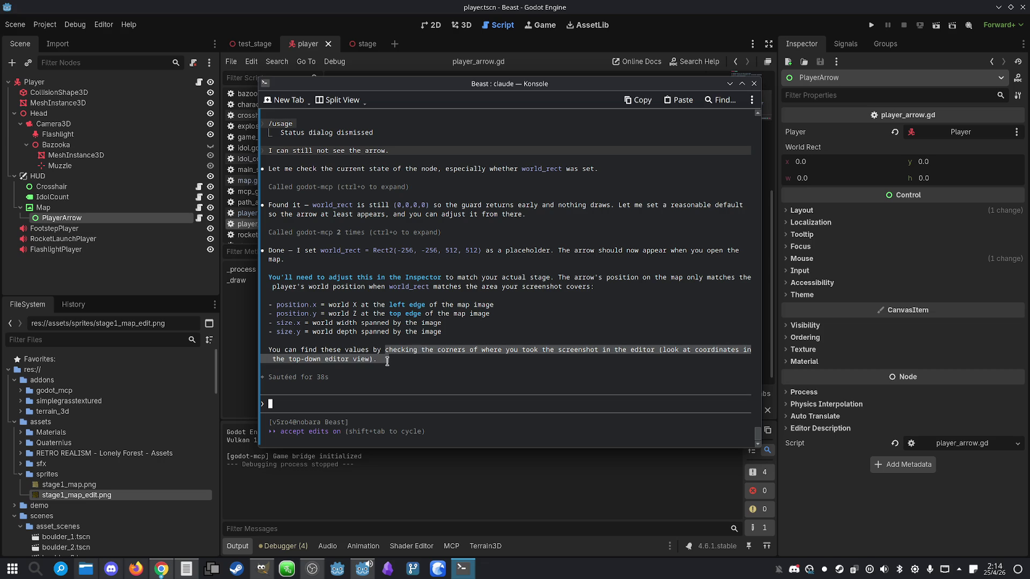
{"action": "left_click_drag", "start_coordinate": [385, 349], "coordinate": [396, 355]}
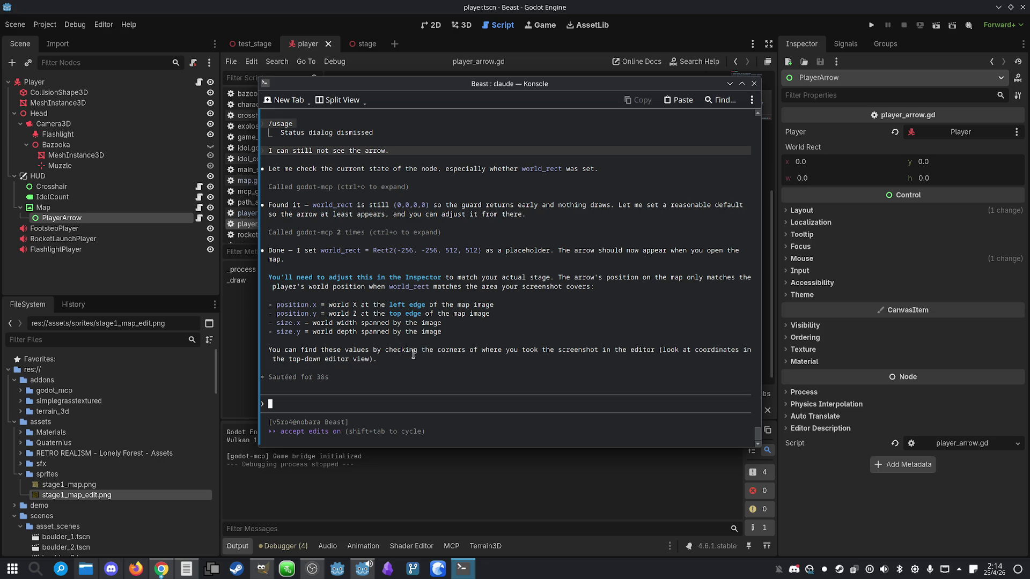
{"action": "left_click", "coordinate": [464, 570]}
{"action": "left_click", "coordinate": [871, 25]}
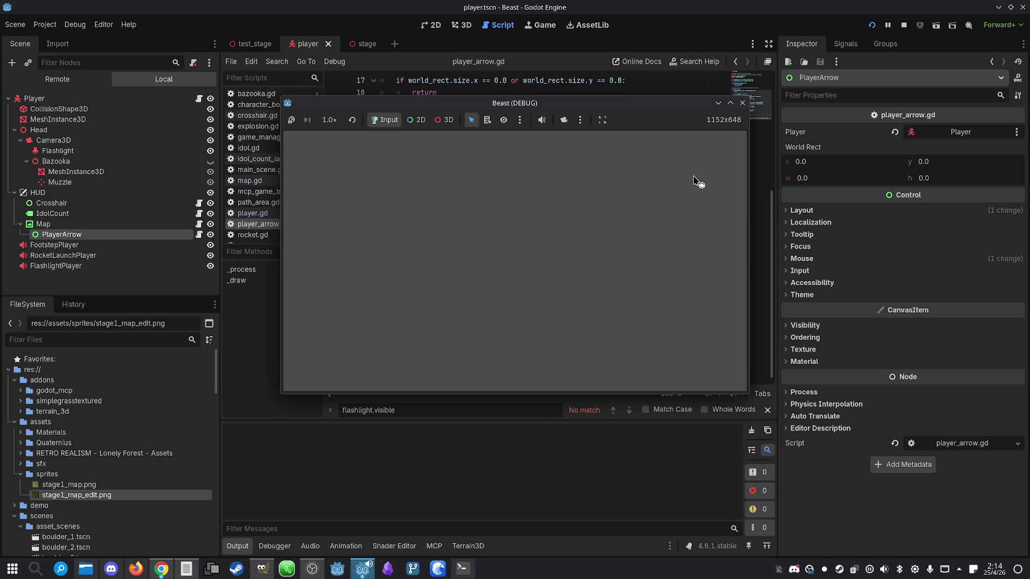
- Walk forward and toggle the parchment map twice, finding no player arrow on it
{"action": "key", "text": "w"}
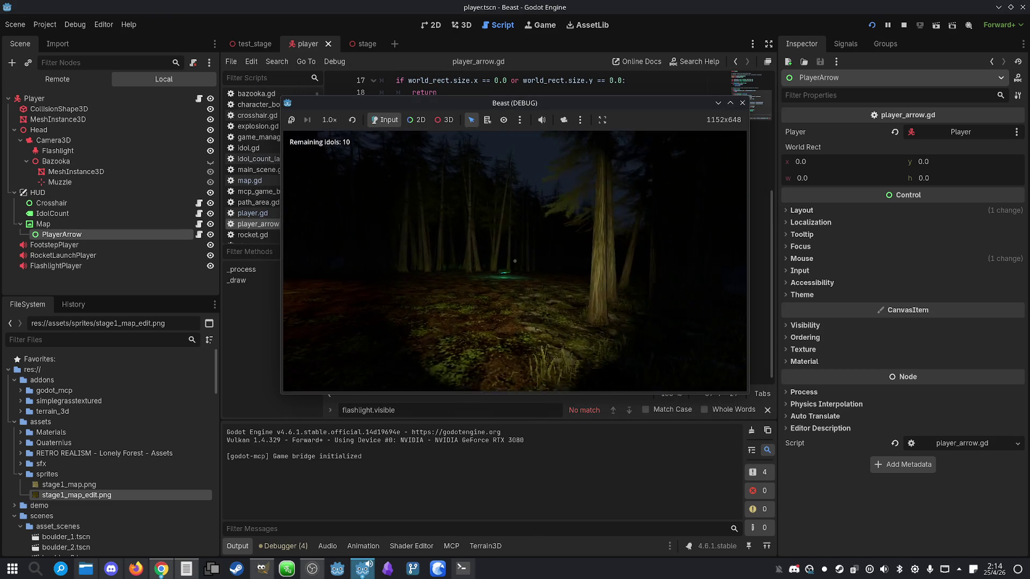
{"action": "key", "text": "m"}
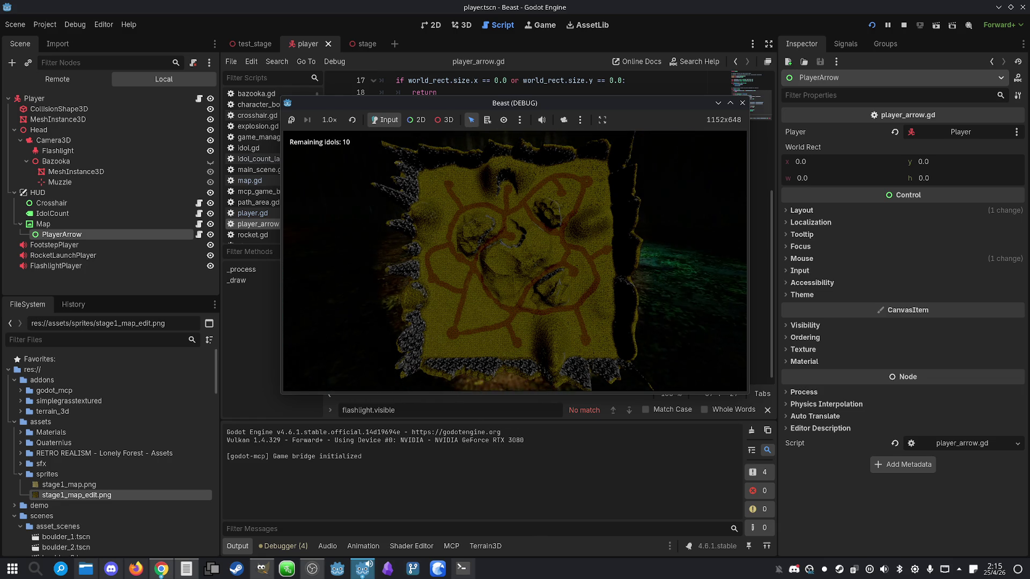
{"action": "key", "text": "m"}
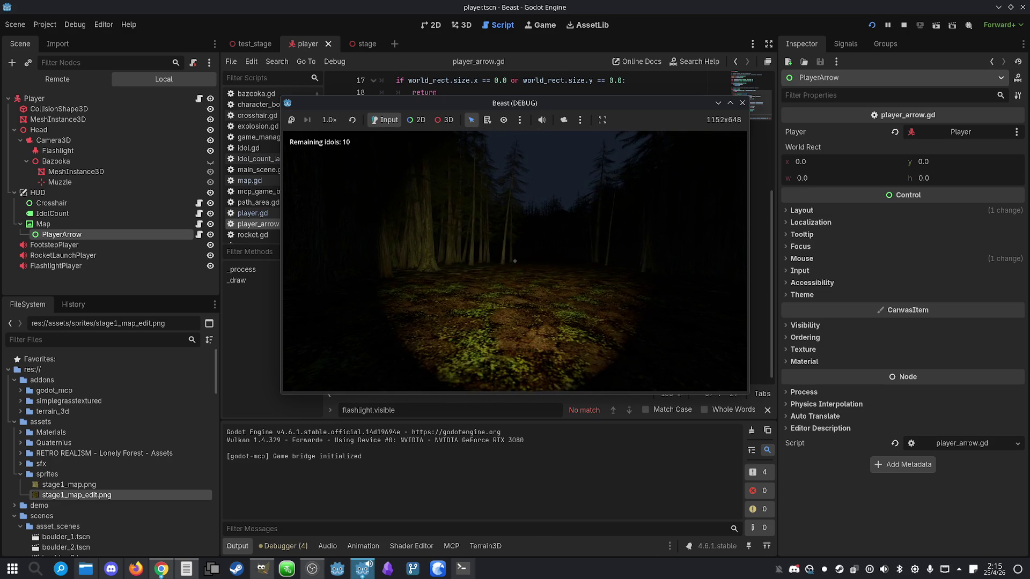
{"action": "key", "text": "m"}
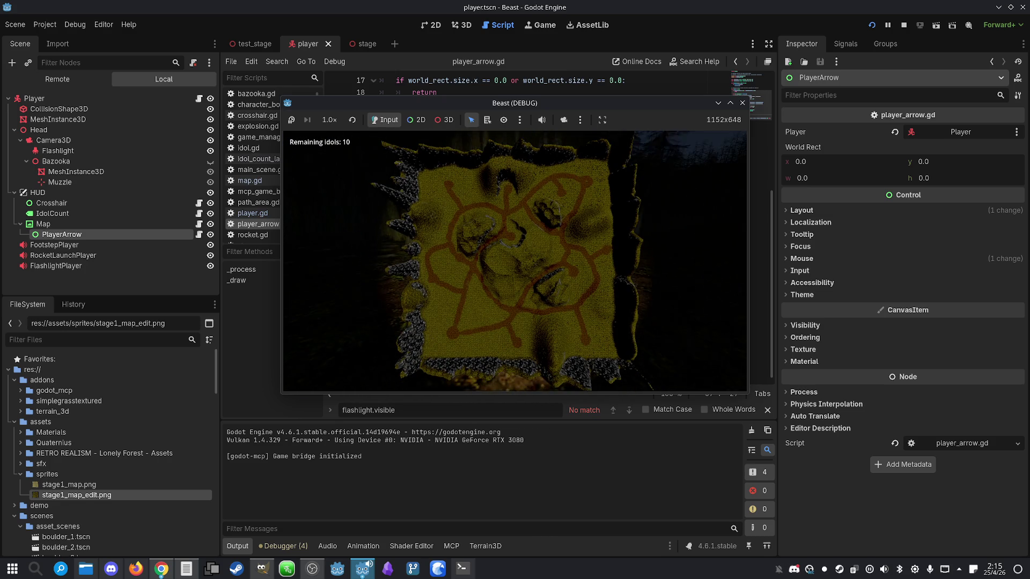
{"action": "key", "text": "m"}
{"action": "key", "text": "super"}
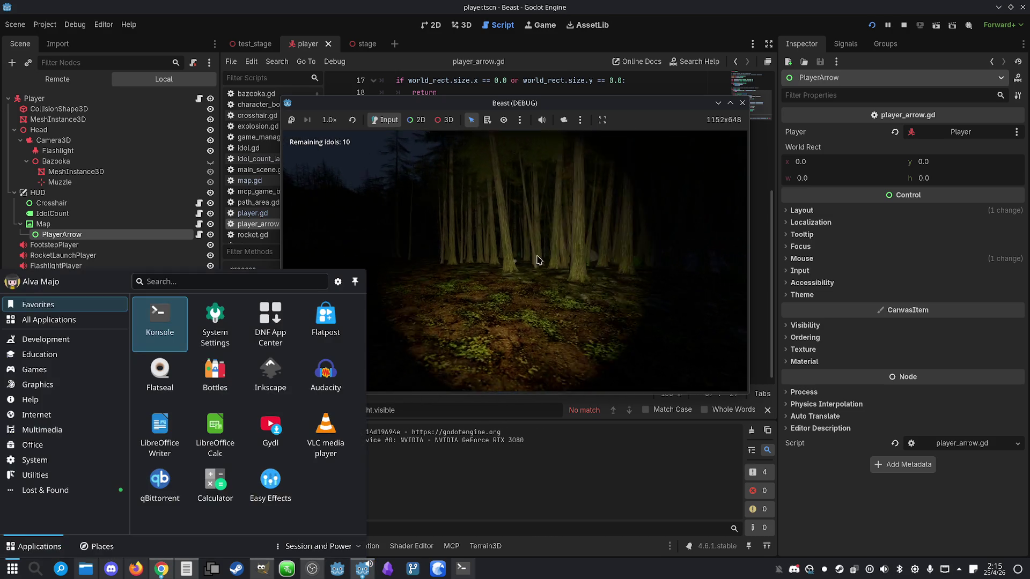
- Close the game, check Claude Code usage, and switch the model to Sonnet 4.6
{"action": "left_click", "coordinate": [904, 25]}
{"action": "left_click", "coordinate": [464, 567]}
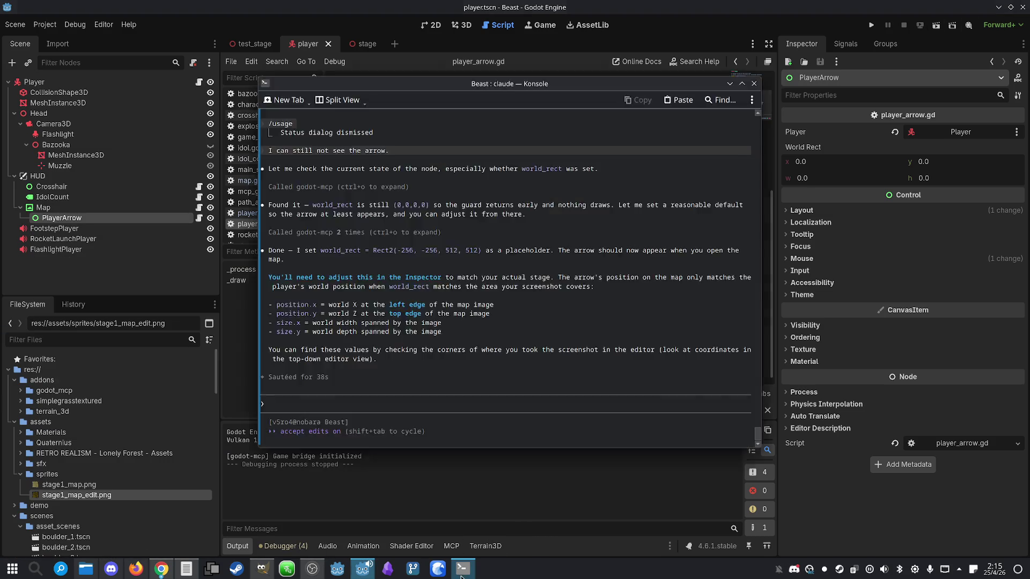
{"action": "type", "text": "/usage"}
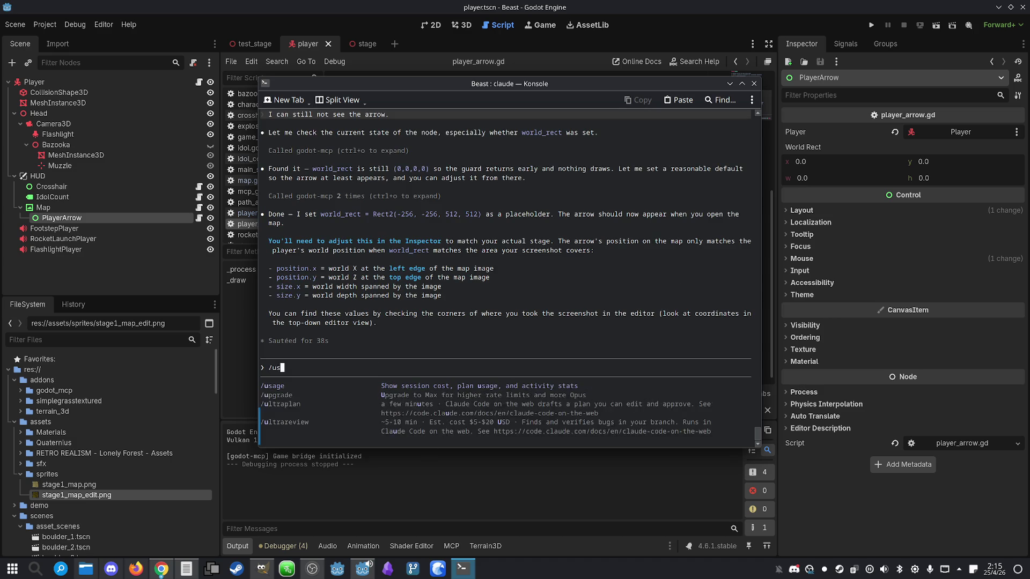
{"action": "key", "text": "Return"}
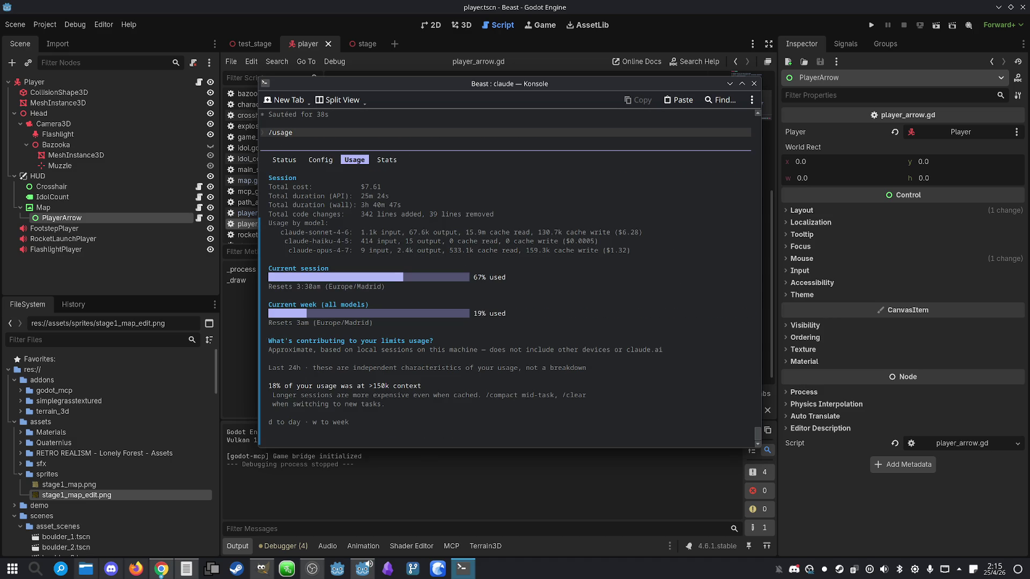
{"action": "key", "text": "Escape"}
{"action": "type", "text": "/model s"}
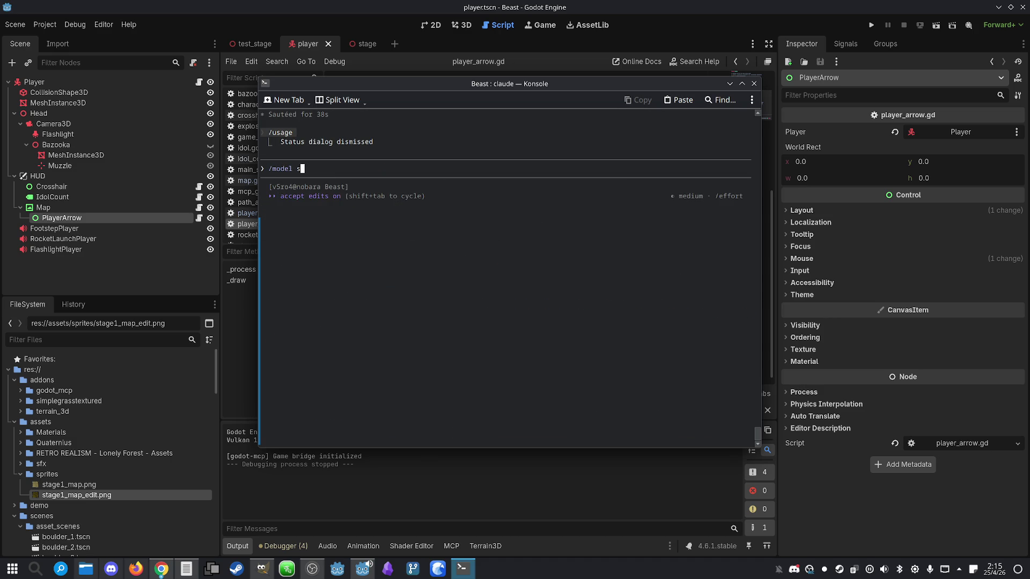
{"action": "type", "text": "onet"}
{"action": "key", "text": "Return"}
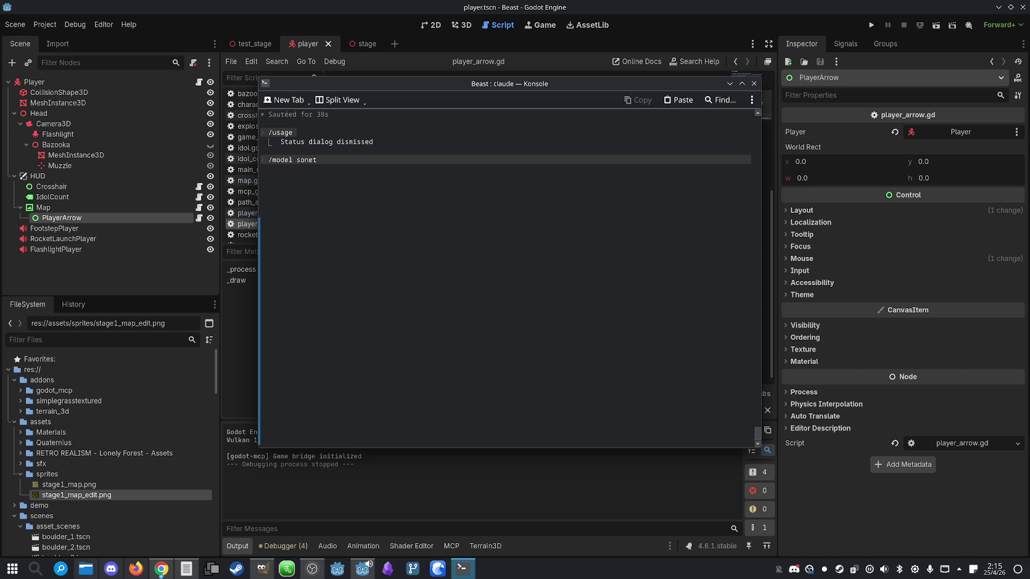
{"action": "type", "text": "/model sonnet"}
{"action": "key", "text": "Return"}
- Ask Claude to make the arrow big and centred for testing, fixing its position later
{"action": "type", "text": "I can't still see no arr"}
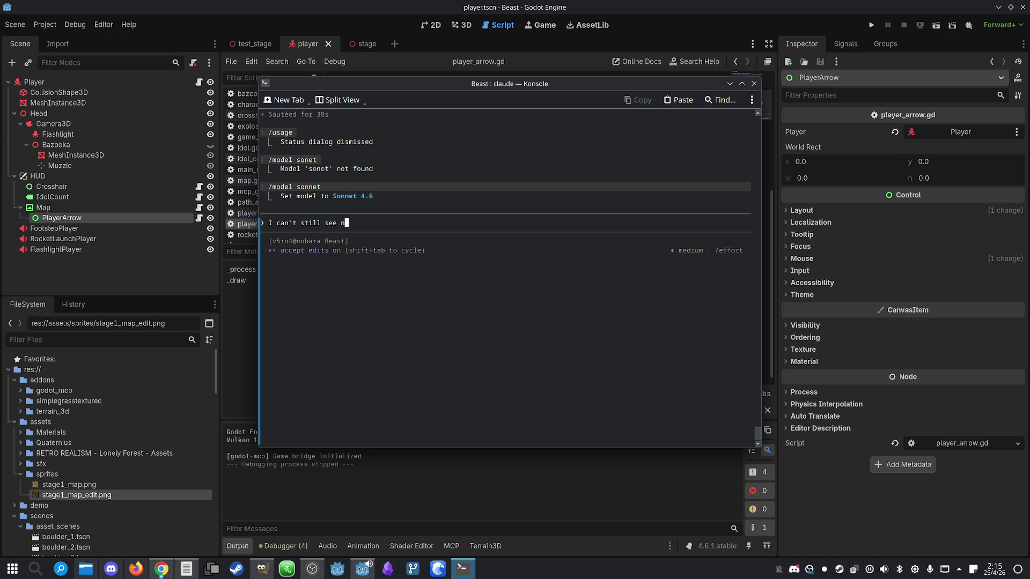
{"action": "type", "text": "ow. "}
{"action": "type", "text": "Just for "}
{"action": "type", "text": "testing "}
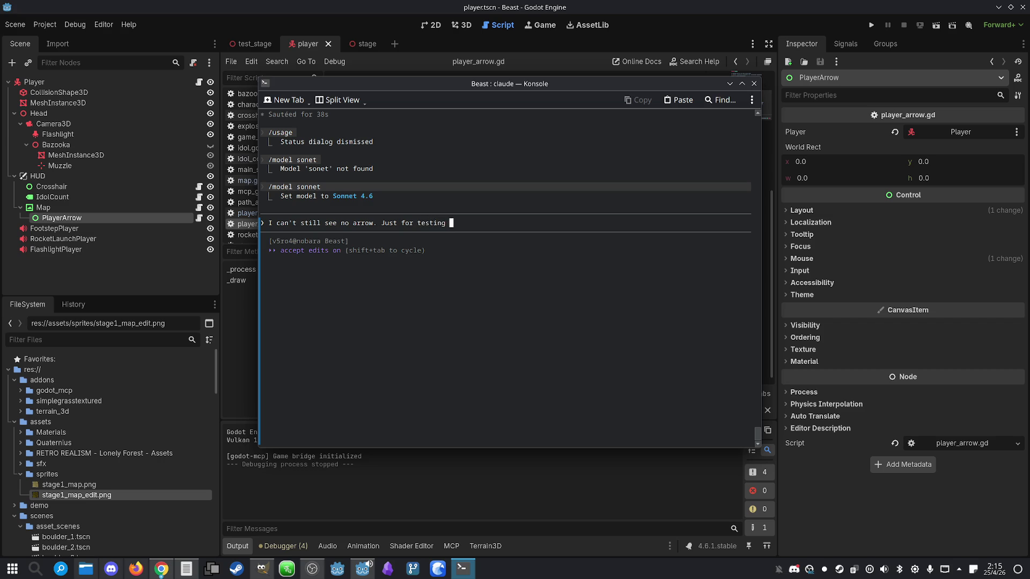
{"action": "type", "text": "purposes, make"}
{"action": "type", "text": " it so the "}
{"action": "type", "text": "arrow is "}
{"action": "type", "text": "big and "}
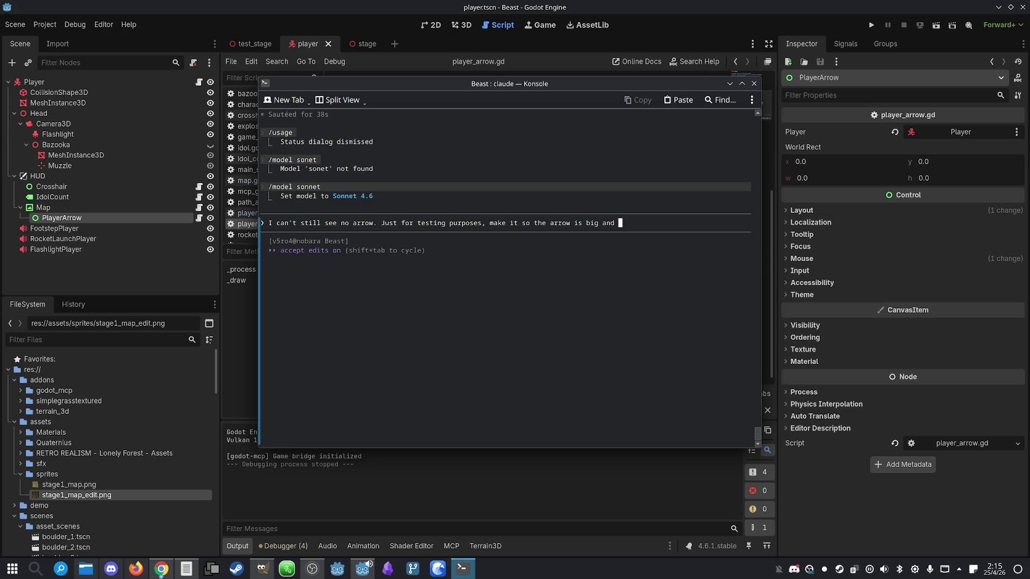
{"action": "type", "text": "shows on the "}
{"action": "type", "text": "middle of the"}
{"action": "type", "text": " screen. "}
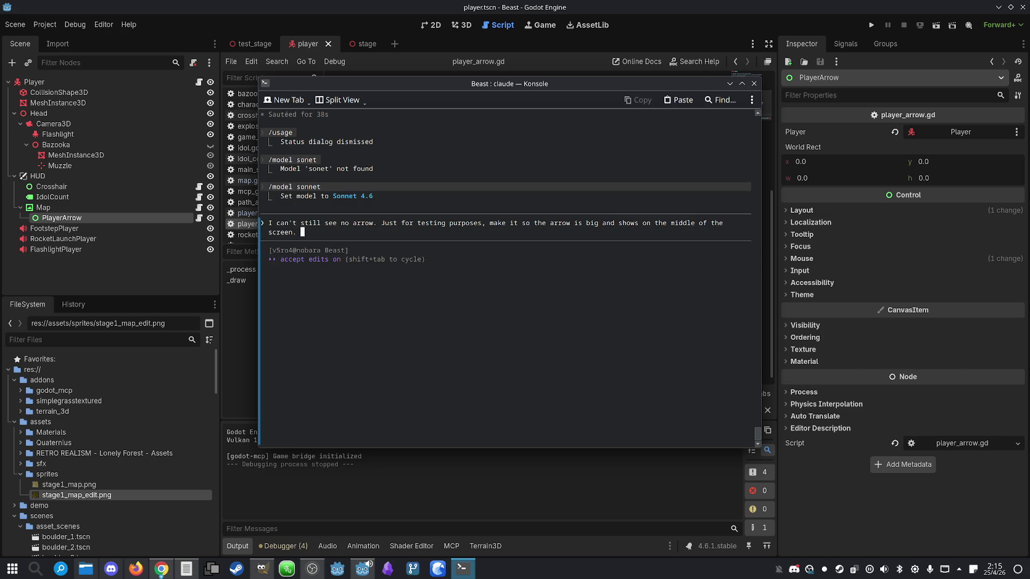
{"action": "type", "text": "Once we con"}
{"action": "type", "text": "firm"}
{"action": "key", "text": "BackSpace"}
{"action": "type", "text": "the arrow "}
{"action": "type", "text": "shows, we will"}
{"action": "type", "text": " try to make it show at the correct position."}
- Send the request so Claude rewrites player_arrow.gd to draw a 60px red triangle at screen centre
{"action": "key", "text": "Return"}
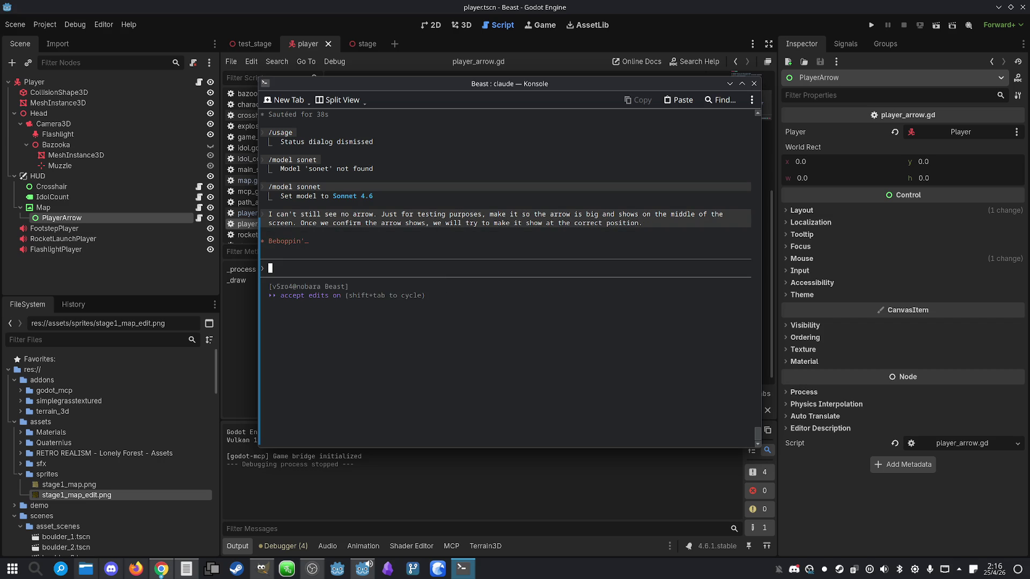
{"action": "left_click", "coordinate": [186, 568]}
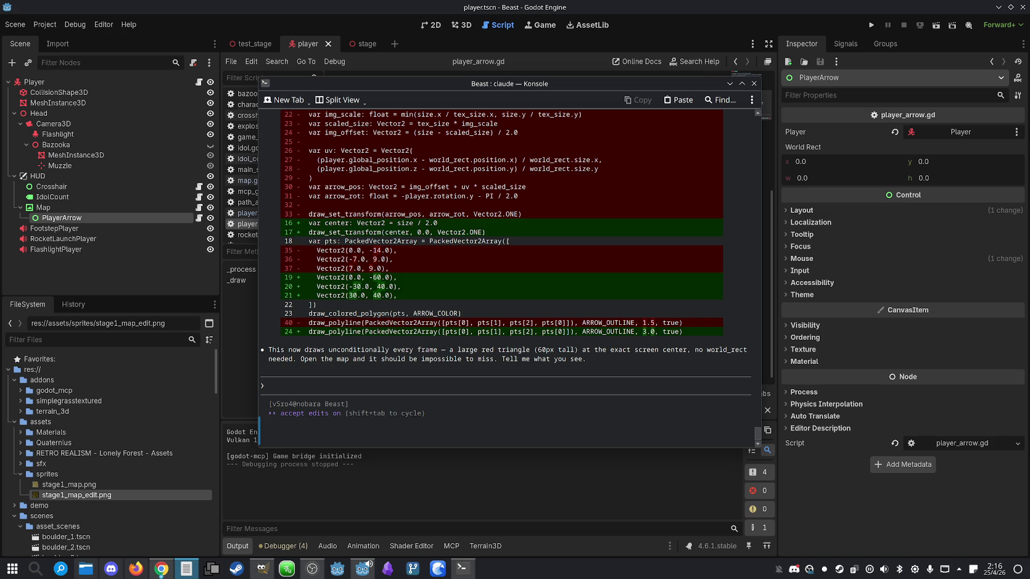
{"action": "left_click", "coordinate": [794, 81]}
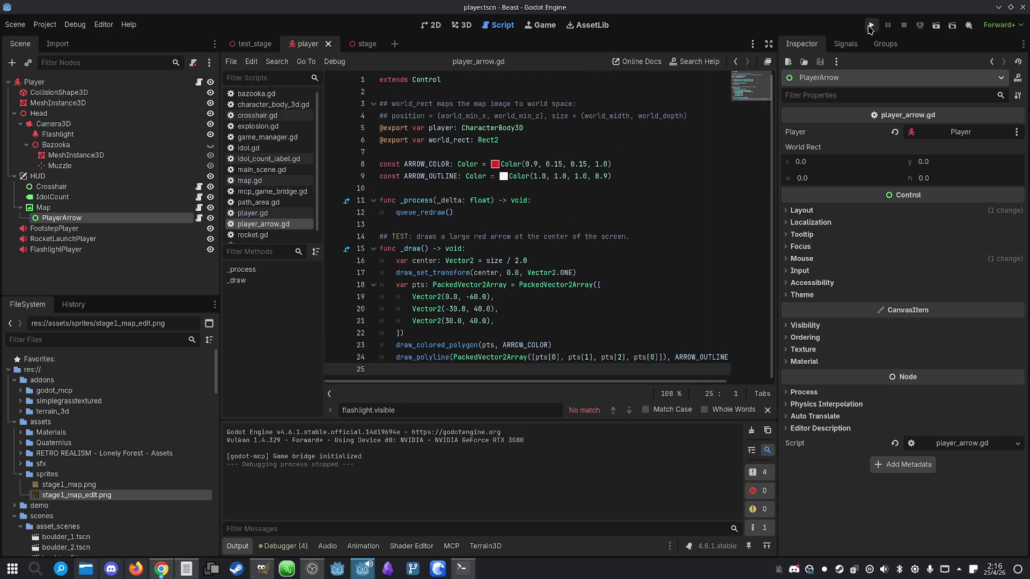
- Run Beast and open the map, seeing the big red test triangle centred, then stop the game
{"action": "left_click", "coordinate": [872, 25]}
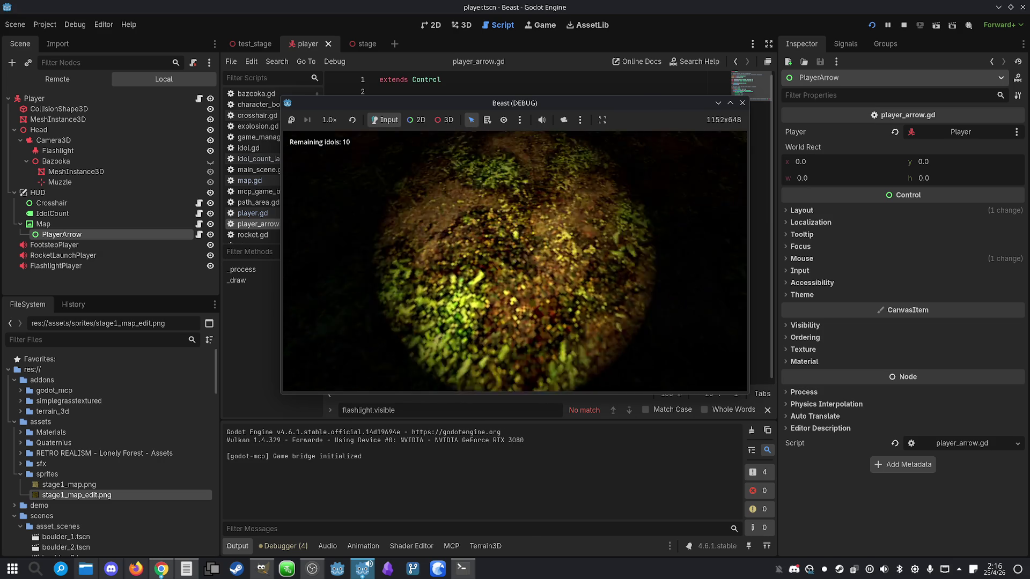
{"action": "key", "text": "m"}
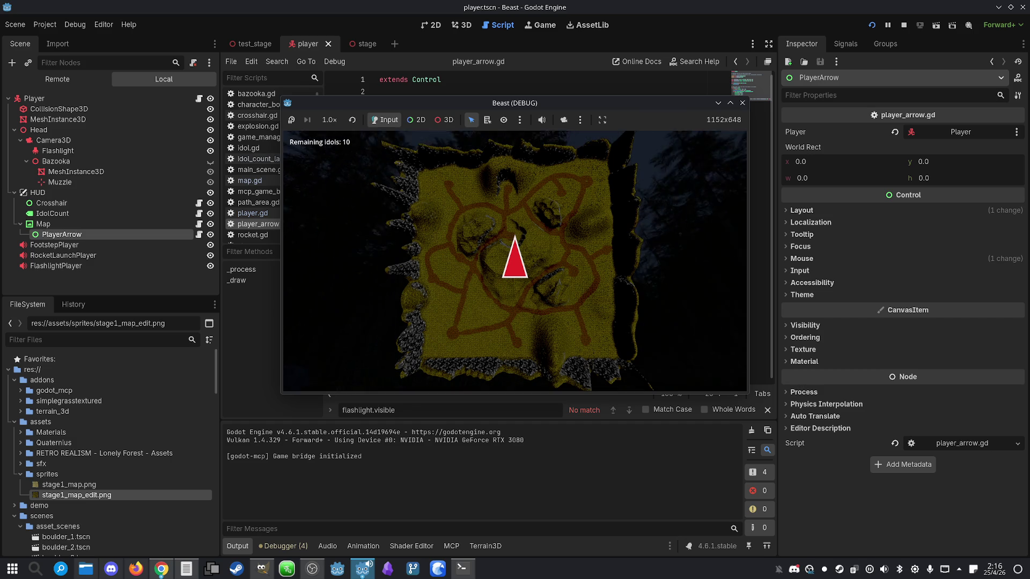
{"action": "key", "text": "super"}
{"action": "key", "text": "super"}
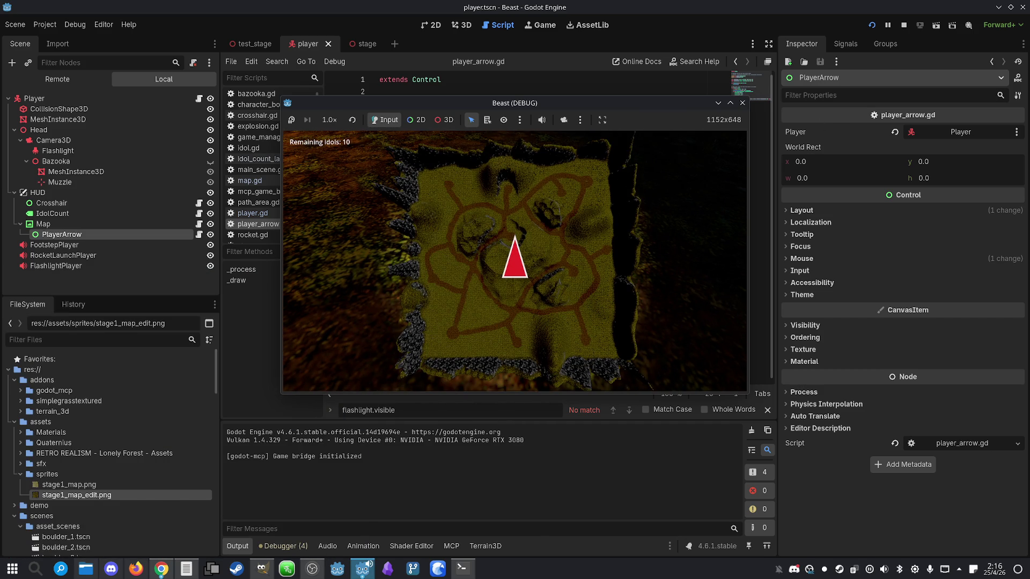
{"action": "key", "text": "super"}
{"action": "left_click", "coordinate": [904, 25]}
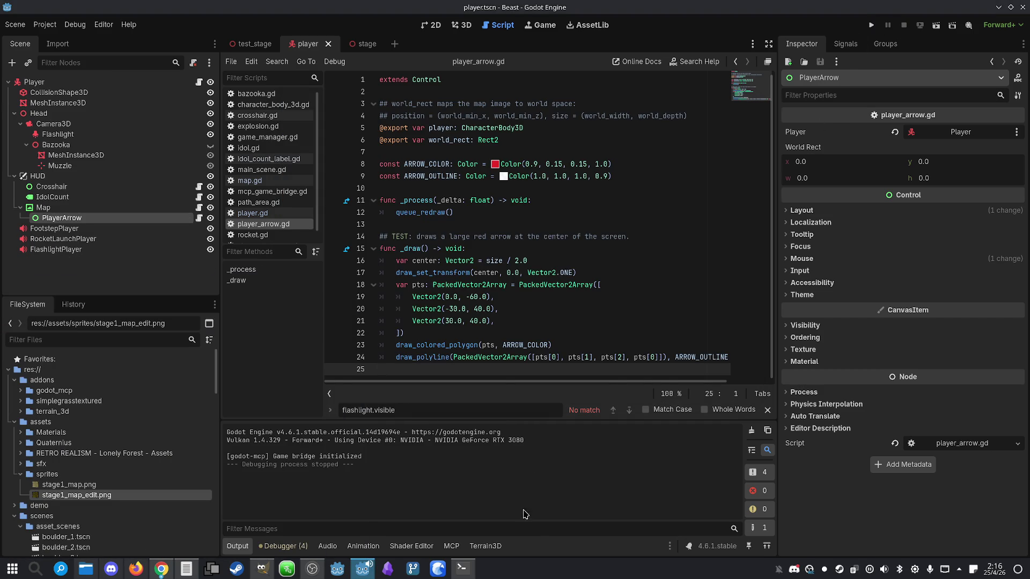
{"action": "left_click", "coordinate": [462, 569]}
- Ask Claude to make the map arrow smaller and rotate it toward the player's facing direction
{"action": "type", "text": "I can see the a"}
{"action": "type", "text": "rrow! Now m"}
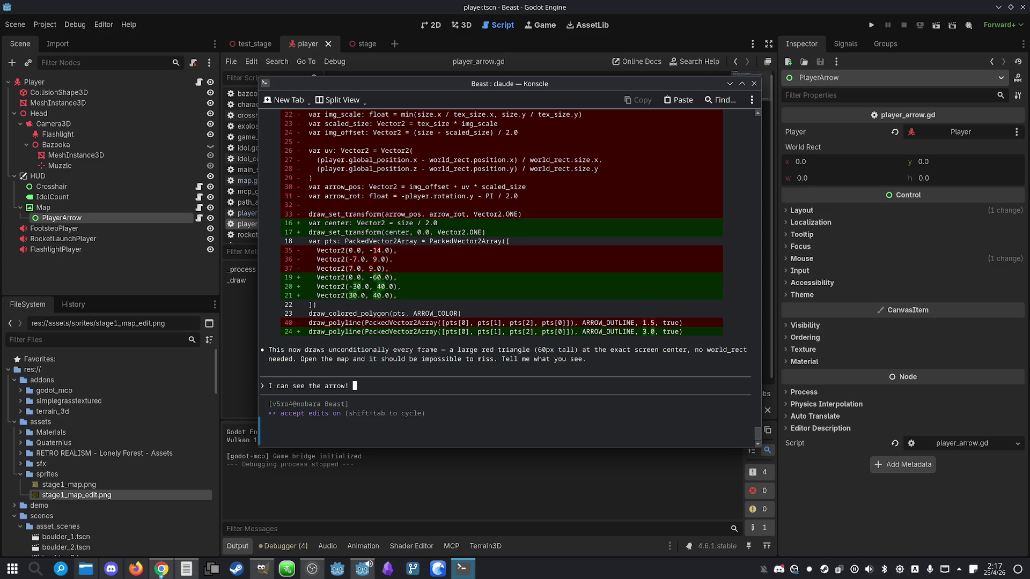
{"action": "type", "text": "ake it "}
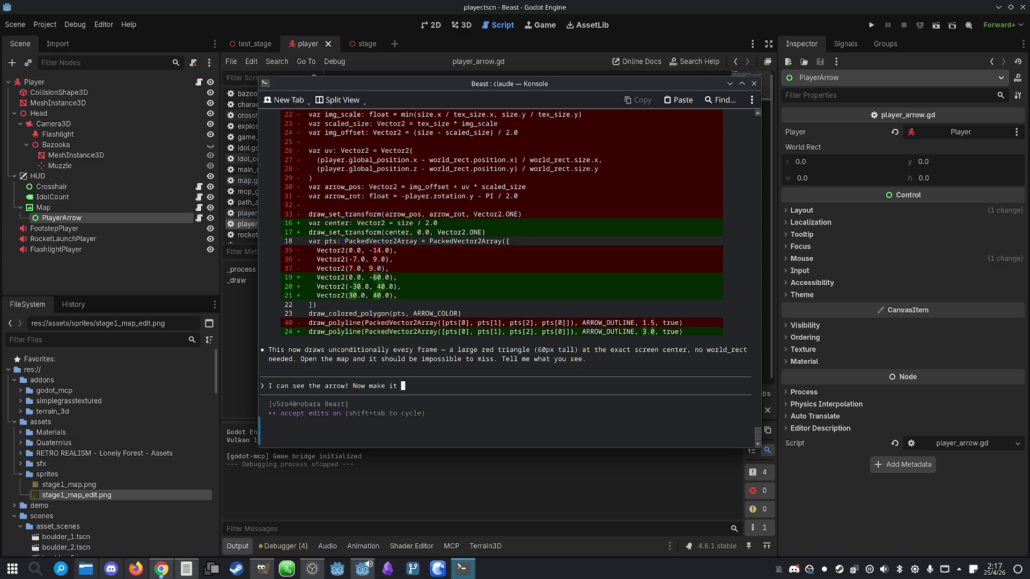
{"action": "type", "text": "smaller and "}
{"action": "type", "text": "make it ro"}
{"action": "type", "text": "tate to poi"}
{"action": "type", "text": "nt "}
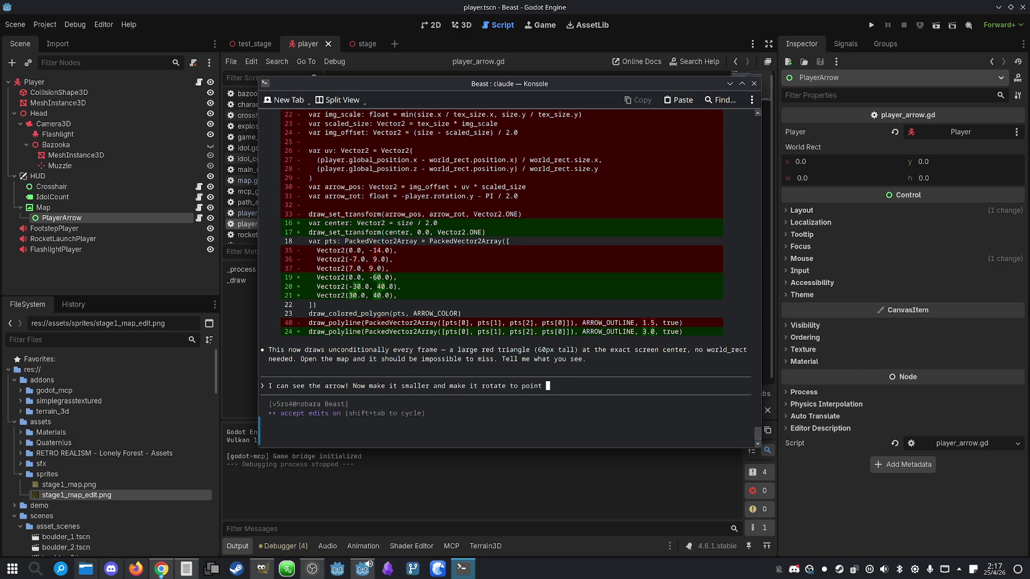
{"action": "type", "text": "in the direction "}
{"action": "type", "text": "the player is "}
{"action": "type", "text": "facing."}
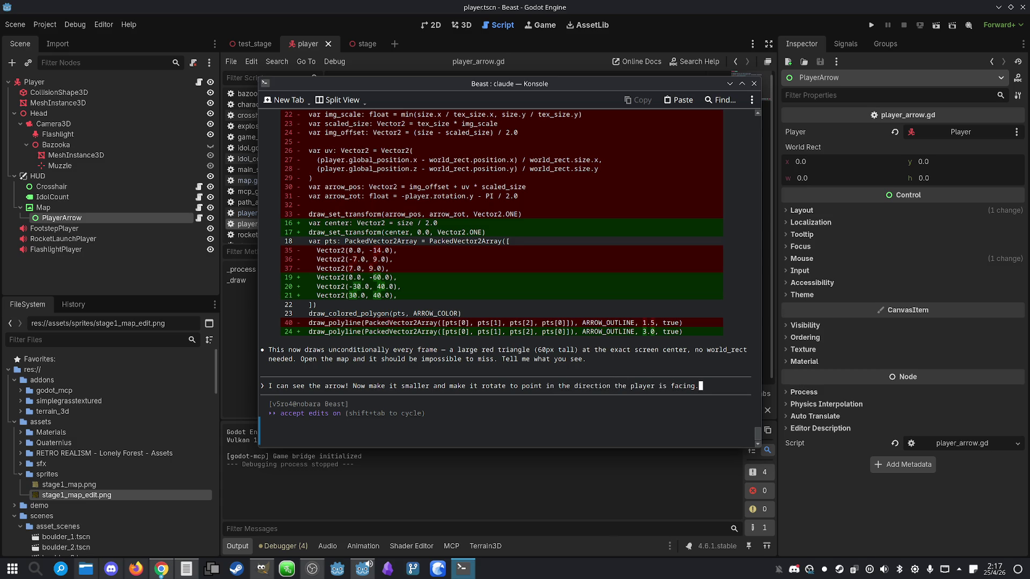
{"action": "key", "text": "Return"}
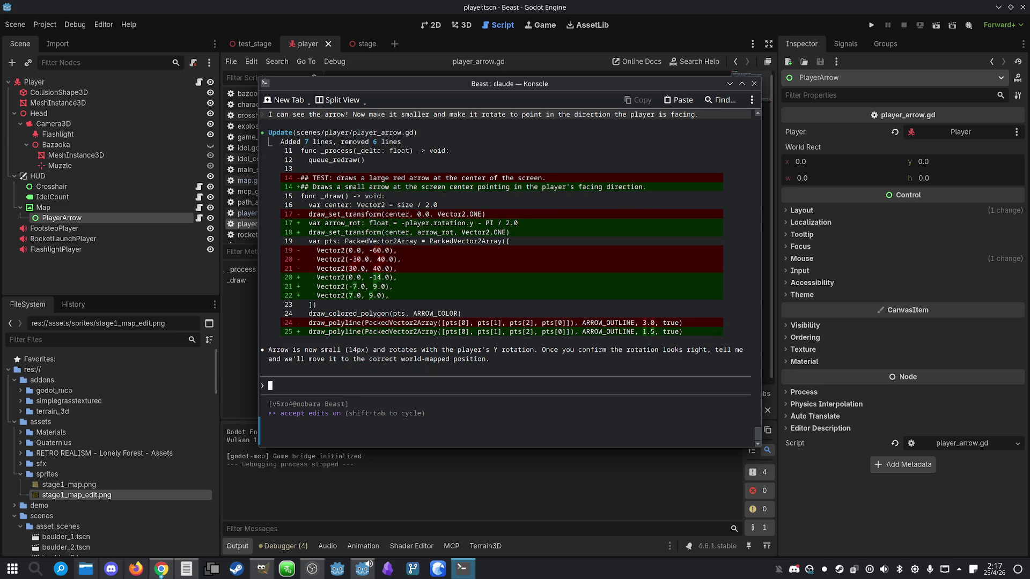
{"action": "left_click", "coordinate": [863, 5]}
- Run Beast and toggle the map with M several times while turning, watching the small arrow, then stop
{"action": "left_click", "coordinate": [871, 25]}
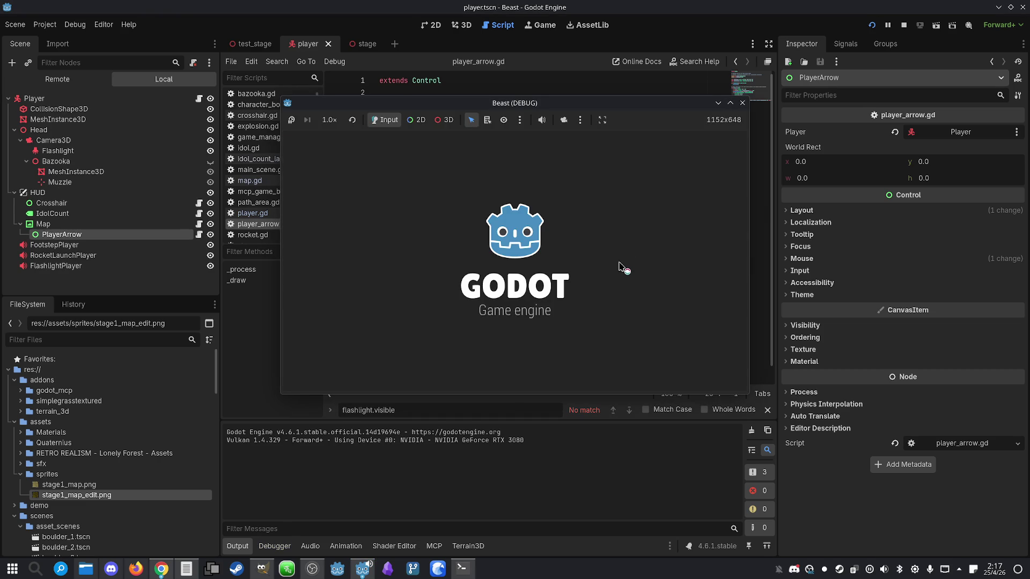
{"action": "key", "text": "m"}
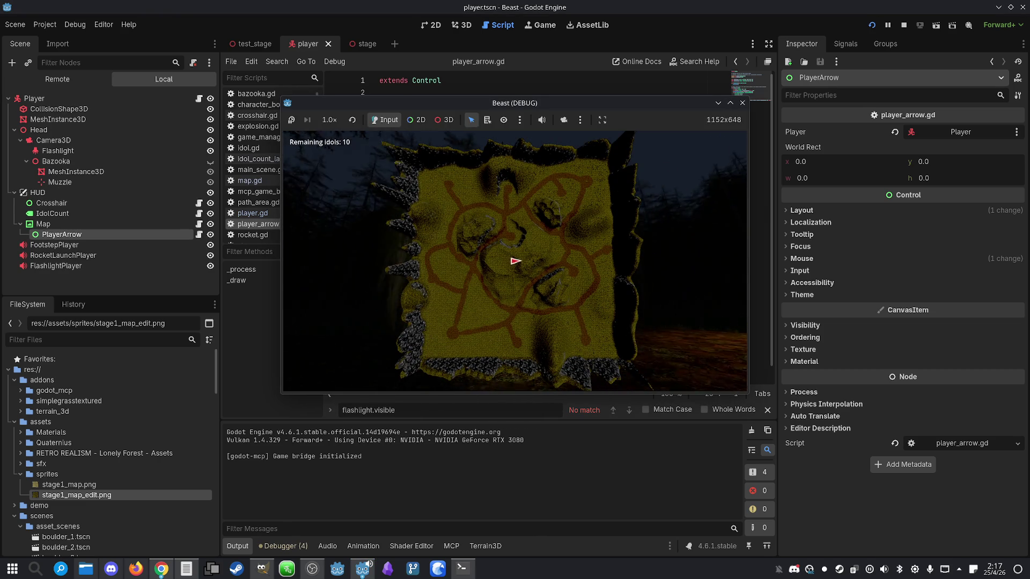
{"action": "key", "text": "m"}
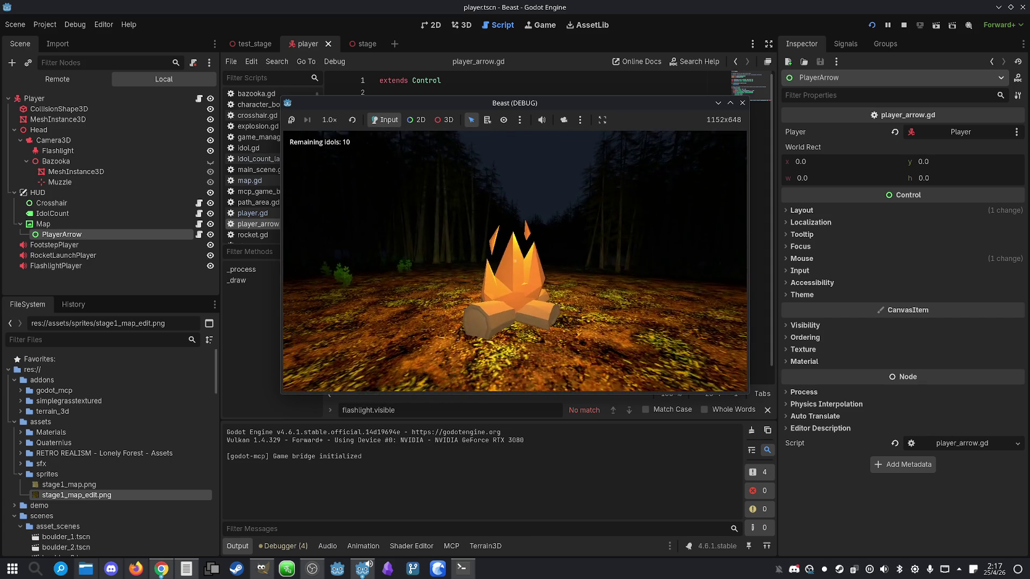
{"action": "key", "text": "m"}
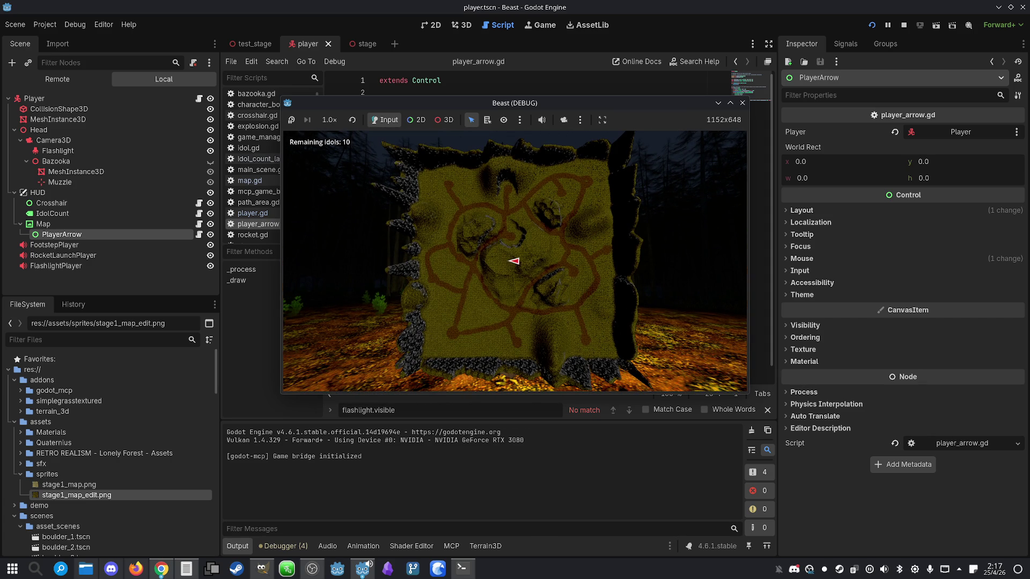
{"action": "key", "text": "m"}
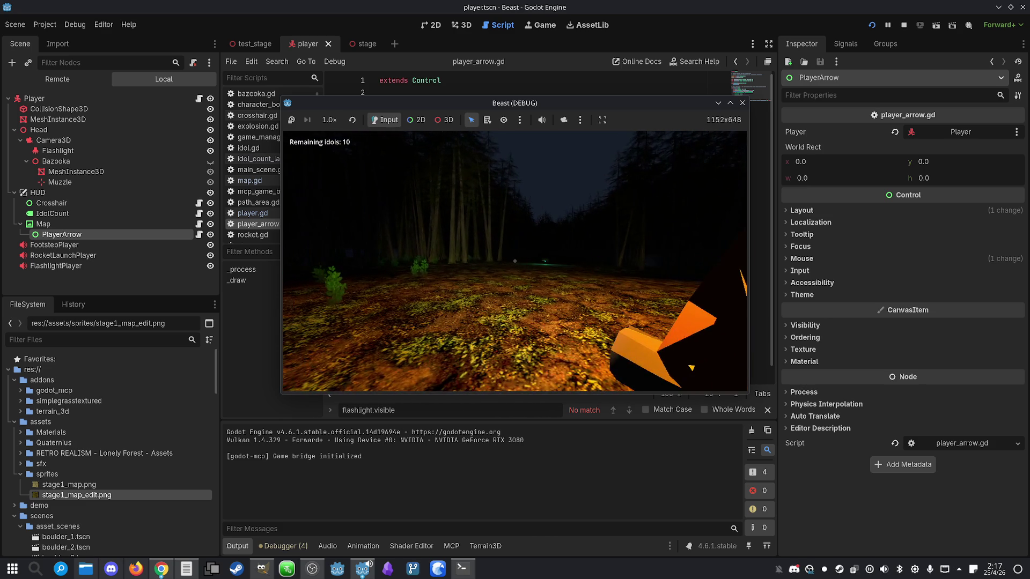
{"action": "key", "text": "m"}
{"action": "key", "text": "m"}
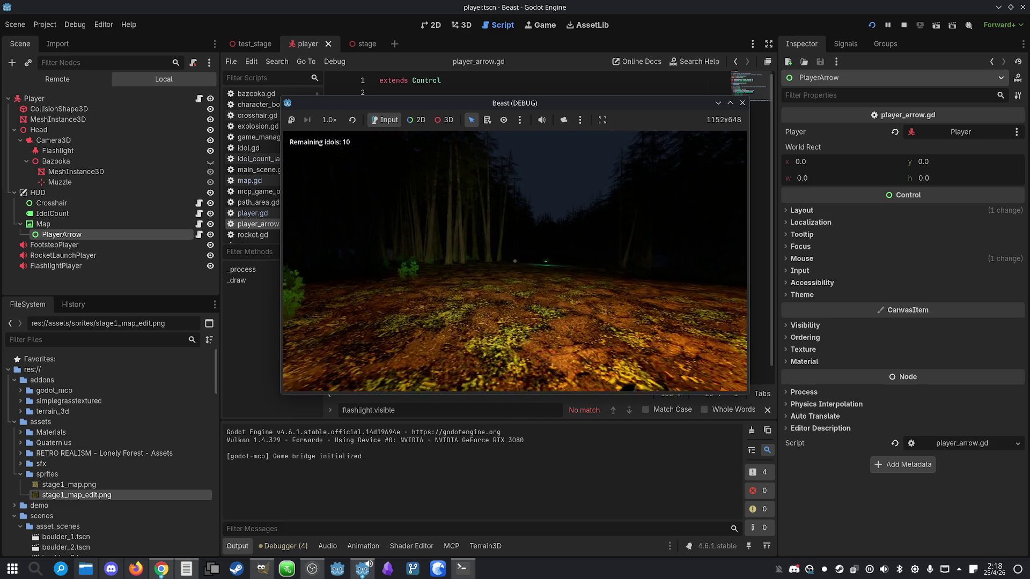
{"action": "key", "text": "m"}
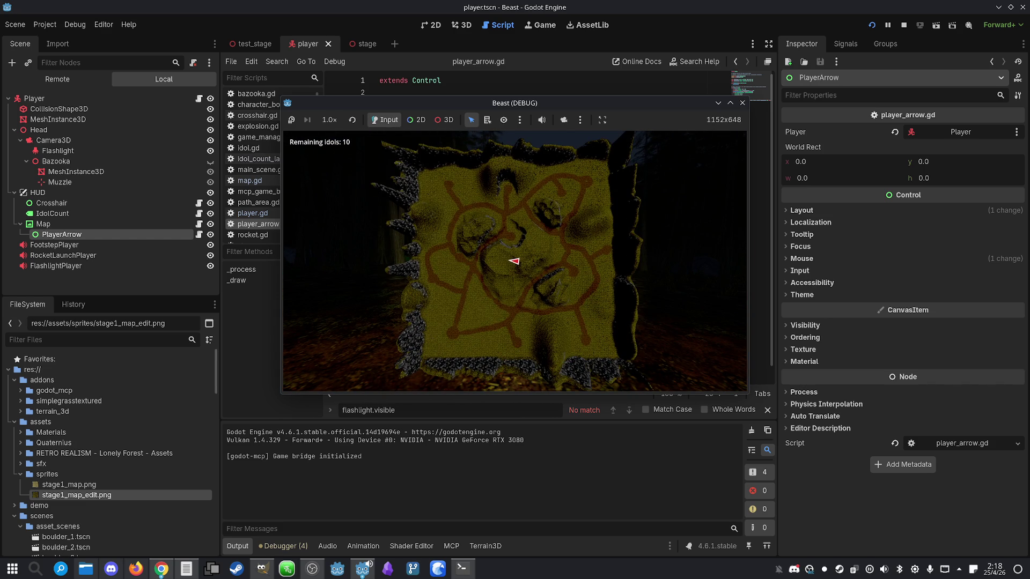
{"action": "key", "text": "m"}
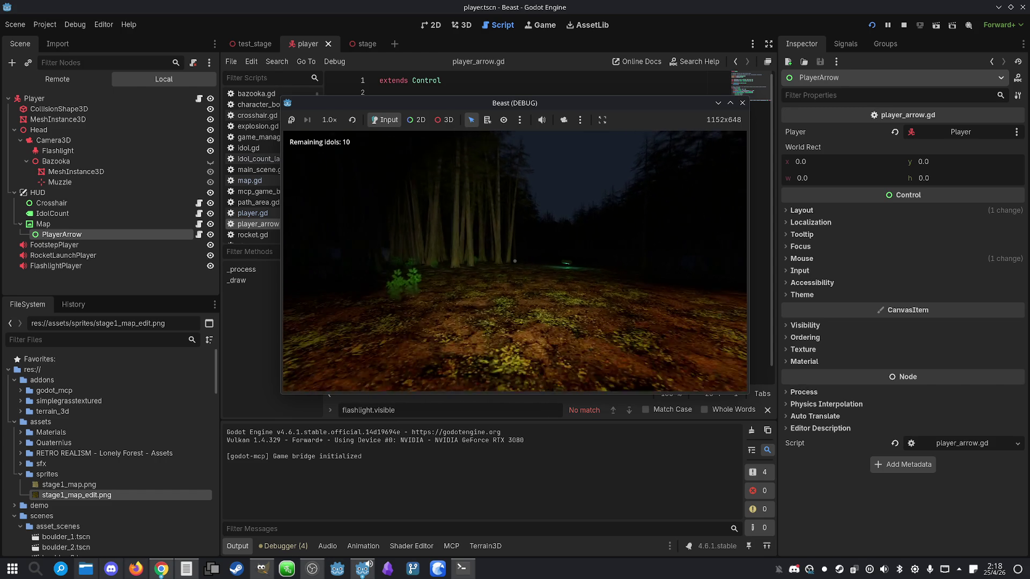
{"action": "key", "text": "super"}
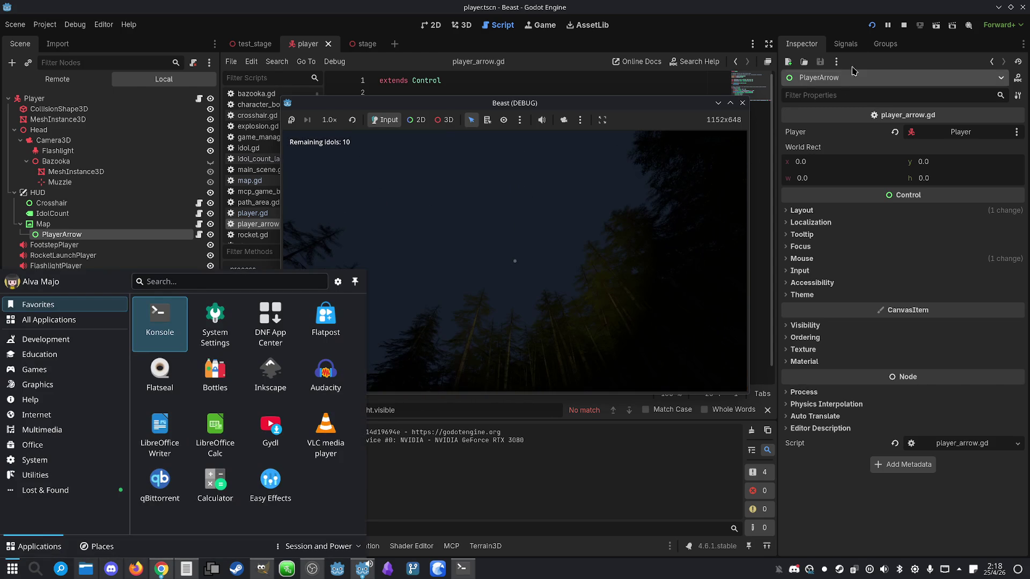
{"action": "left_click", "coordinate": [904, 25]}
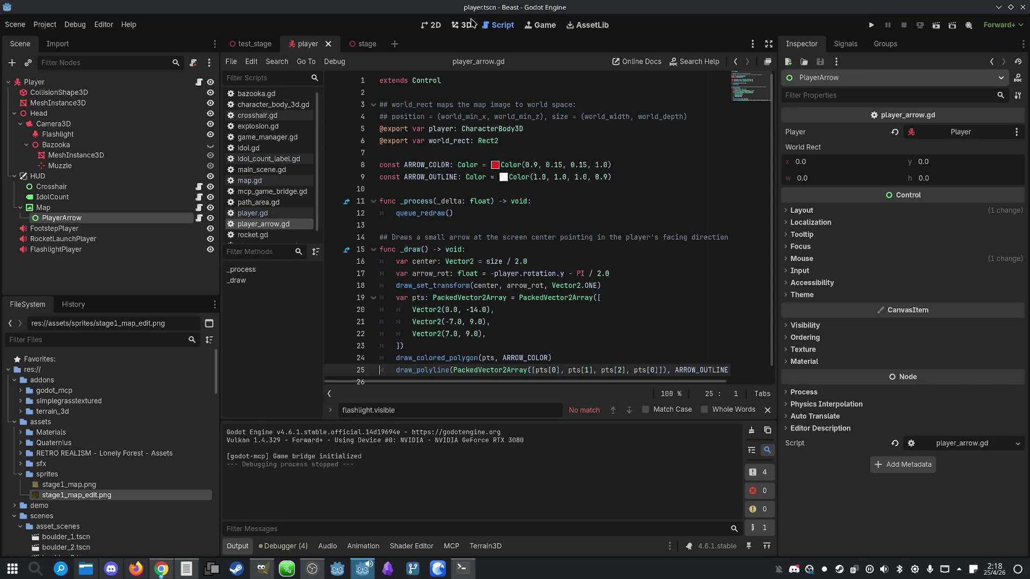
- Open the stage scene in the 3D view, orbit over the terrain, and collapse BeastSpawn, Idols and Path
{"action": "left_click", "coordinate": [465, 25]}
{"action": "left_click", "coordinate": [352, 44]}
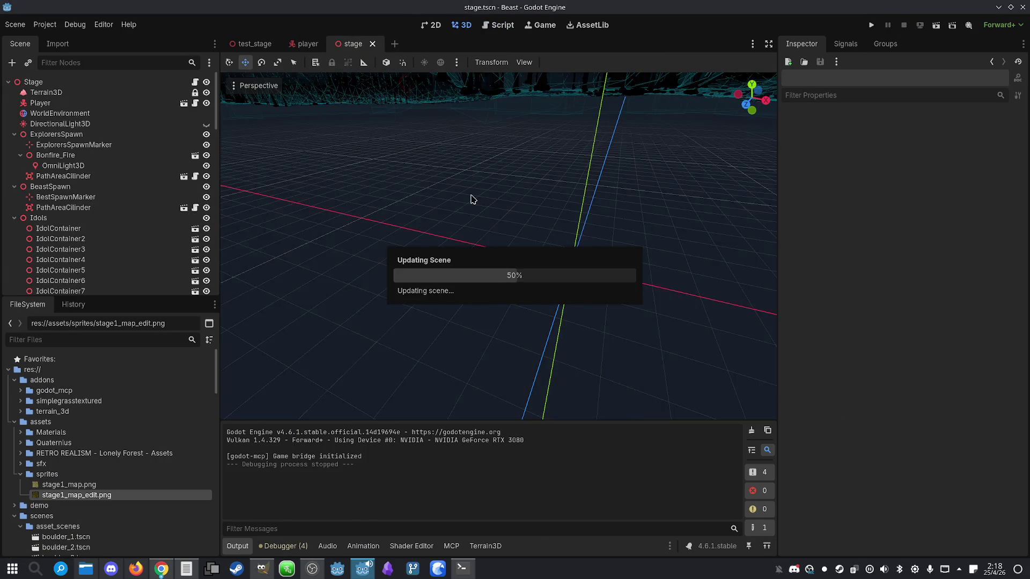
{"action": "left_click_drag", "start_coordinate": [470, 188], "coordinate": [563, 182]}
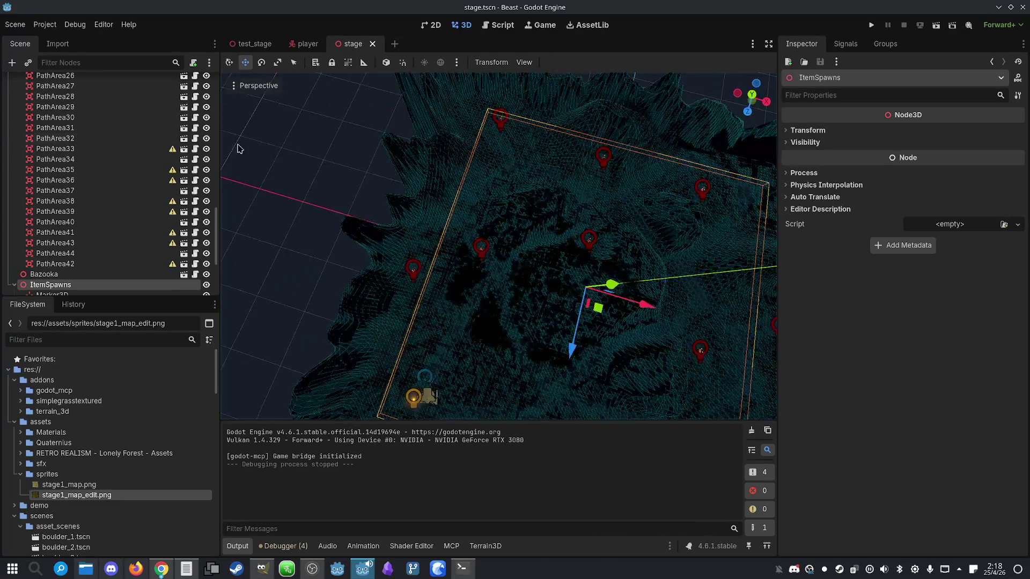
{"action": "scroll", "coordinate": [60, 127], "scroll_direction": "up", "scroll_amount": 10}
{"action": "left_click", "coordinate": [14, 218]}
{"action": "left_click", "coordinate": [14, 187]}
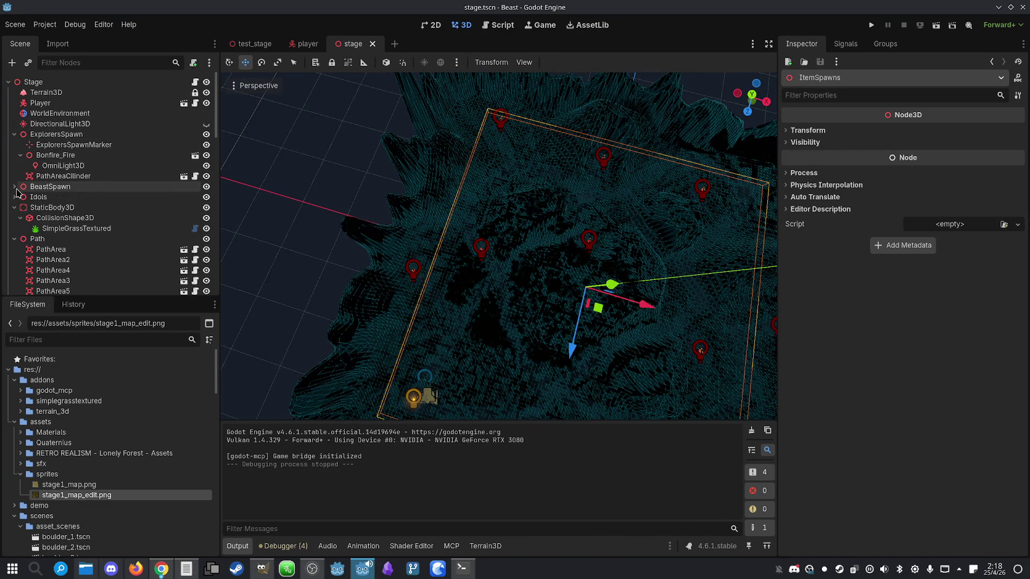
{"action": "left_click", "coordinate": [14, 239]}
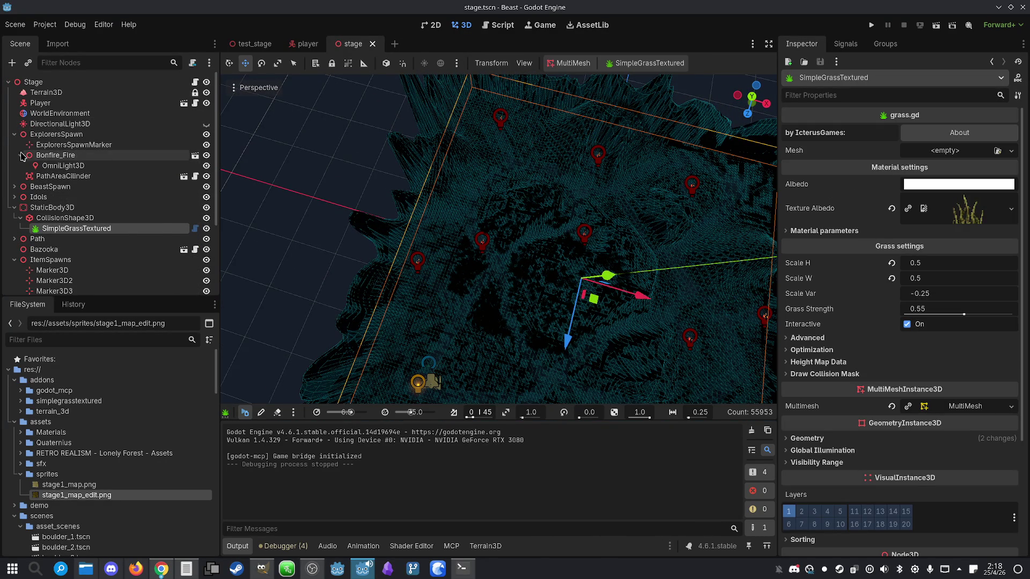
- Show and then hide the textured terrain with its paths, then save the stage and relaunch
{"action": "left_click", "coordinate": [206, 124]}
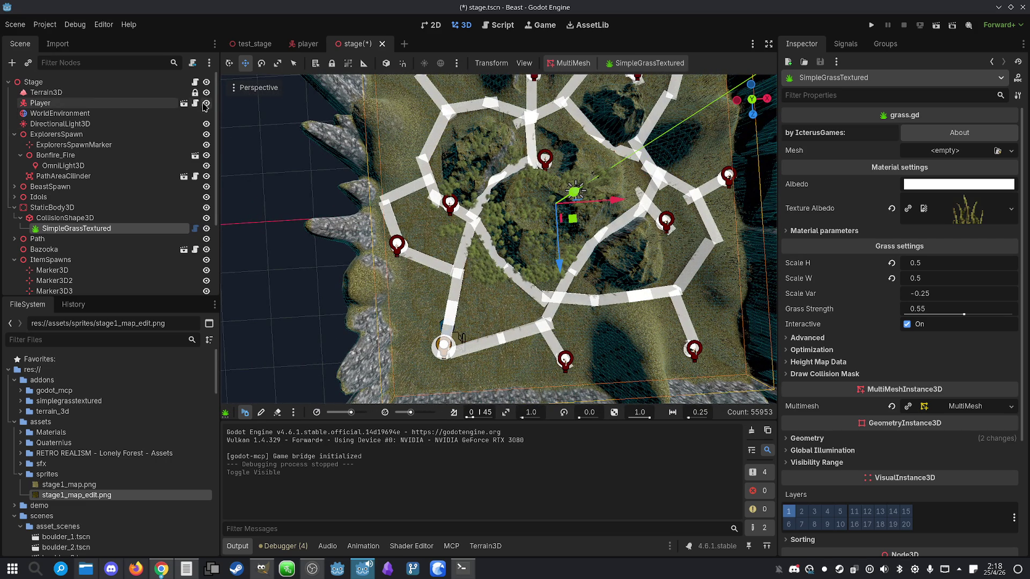
{"action": "left_click", "coordinate": [206, 124]}
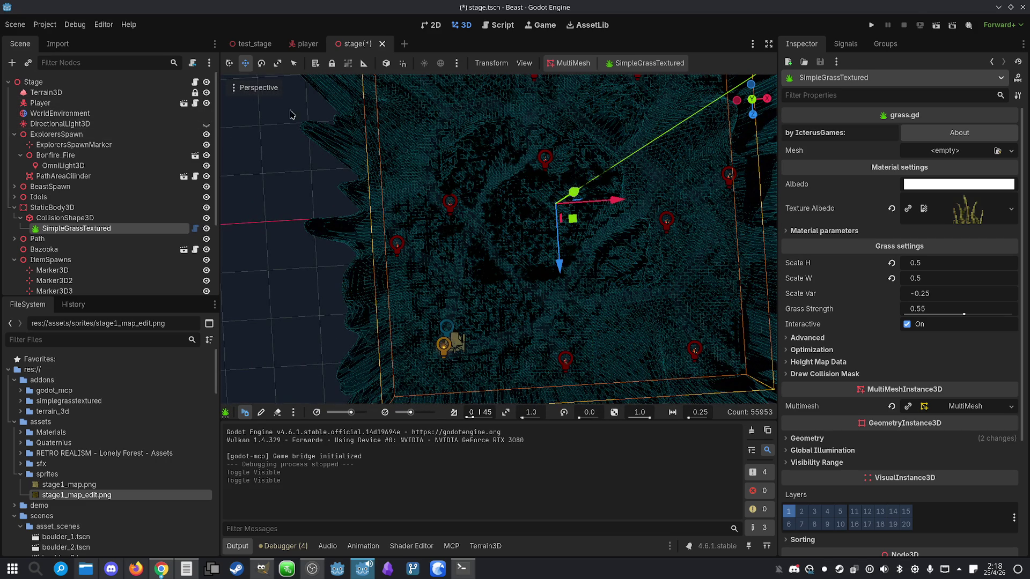
{"action": "left_click", "coordinate": [871, 27]}
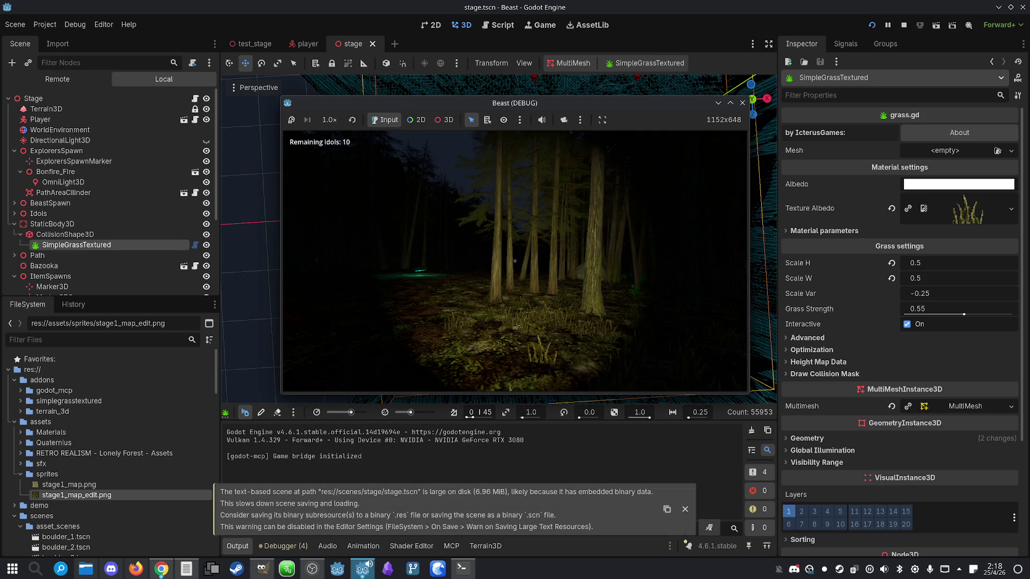
- Walk forward into the forest, open the map to check the arrow's direction, then stop the game
{"action": "key", "text": "w"}
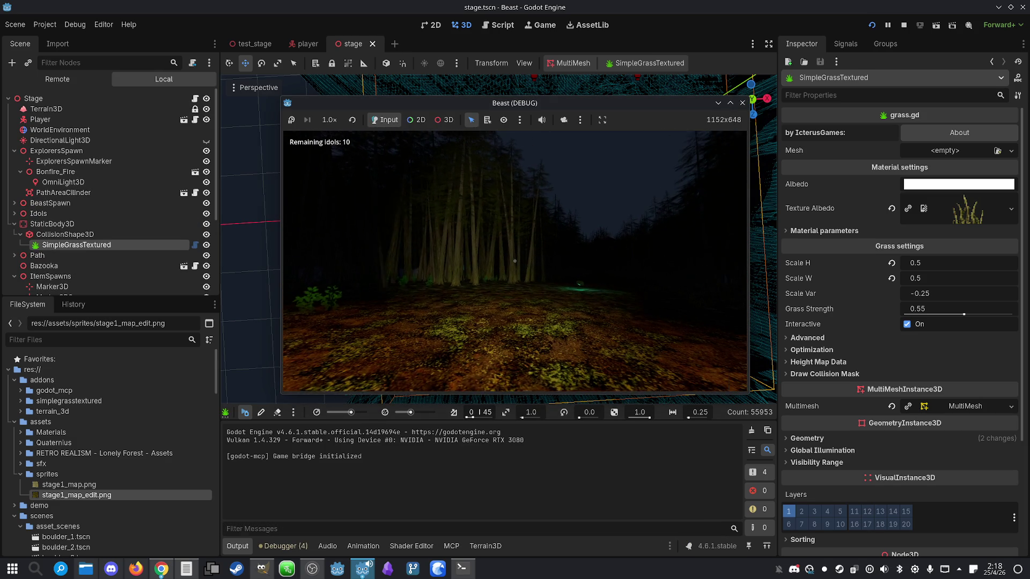
{"action": "key", "text": "m"}
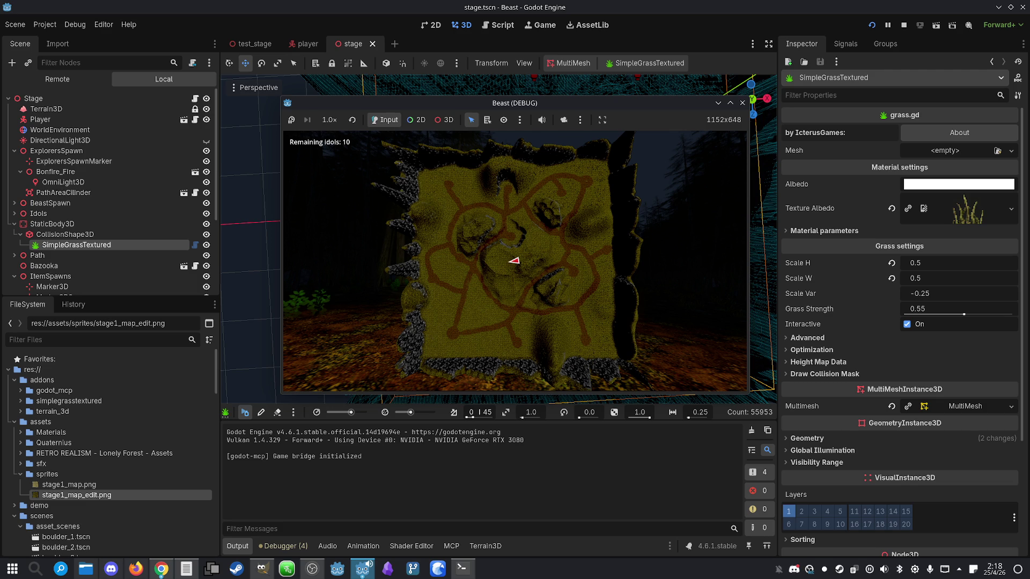
{"action": "key", "text": "super"}
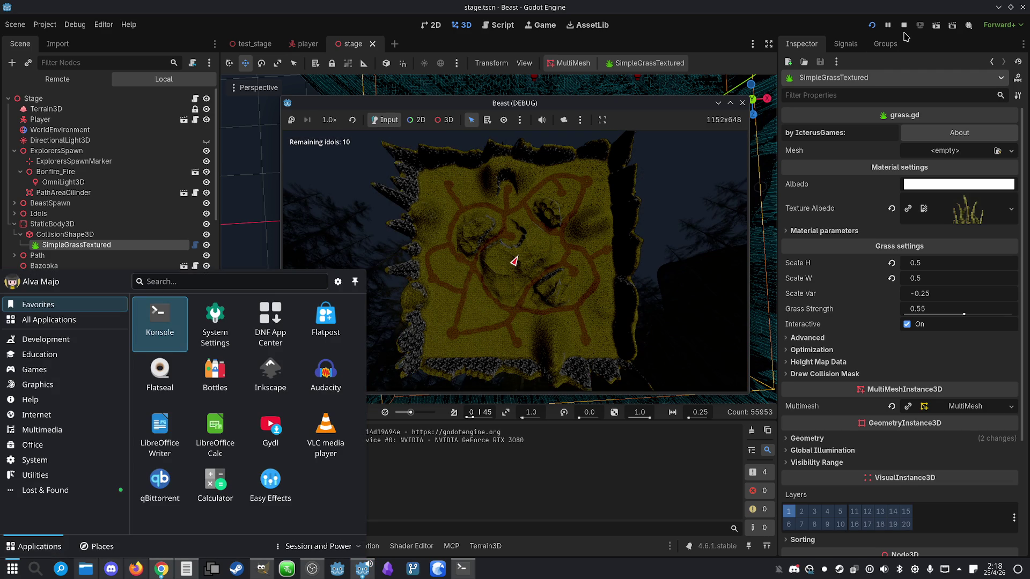
{"action": "left_click", "coordinate": [905, 25]}
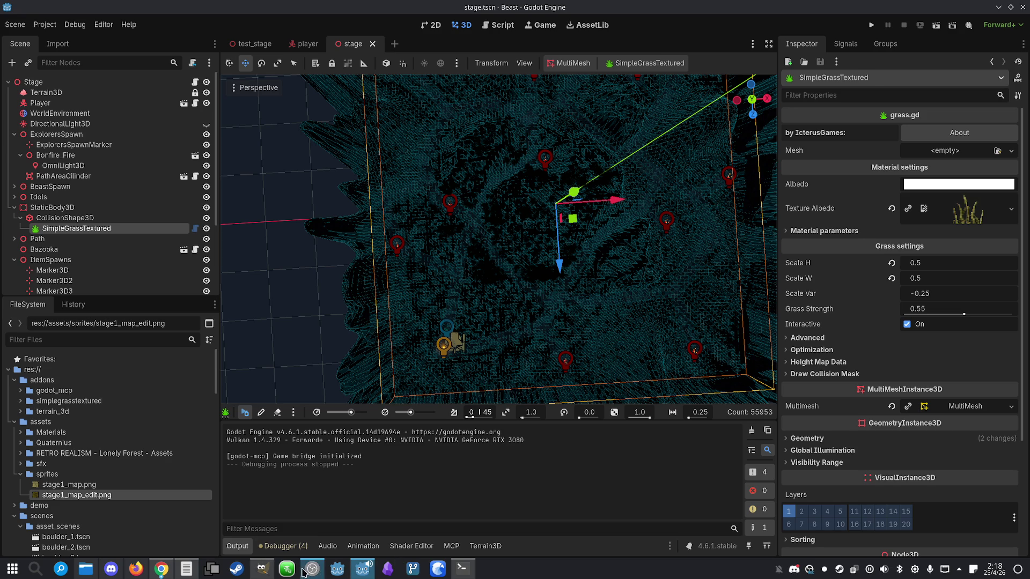
{"action": "left_click", "coordinate": [463, 568]}
- Ask Claude to add a 90° offset so the arrow aligns with the map orientation, then rerun
{"action": "type", "text": "Add an"}
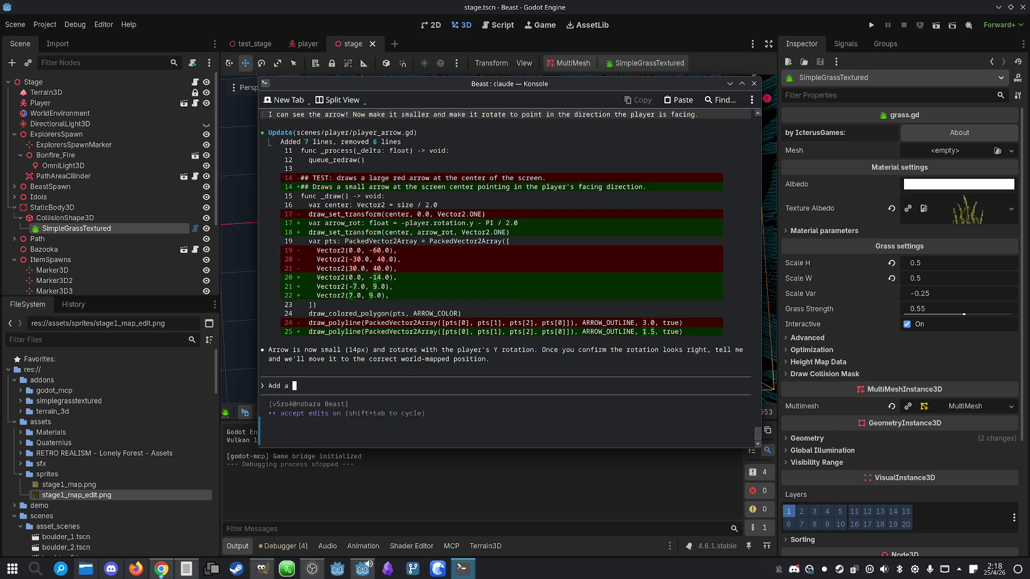
{"action": "type", "text": " offs"}
{"action": "type", "text": "et o"}
{"action": "type", "text": "f 90° si"}
{"action": "type", "text": " ut s"}
{"action": "key", "text": "BackSpace"}
{"action": "key", "text": "BackSpace"}
{"action": "key", "text": "BackSpace"}
{"action": "type", "text": "aligns with the map "}
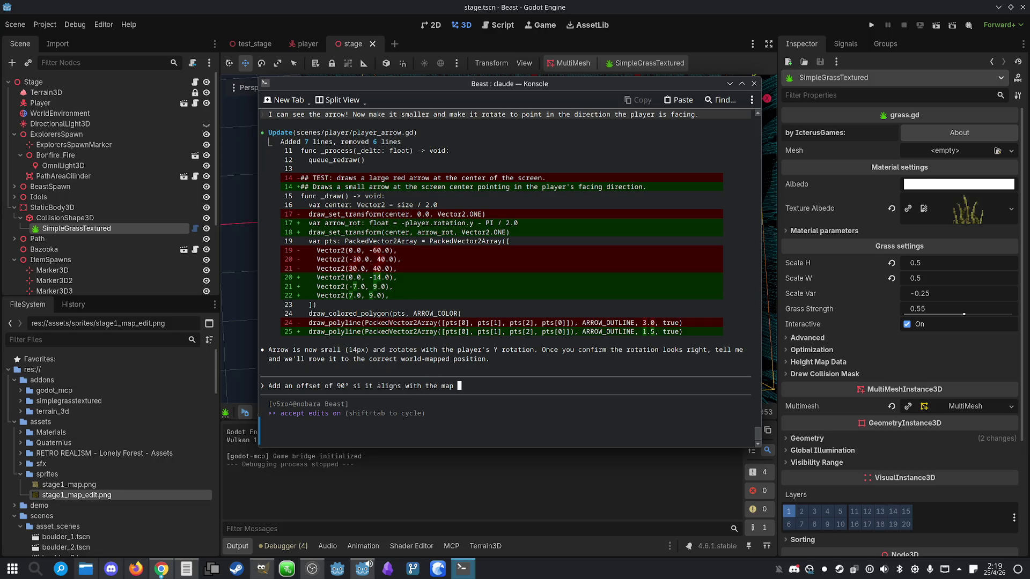
{"action": "type", "text": "orientation."}
{"action": "key", "text": "Return"}
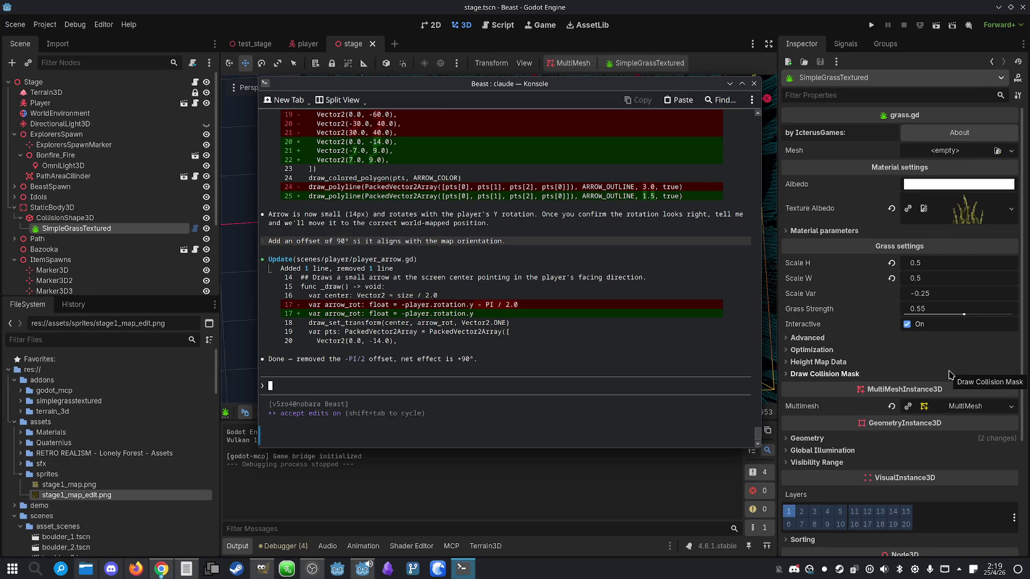
{"action": "left_click", "coordinate": [872, 24]}
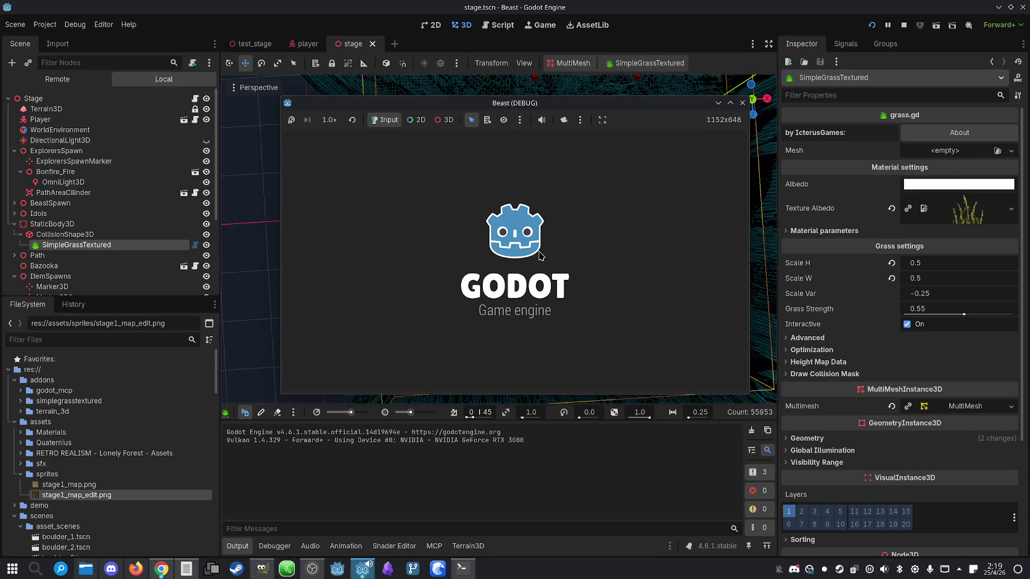
- Open the map to check the rotated arrow, then stop the game and return to Claude
{"action": "key", "text": "m"}
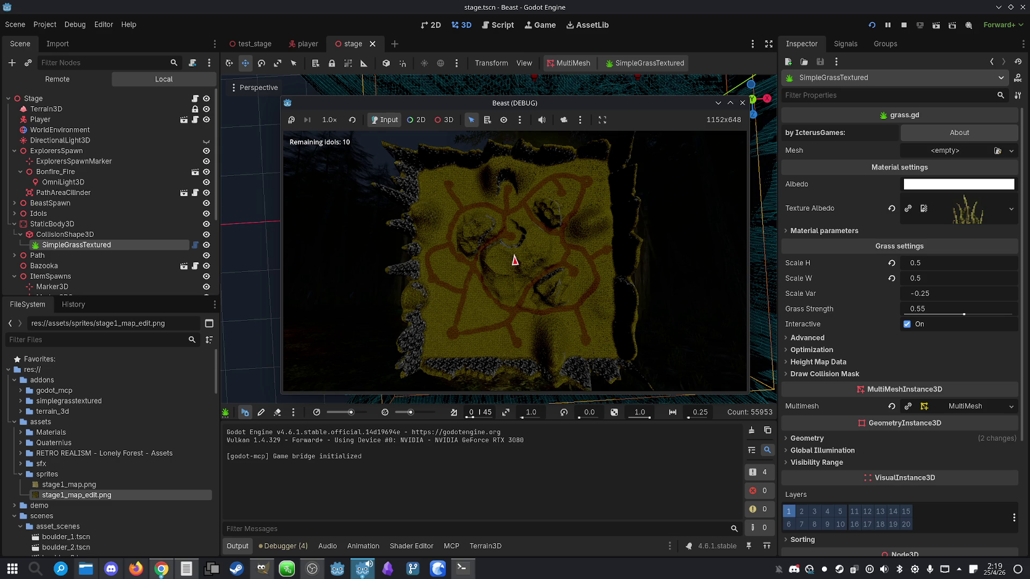
{"action": "key", "text": "super"}
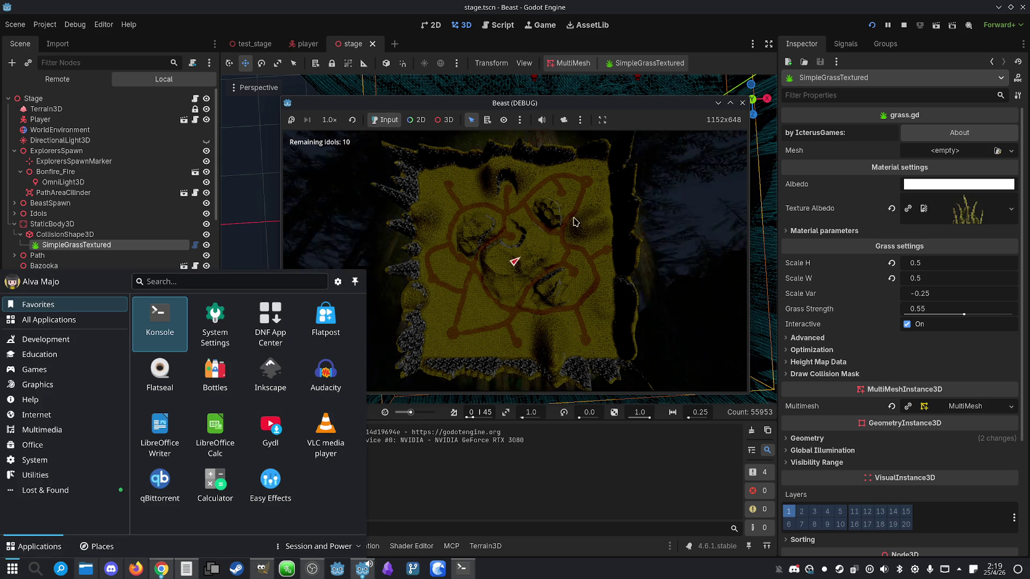
{"action": "left_click", "coordinate": [904, 24]}
{"action": "left_click", "coordinate": [462, 568]}
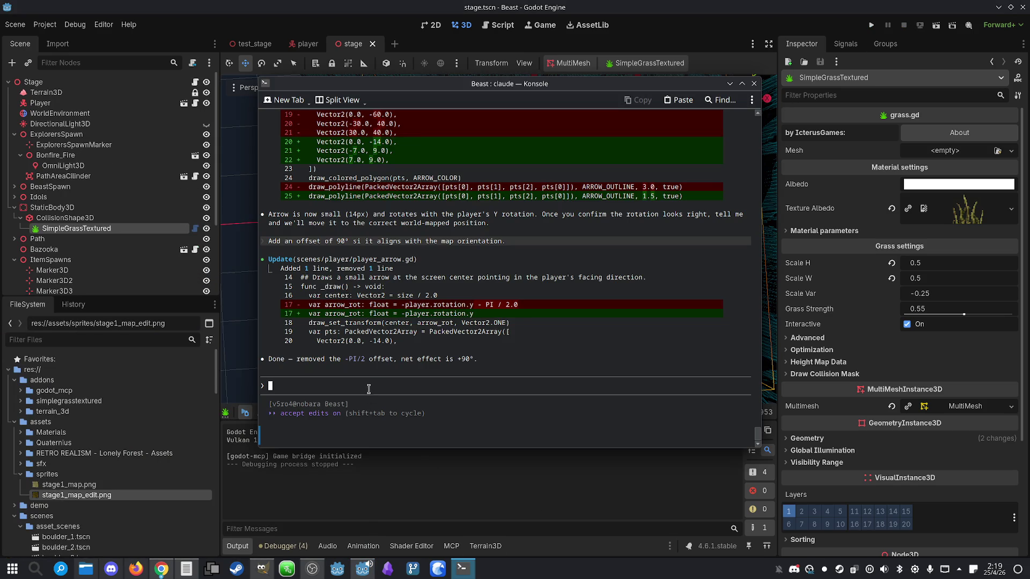
- Ask Claude to place the arrow at the player's map position, kept within the map image
{"action": "type", "text": "Okay, now let"}
{"action": "type", "text": "'s t"}
{"action": "type", "text": "ry"}
{"action": "key", "text": "BackSpace"}
{"action": "key", "text": "BackSpace"}
{"action": "key", "text": "BackSpace"}
{"action": "type", "text": "again to "}
{"action": "type", "text": "set its "}
{"action": "type", "text": "position."}
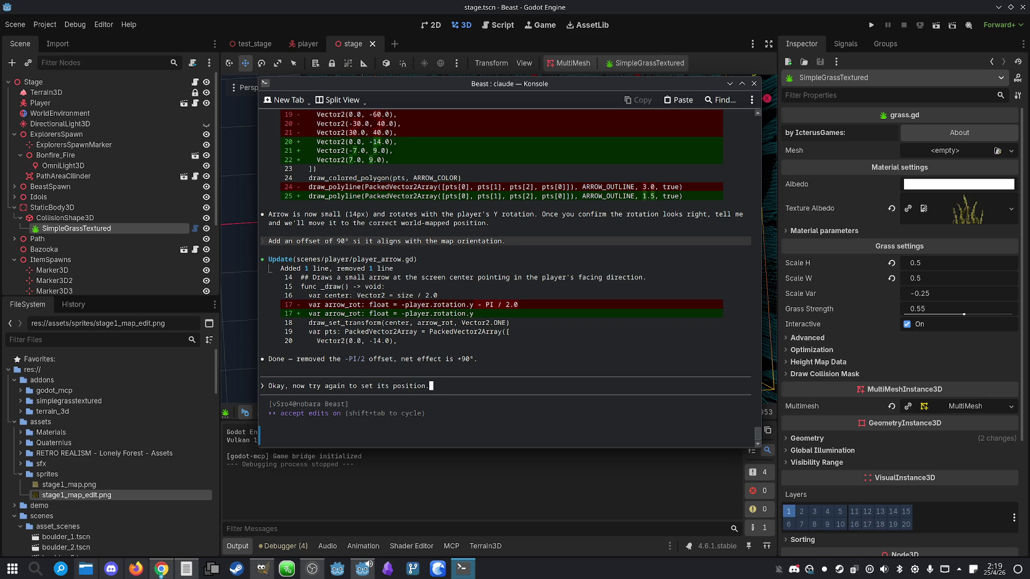
{"action": "key", "text": "BackSpace"}
{"action": "type", "text": " to repre"}
{"action": "type", "text": "sent the positio"}
{"action": "type", "text": "n of th"}
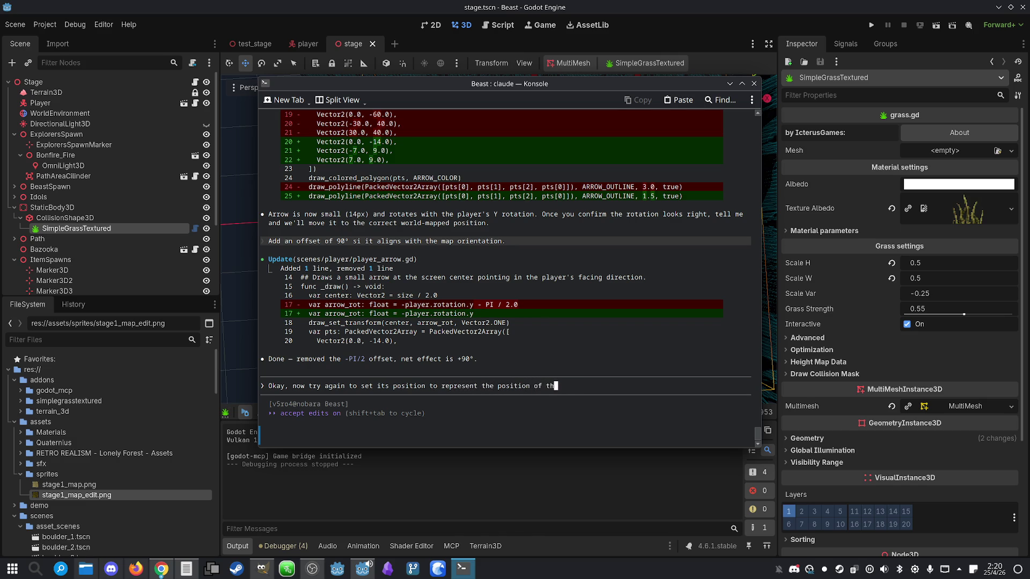
{"action": "type", "text": "e player. "}
{"action": "type", "text": "The arrow shou"}
{"action": "type", "text": "ld be s"}
{"action": "type", "text": "ome "}
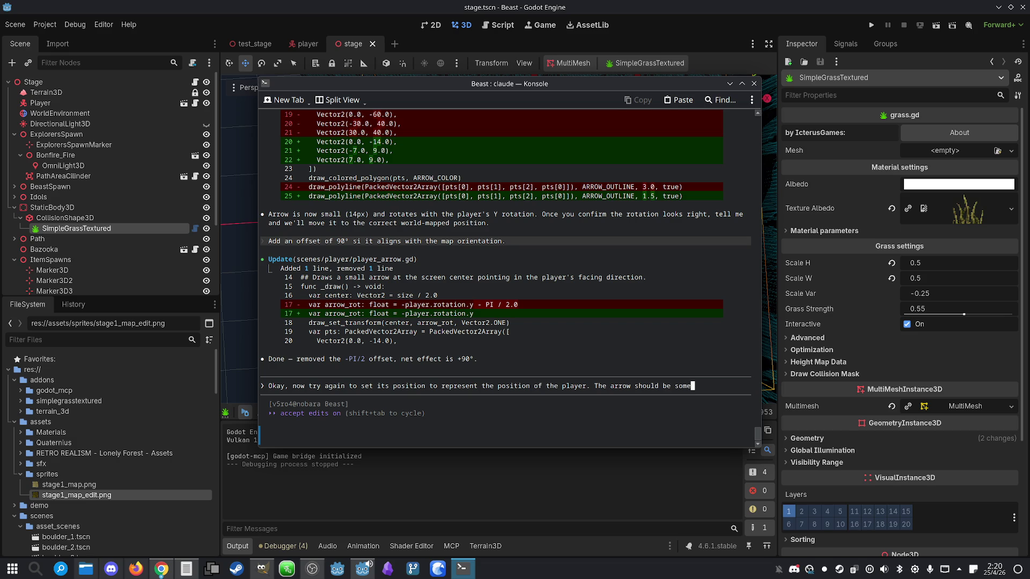
{"action": "type", "text": "place on the scree"}
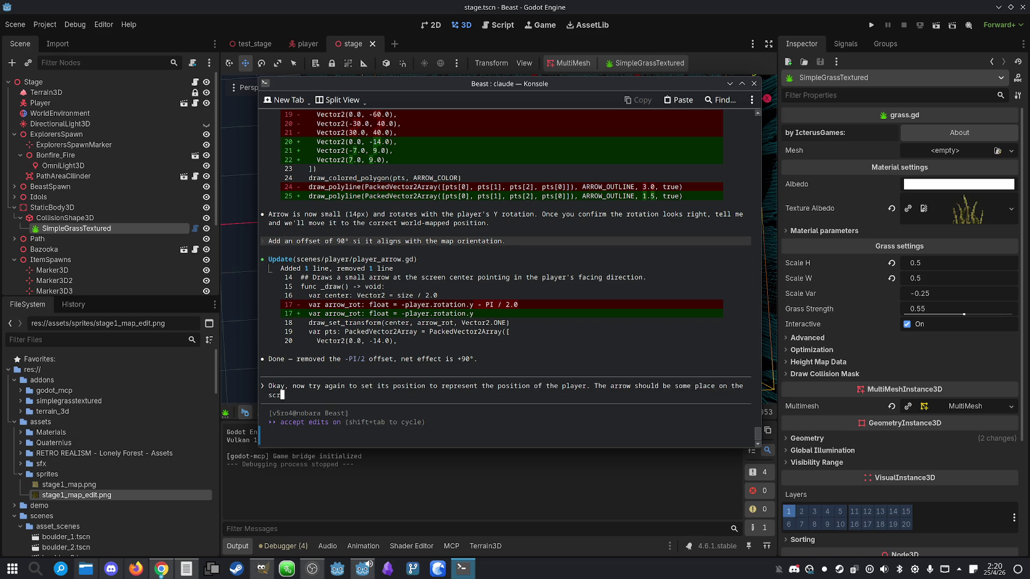
{"action": "type", "text": "n, never"}
{"action": "type", "text": "outside of "}
{"action": "type", "text": "it."}
{"action": "key", "text": "Return"}
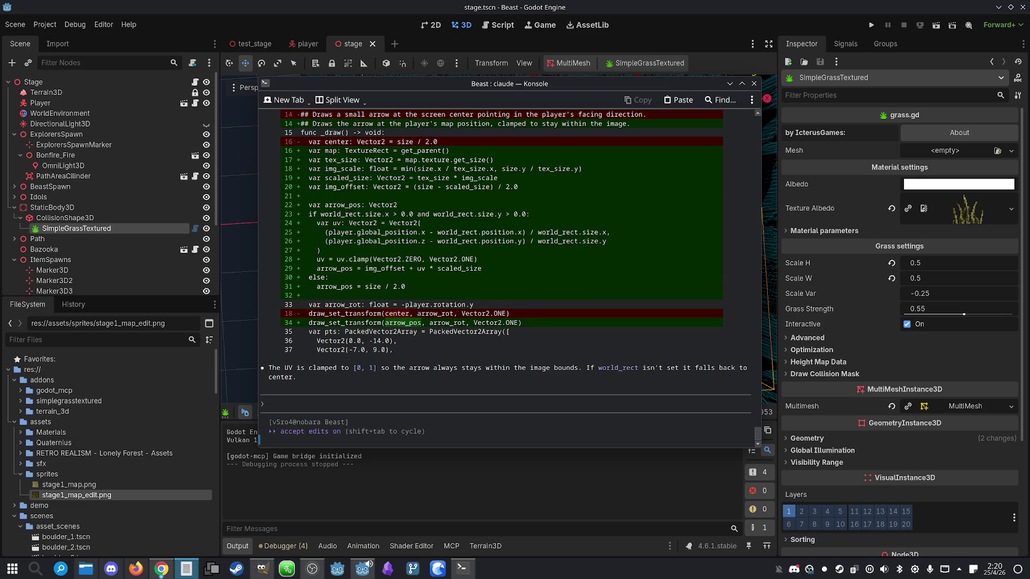
{"action": "left_click", "coordinate": [644, 4]}
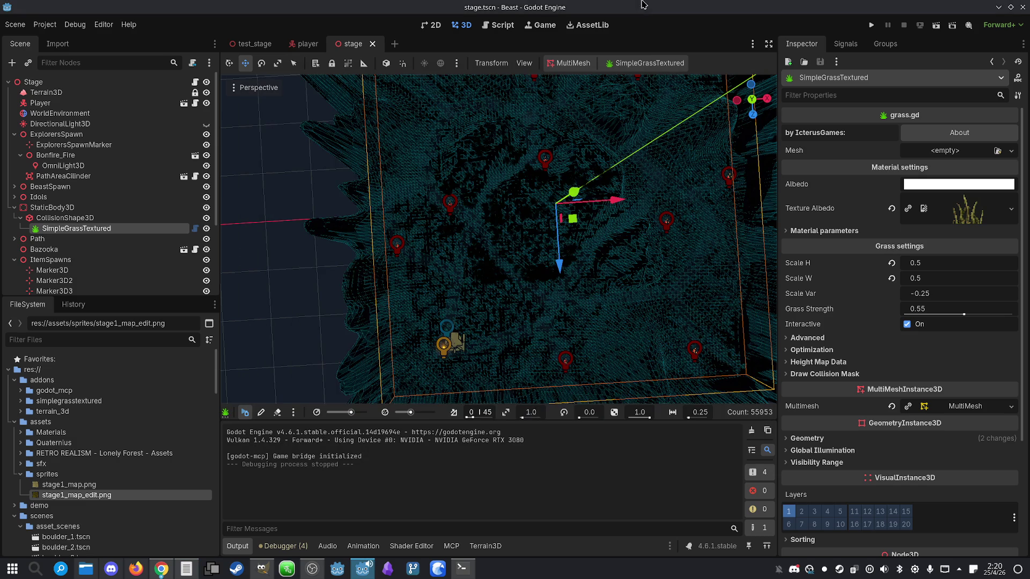
- Playtest Beast, walking forward and toggling the map repeatedly to check the arrow's placement, then stop
{"action": "left_click", "coordinate": [872, 24]}
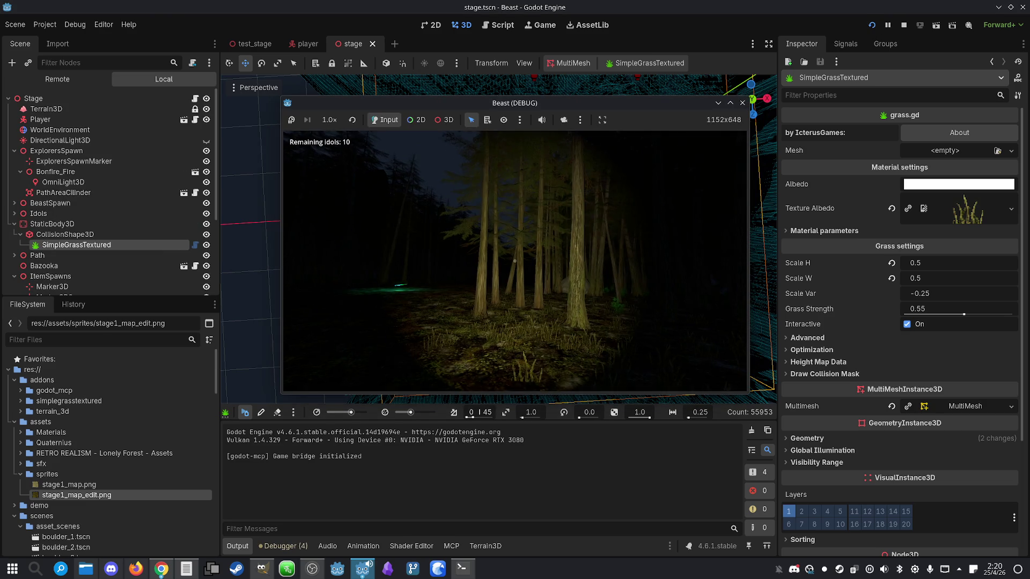
{"action": "key", "text": "m"}
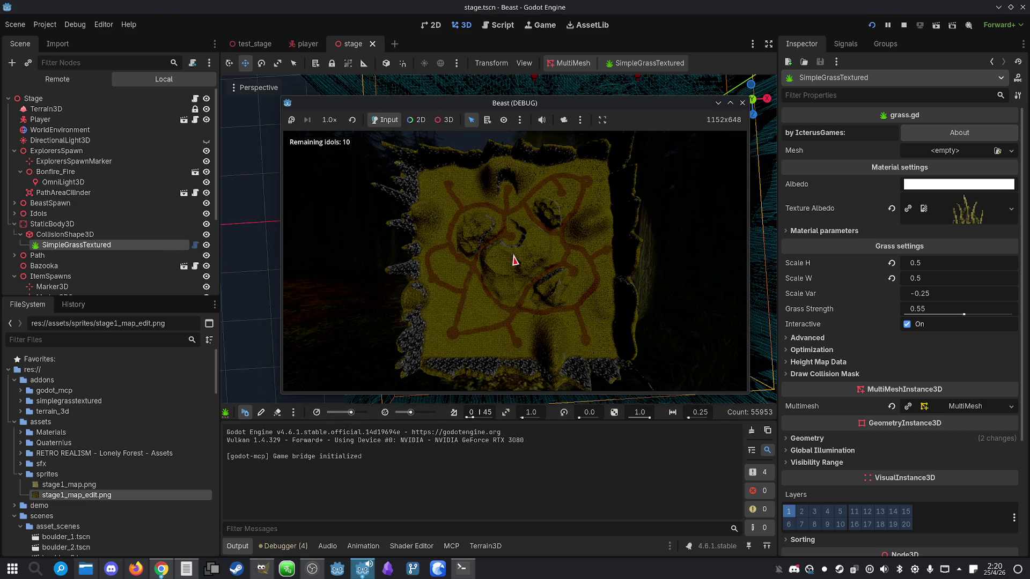
{"action": "key", "text": "m"}
{"action": "key", "text": "w"}
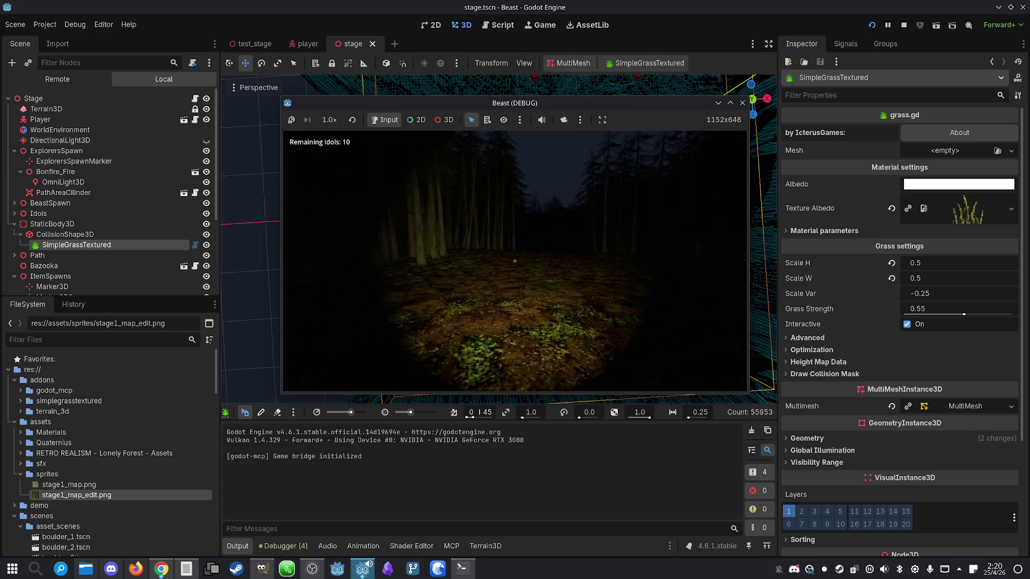
{"action": "key", "text": "m"}
{"action": "key", "text": "m"}
{"action": "key", "text": "w"}
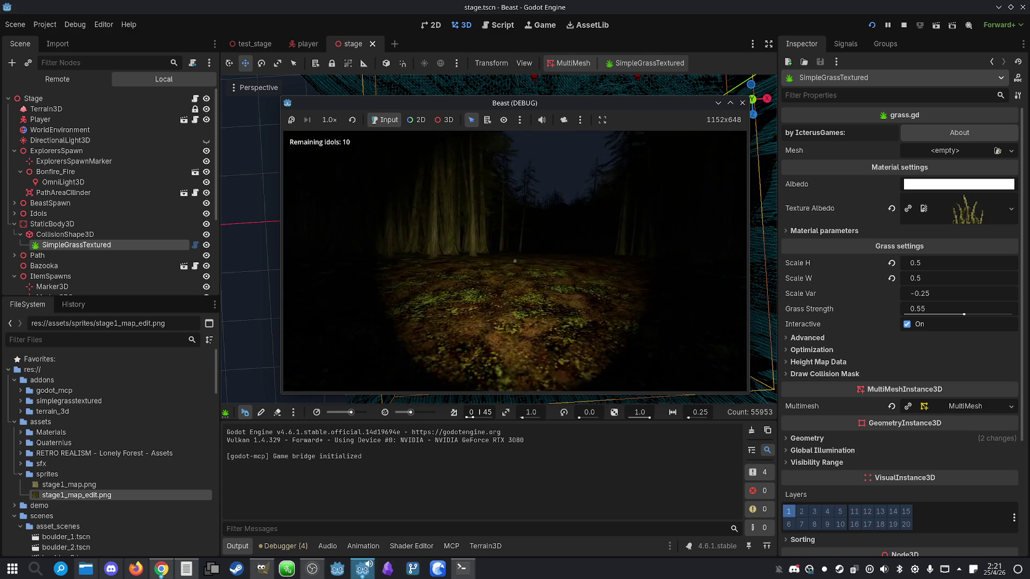
{"action": "key", "text": "m"}
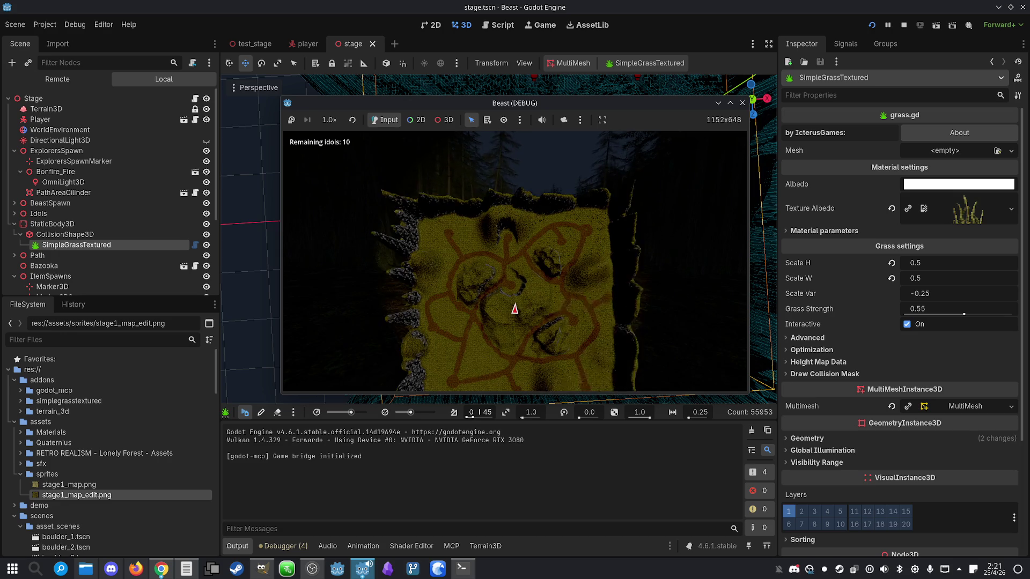
{"action": "key", "text": "super"}
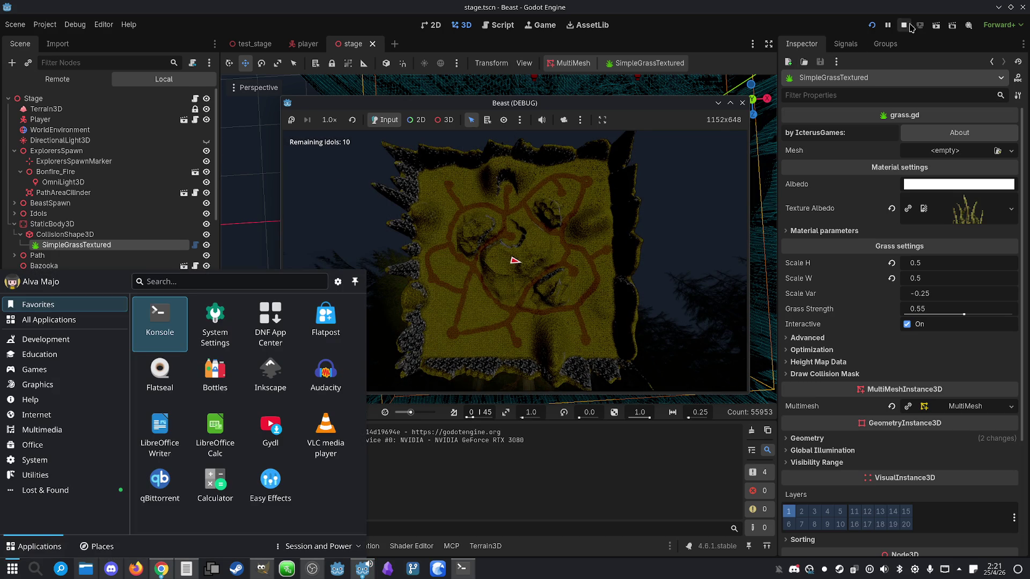
{"action": "left_click", "coordinate": [904, 24]}
{"action": "left_click", "coordinate": [462, 569]}
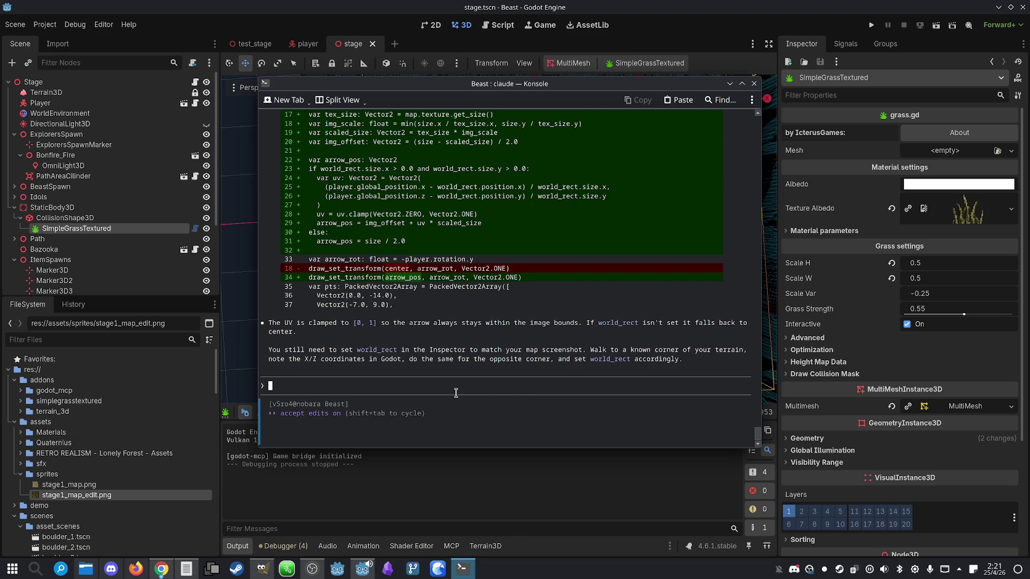
- Open the player scene and select the PlayerArrow node under Map
{"action": "left_click", "coordinate": [462, 569]}
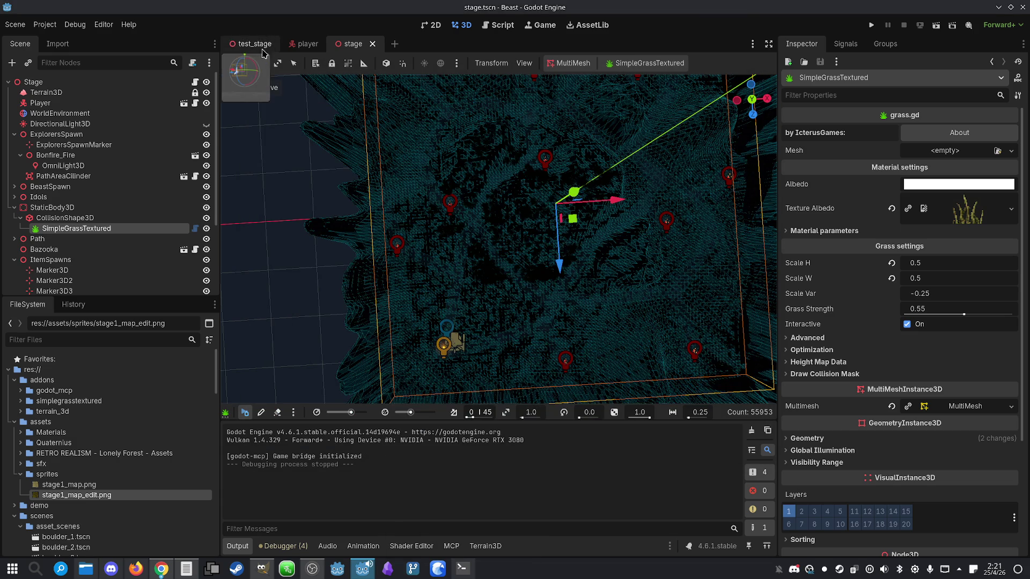
{"action": "left_click", "coordinate": [303, 43]}
{"action": "left_click", "coordinate": [90, 209]}
{"action": "left_click", "coordinate": [86, 219]}
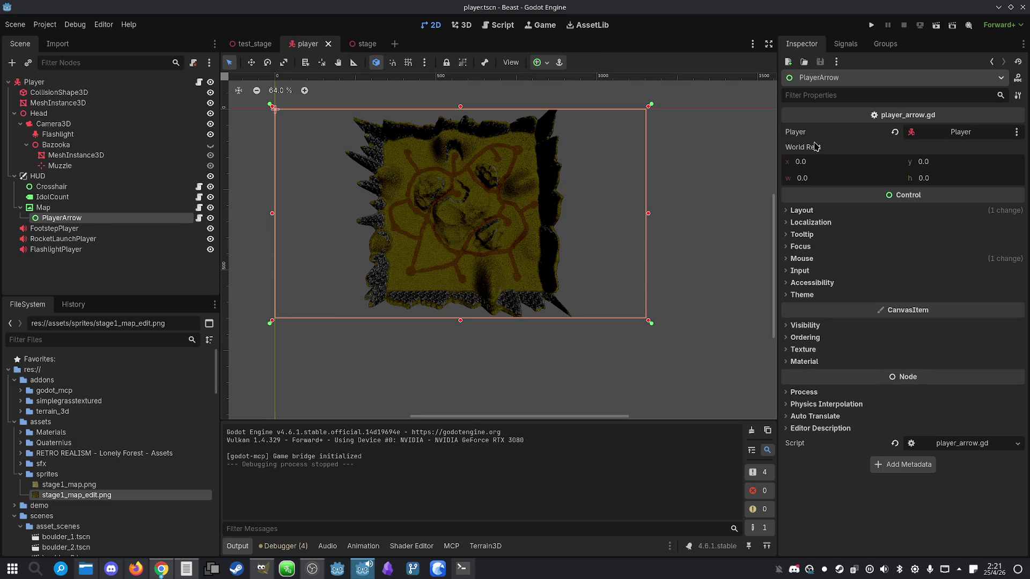
- Try changing PlayerArrow's World Rect x value, undo it back to 0, then return to Claude
{"action": "left_click_drag", "start_coordinate": [806, 162], "coordinate": [761, 166]}
{"action": "scroll", "coordinate": [477, 167], "scroll_direction": "down", "scroll_amount": 1}
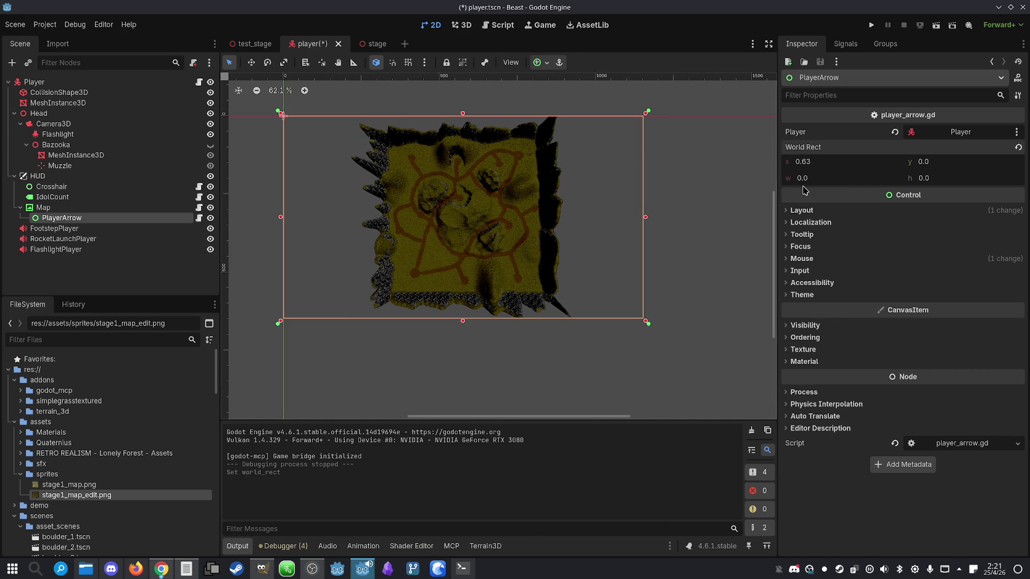
{"action": "left_click_drag", "start_coordinate": [790, 162], "coordinate": [793, 163]}
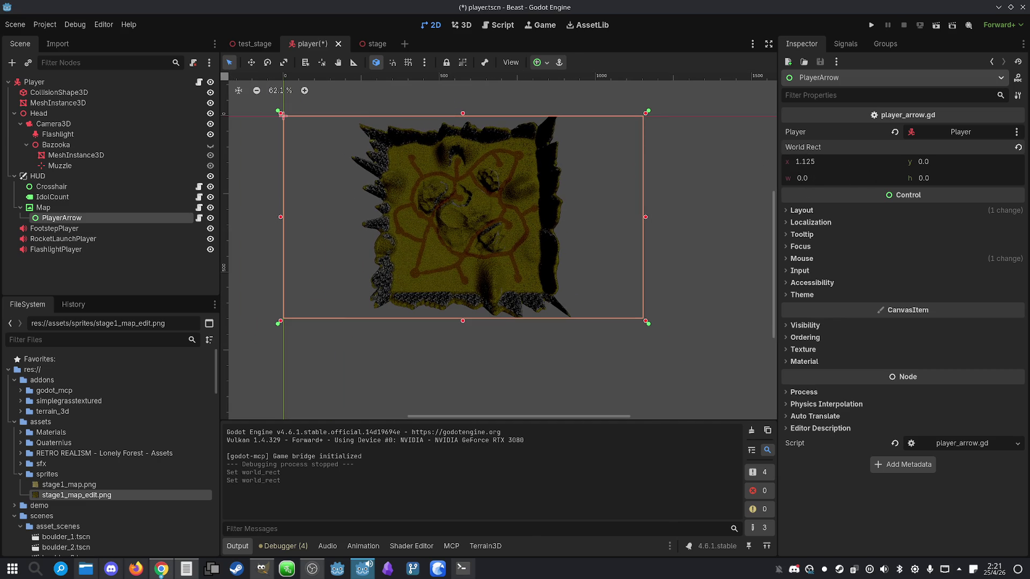
{"action": "key", "text": "ctrl+z"}
{"action": "key", "text": "ctrl+z"}
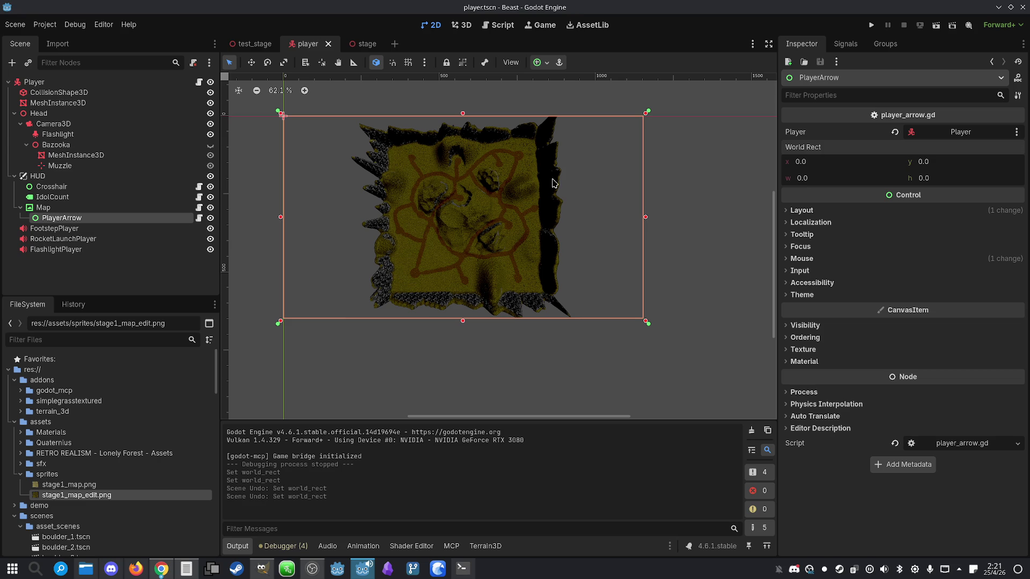
{"action": "scroll", "coordinate": [459, 189], "scroll_direction": "up", "scroll_amount": 4}
{"action": "scroll", "coordinate": [455, 192], "scroll_direction": "down", "scroll_amount": 4}
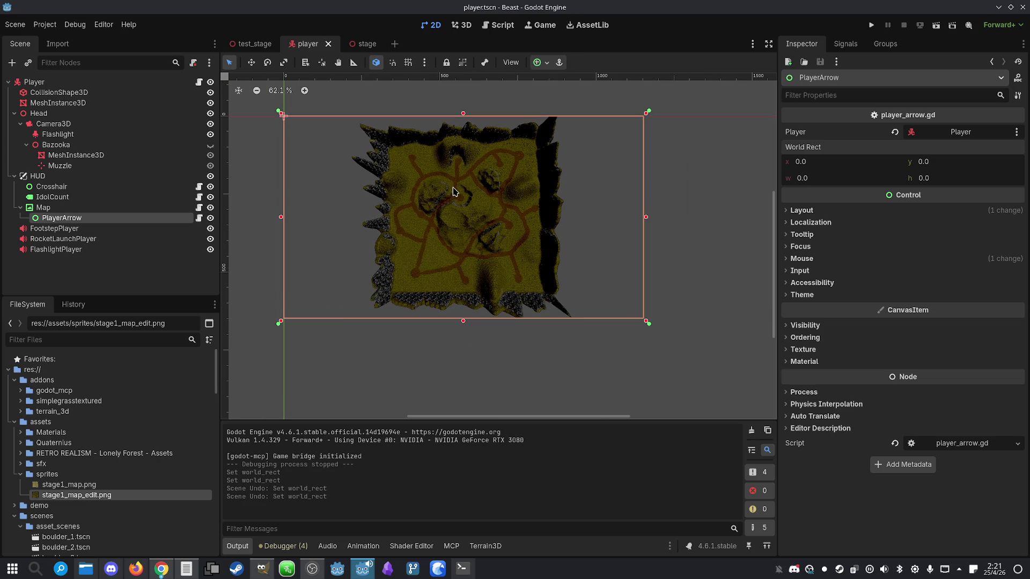
{"action": "left_click", "coordinate": [97, 208]}
{"action": "left_click", "coordinate": [94, 218]}
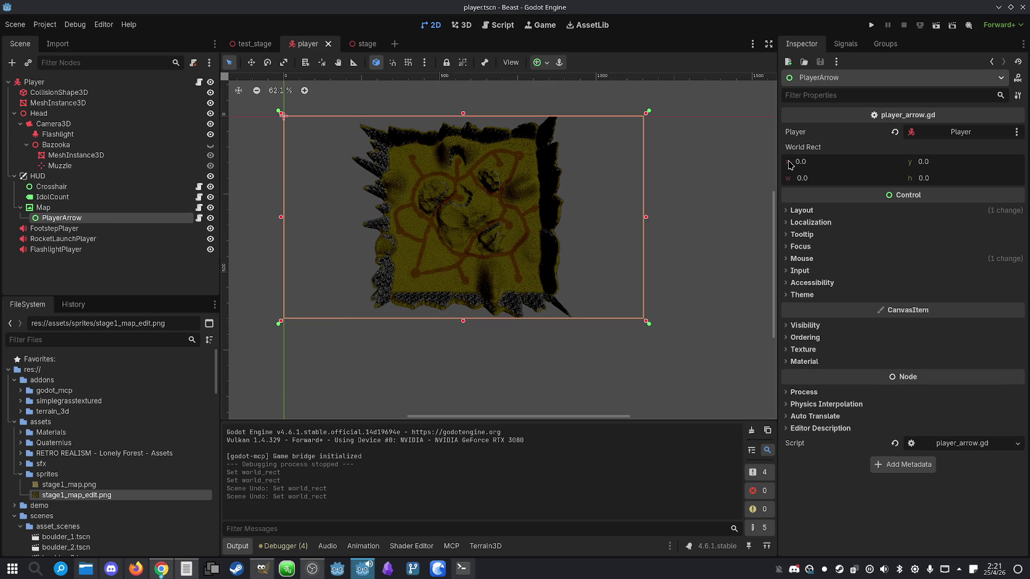
{"action": "left_click", "coordinate": [462, 569]}
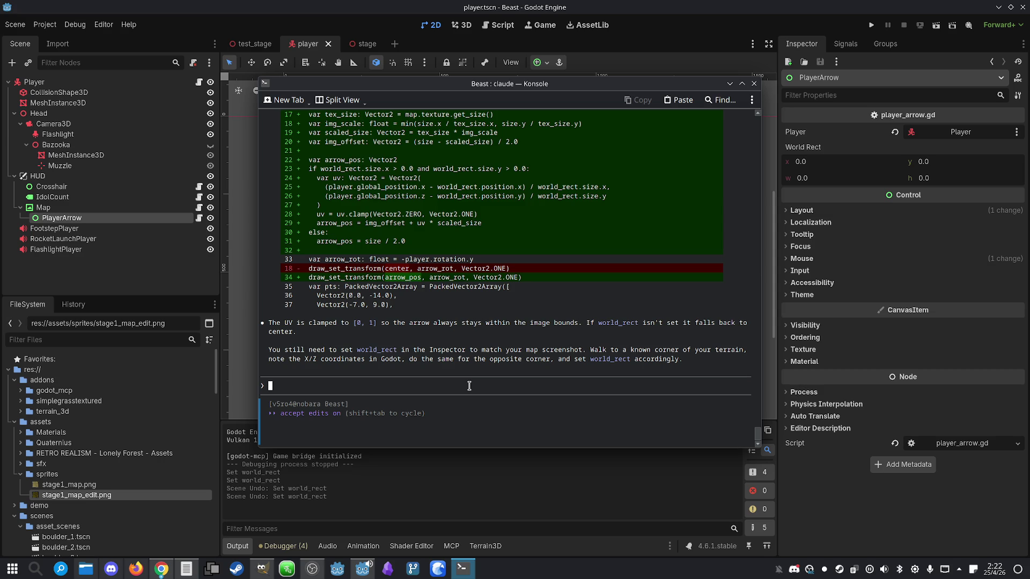
- Ask Claude how to fill world rect x, y, w, h using x/z coordinates taken at map corners
{"action": "left_click", "coordinate": [465, 572]}
{"action": "left_click", "coordinate": [465, 572]}
{"action": "type", "text": "Explain"}
{"action": "type", "text": " step "}
{"action": "type", "text": "by step wh"}
{"action": "type", "text": "at I sho"}
{"action": "type", "text": "uld do to se"}
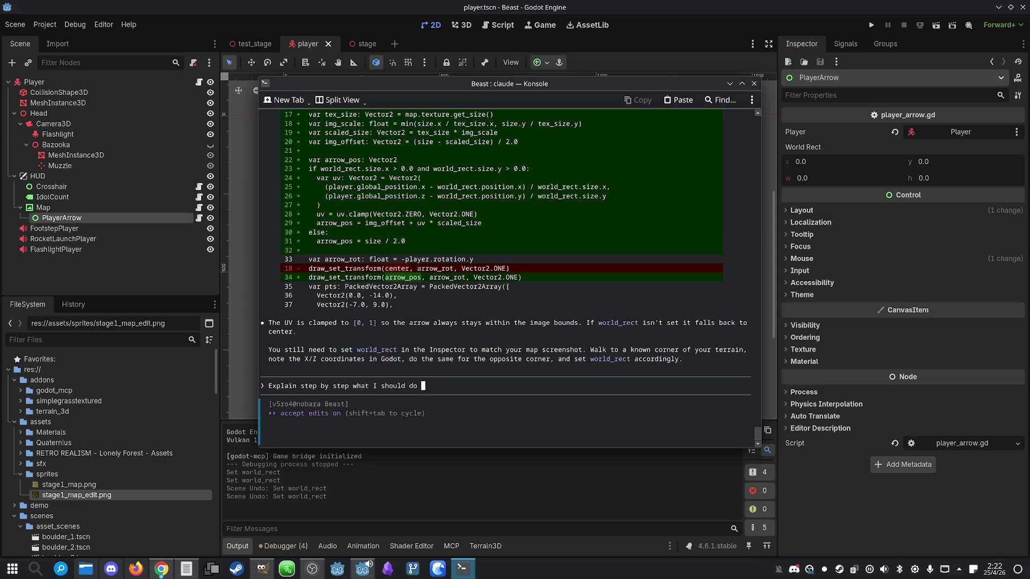
{"action": "type", "text": "t th"}
{"action": "type", "text": "e"}
{"action": "type", "text": " world"}
{"action": "type", "text": " rect. O"}
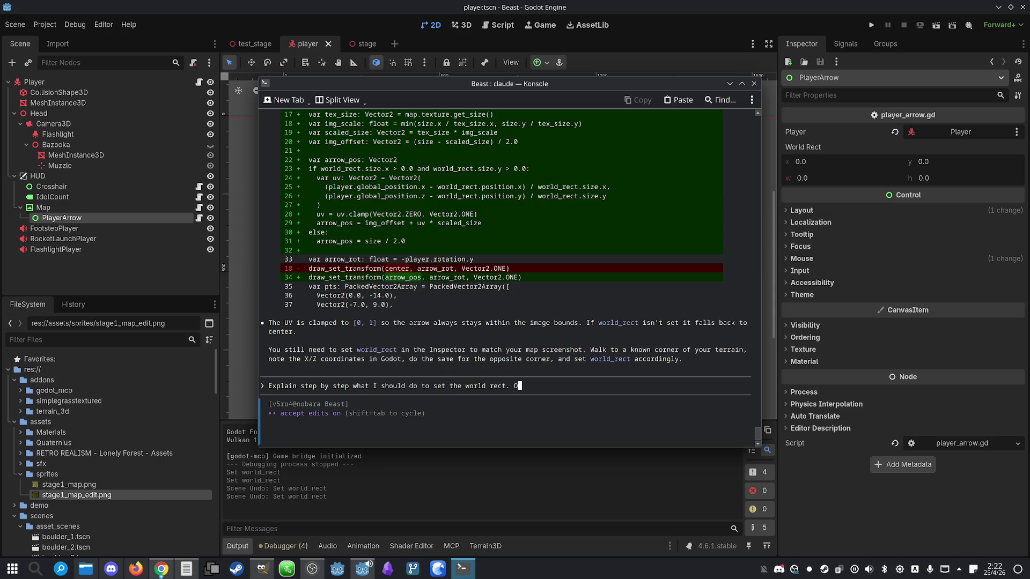
{"action": "type", "text": "nce I'm on "}
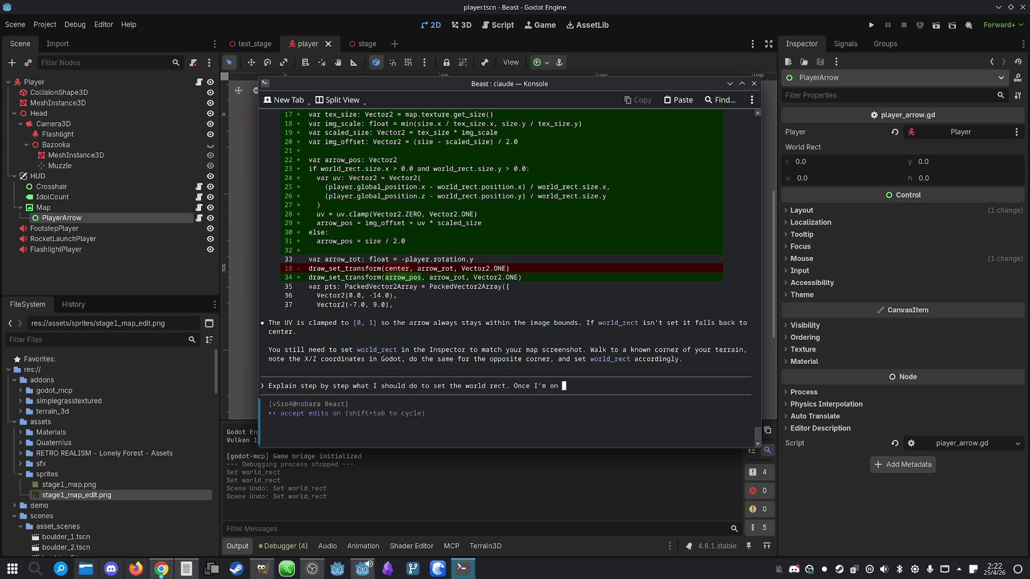
{"action": "type", "text": "a corner of t"}
{"action": "type", "text": "he map, "}
{"action": "type", "text": "wha"}
{"action": "key", "text": "BackSpace"}
{"action": "type", "text": "at"}
{"action": "key", "text": "BackSpace"}
{"action": "key", "text": "BackSpace"}
{"action": "key", "text": "BackSpace"}
{"action": "type", "text": "where sh"}
{"action": "type", "text": "ould I"}
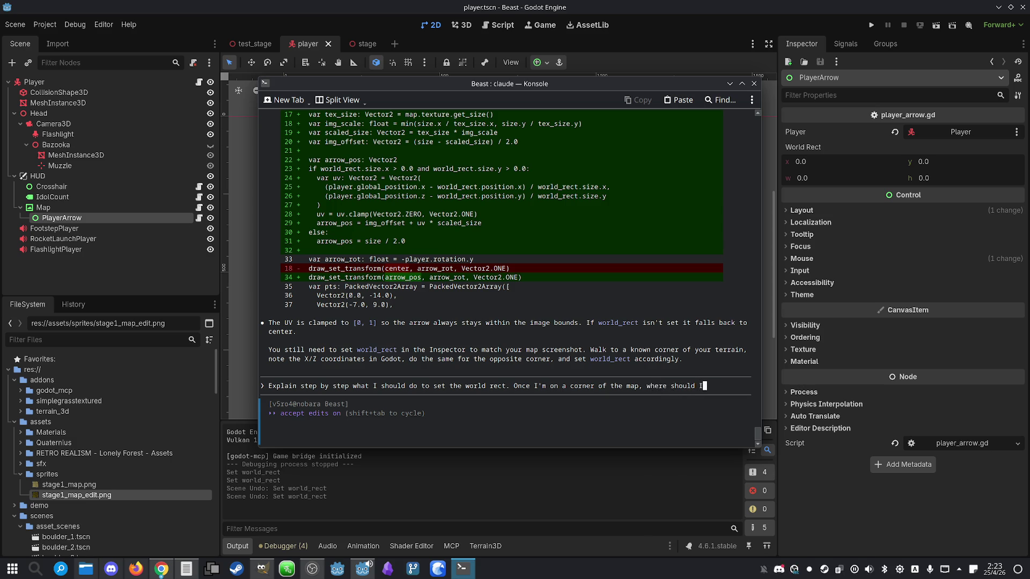
{"action": "type", "text": " set the "}
{"action": "type", "text": "x/"}
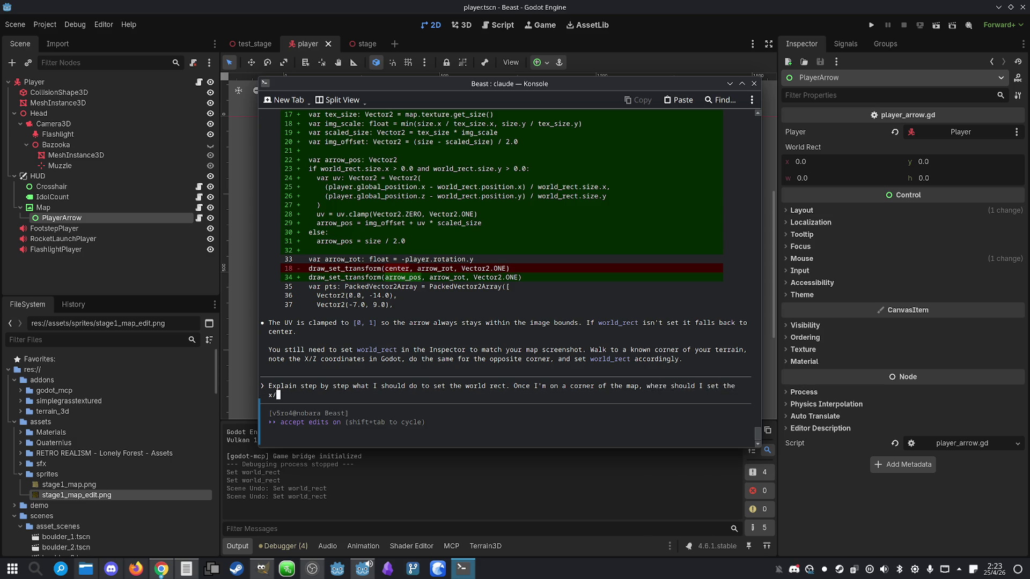
{"action": "type", "text": "z coordinates?"}
{"action": "type", "text": " world map "}
{"action": "type", "text": "has "}
{"action": "type", "text": "x,y"}
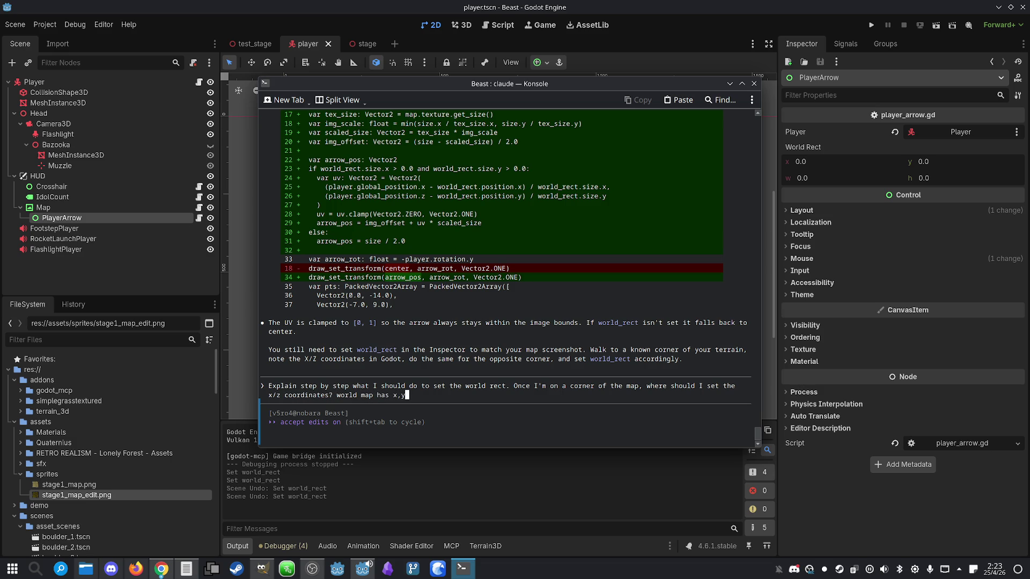
{"action": "type", "text": ",w,h"}
{"action": "key", "text": "Return"}
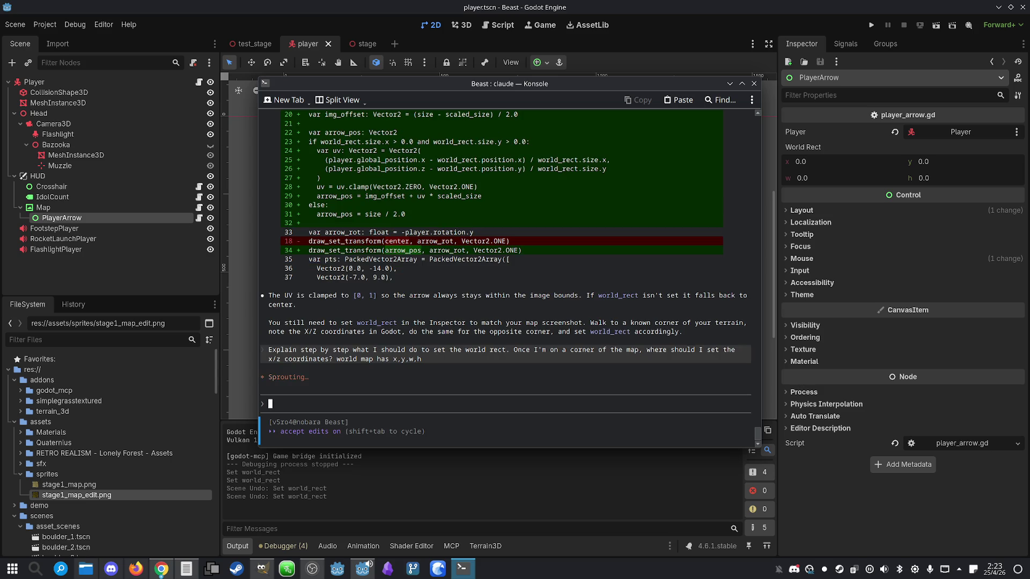
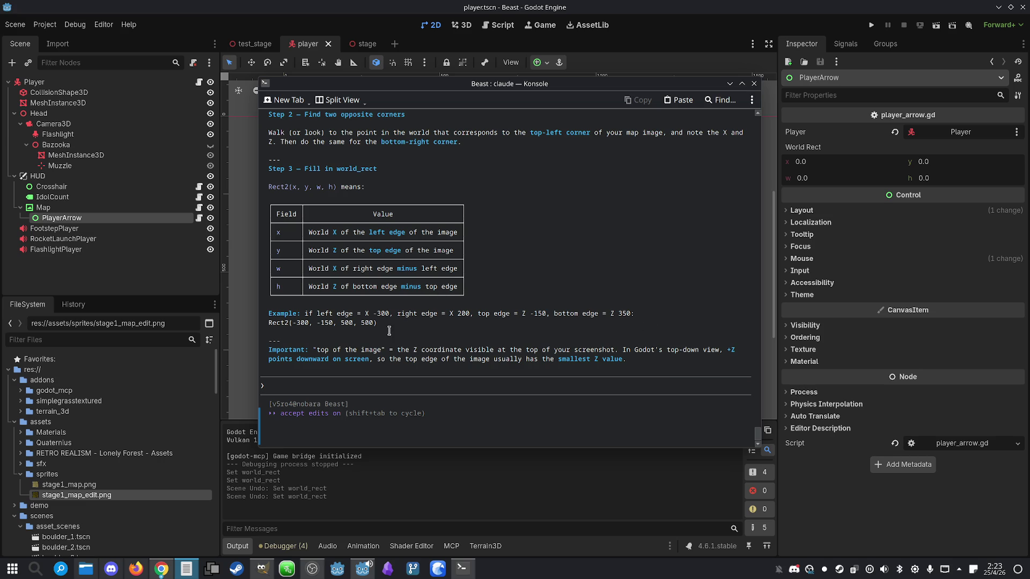
- Scroll up in Konsole and reread Claude's Step 1 instructions about the top-down view
{"action": "scroll", "coordinate": [400, 338], "scroll_direction": "up", "scroll_amount": 8}
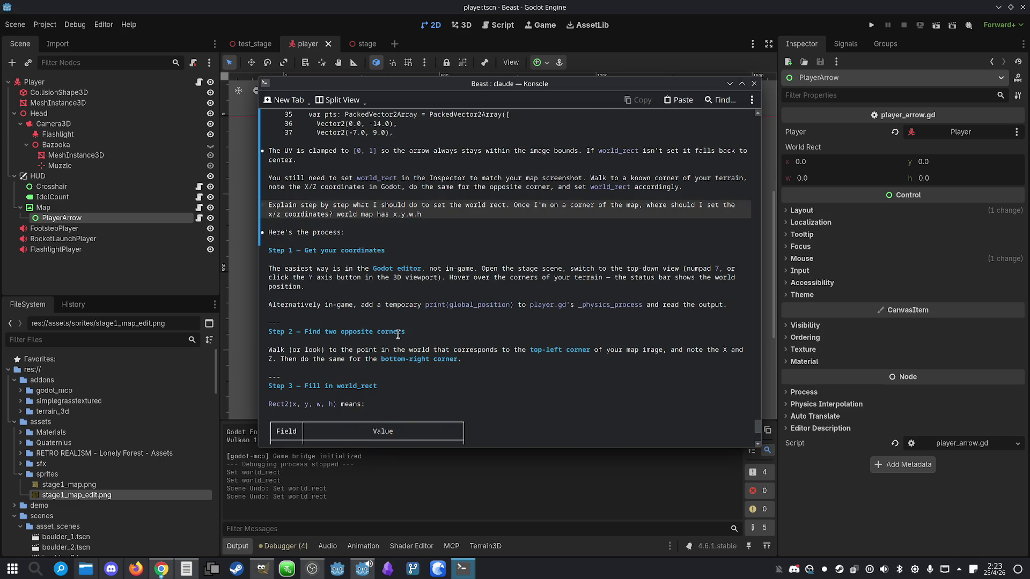
{"action": "left_click_drag", "start_coordinate": [341, 269], "coordinate": [397, 279]}
{"action": "left_click", "coordinate": [399, 279]}
{"action": "left_click_drag", "start_coordinate": [492, 269], "coordinate": [512, 279]}
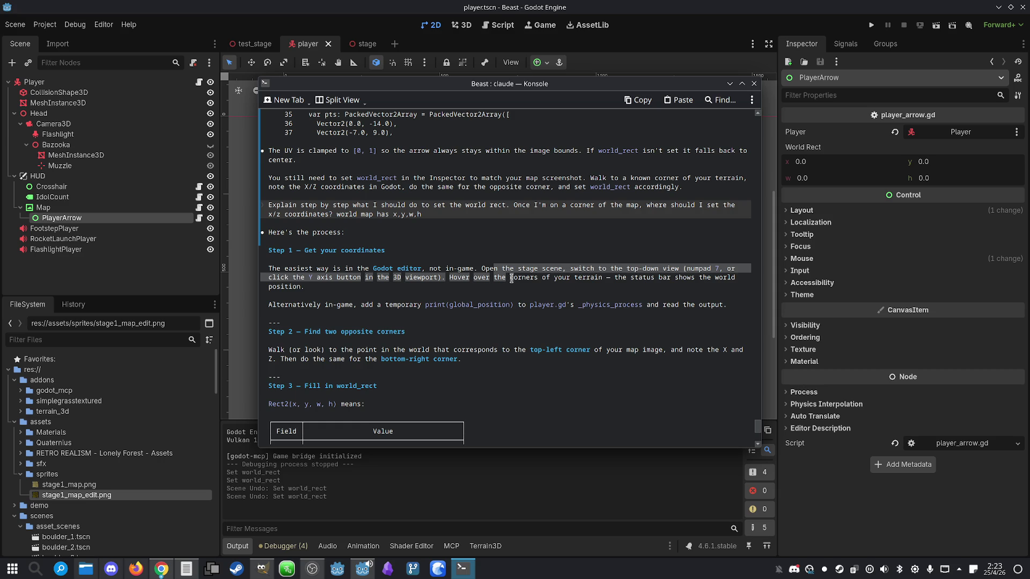
{"action": "left_click", "coordinate": [425, 286]}
{"action": "triple_click", "coordinate": [460, 282]}
{"action": "left_click", "coordinate": [465, 288]}
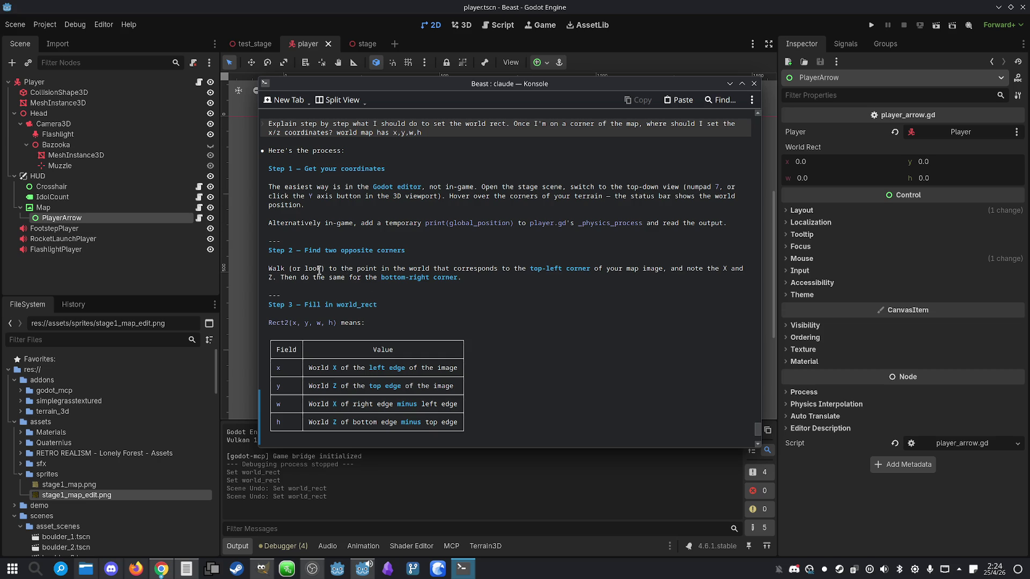
{"action": "left_click_drag", "start_coordinate": [320, 265], "coordinate": [344, 271]}
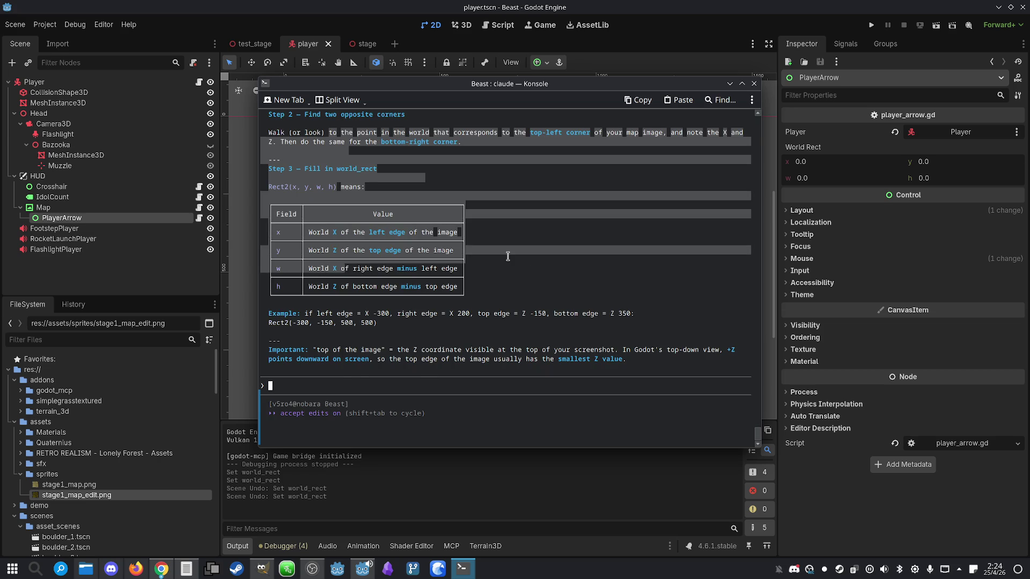
- Reread the Step 2 corner instructions, scroll back down, and switch to the Godot editor
{"action": "scroll", "coordinate": [508, 256], "scroll_direction": "up", "scroll_amount": 4}
{"action": "left_click_drag", "start_coordinate": [288, 242], "coordinate": [462, 250]}
{"action": "left_click", "coordinate": [471, 248]}
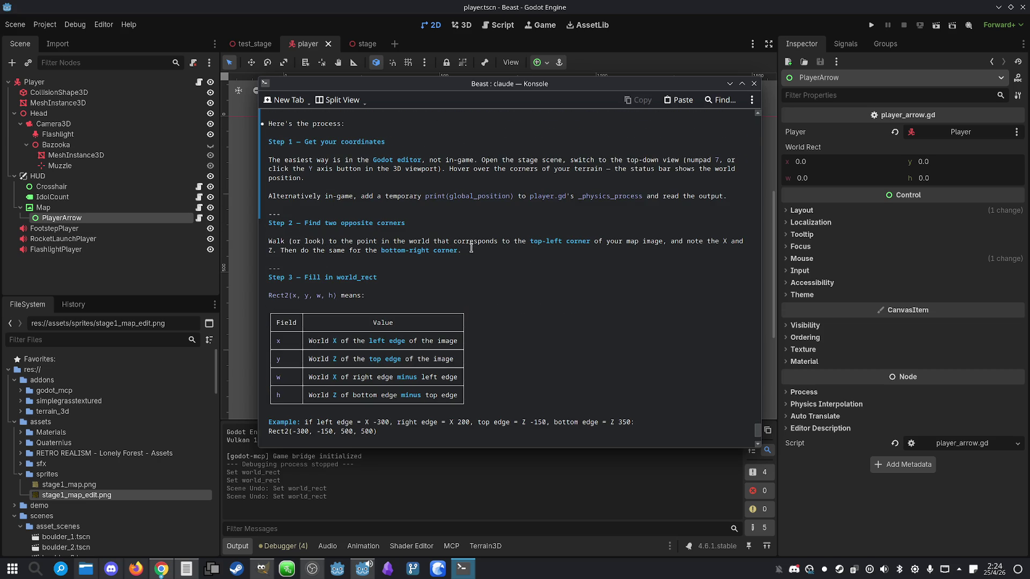
{"action": "scroll", "coordinate": [358, 291], "scroll_direction": "down", "scroll_amount": 1}
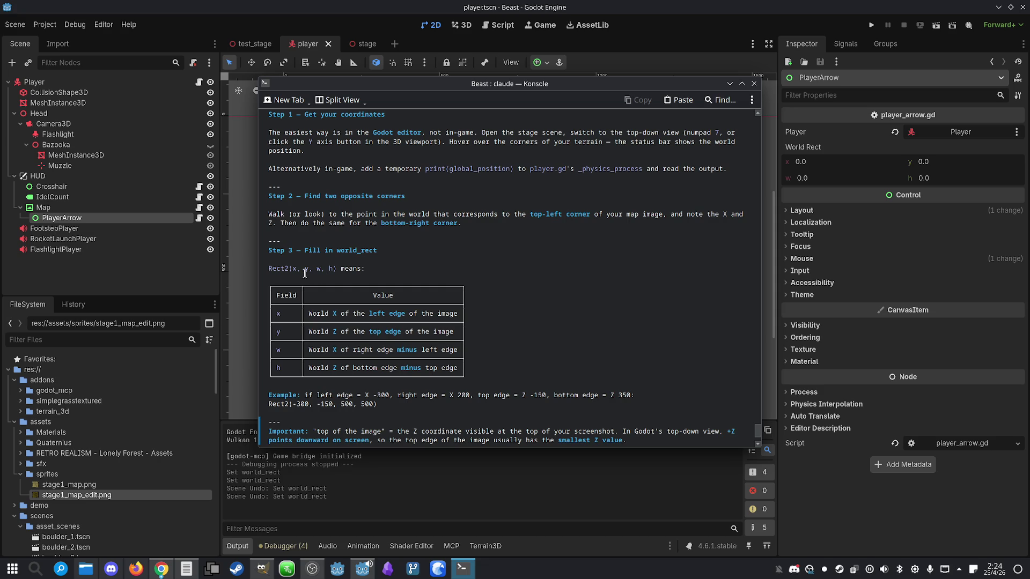
{"action": "scroll", "coordinate": [343, 268], "scroll_direction": "down", "scroll_amount": 1}
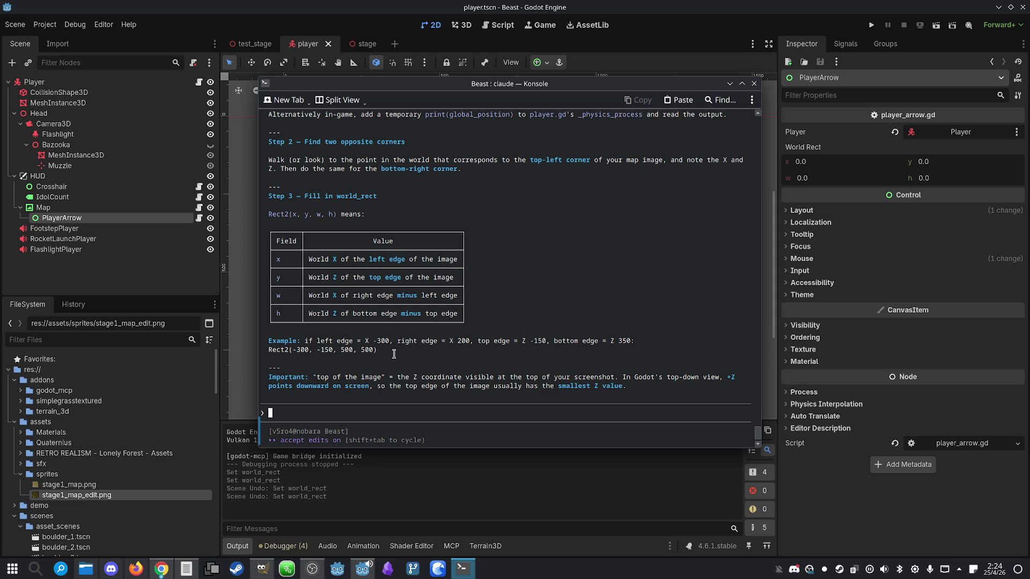
{"action": "scroll", "coordinate": [394, 355], "scroll_direction": "down", "scroll_amount": 1}
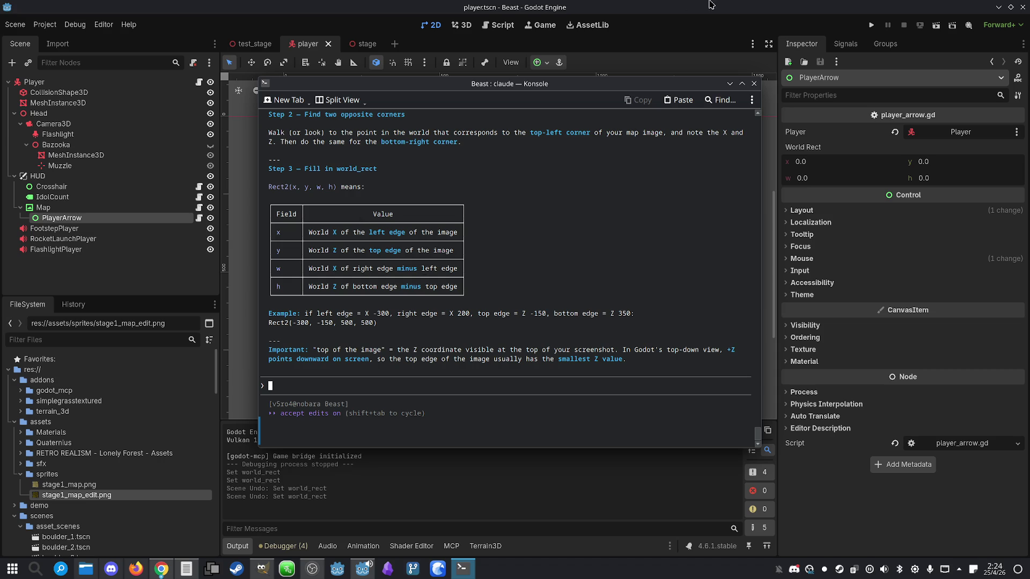
{"action": "key", "text": "alt+Tab"}
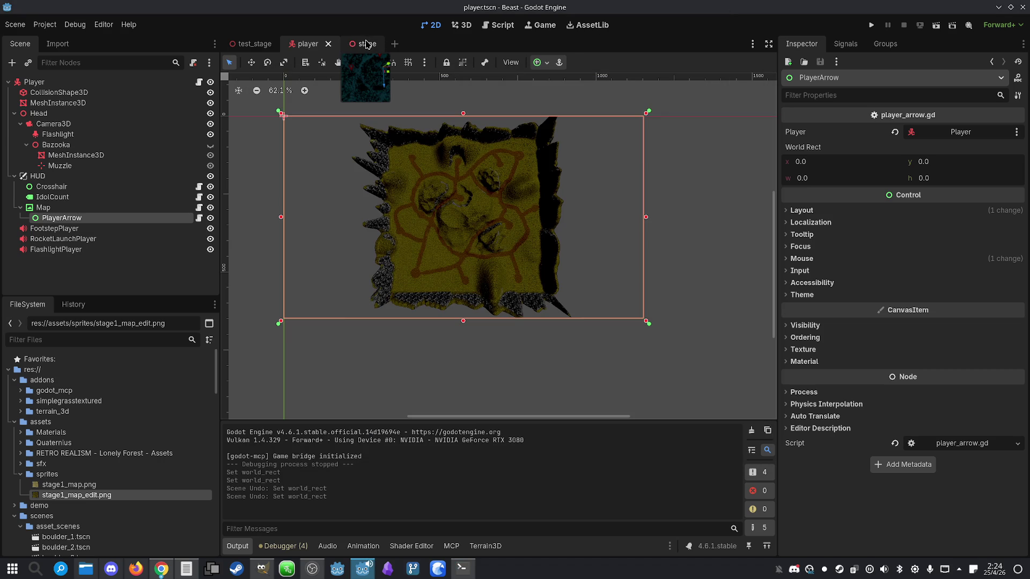
- Open the stage scene, tilt the view down onto the terrain, and undo an accidental grass stroke
{"action": "left_click", "coordinate": [365, 43]}
{"action": "mouse_move", "coordinate": [411, 203]}
{"action": "left_mouse_down"}
{"action": "mouse_move", "coordinate": [407, 231]}
{"action": "mouse_move", "coordinate": [405, 206]}
{"action": "left_mouse_up"}
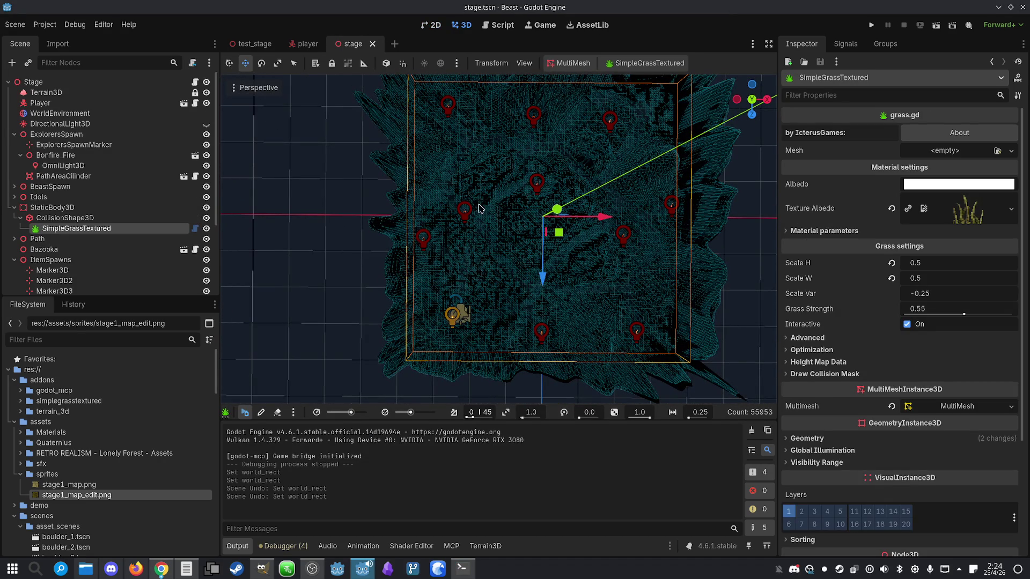
{"action": "left_click_drag", "start_coordinate": [483, 208], "coordinate": [485, 196]}
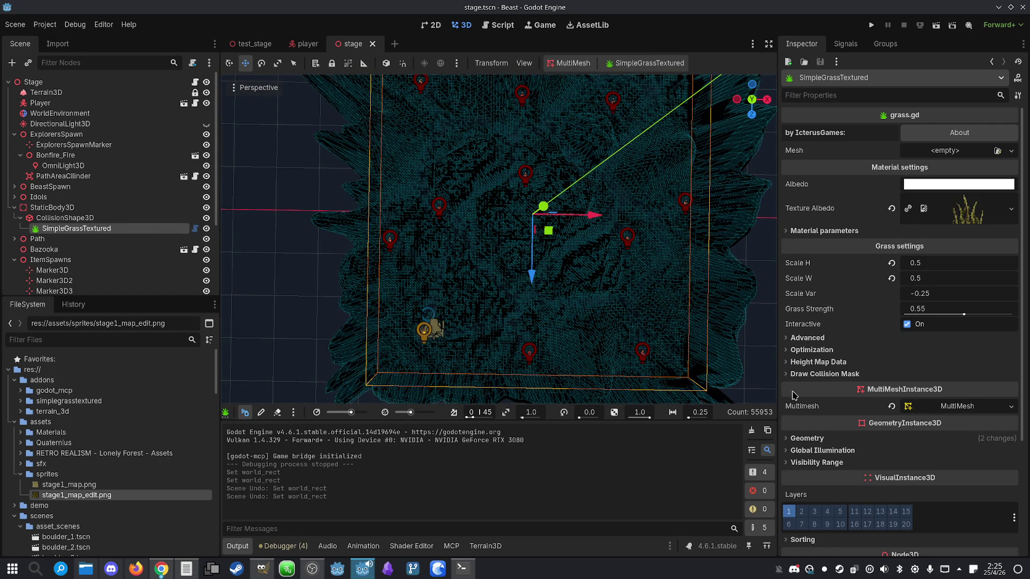
{"action": "scroll", "coordinate": [791, 360], "scroll_direction": "down", "scroll_amount": 3}
{"action": "left_click", "coordinate": [793, 418]}
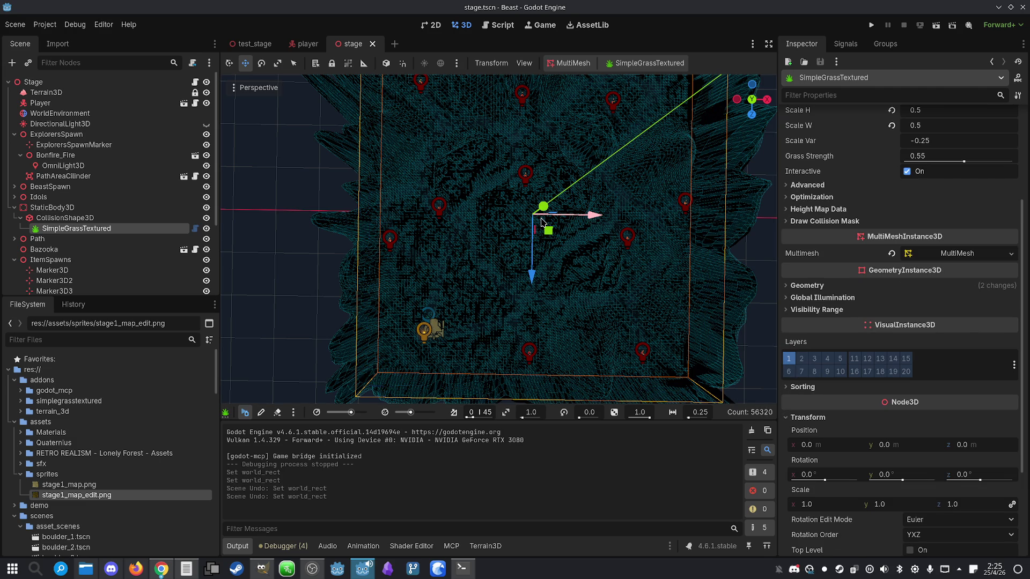
{"action": "left_click_drag", "start_coordinate": [542, 222], "coordinate": [597, 219]}
{"action": "key", "text": "ctrl+z"}
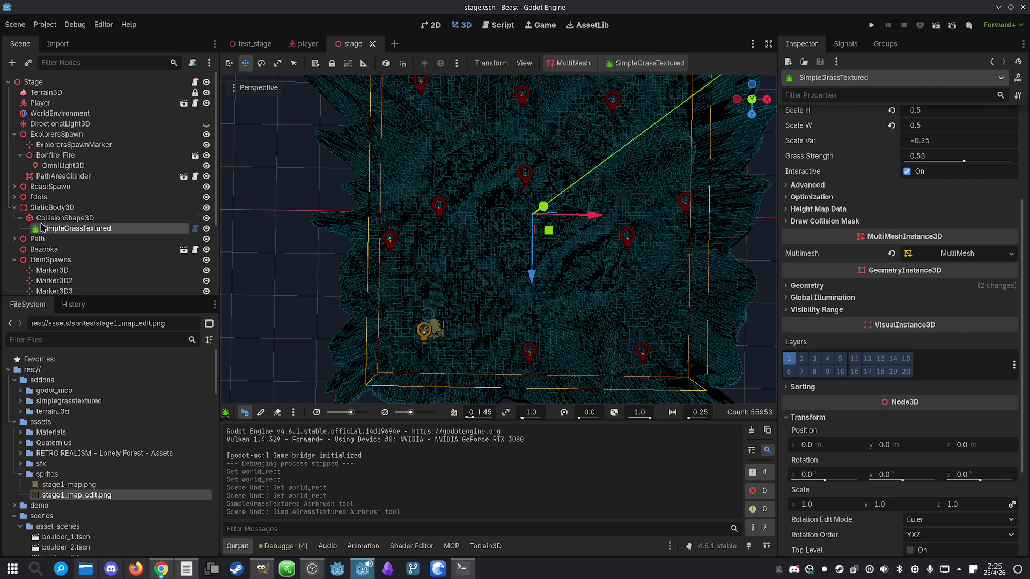
- Collapse the StaticBody3D, ExplorersSpawn and ItemSpawns branches and add a Node3D child to Stage
{"action": "left_click", "coordinate": [53, 217]}
{"action": "left_click", "coordinate": [14, 207]}
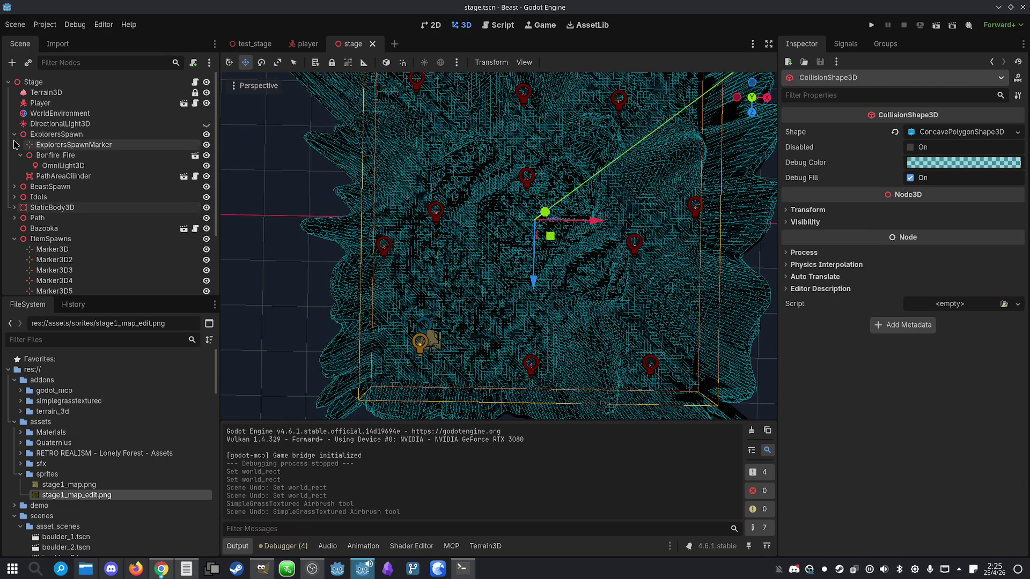
{"action": "left_click", "coordinate": [13, 134]}
{"action": "left_click", "coordinate": [14, 197]}
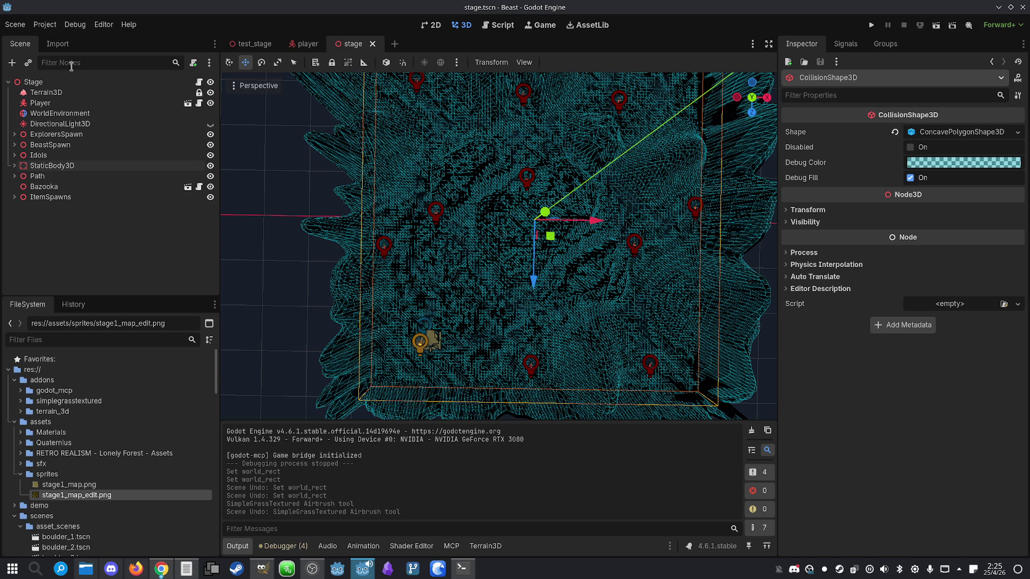
{"action": "left_click", "coordinate": [40, 83]}
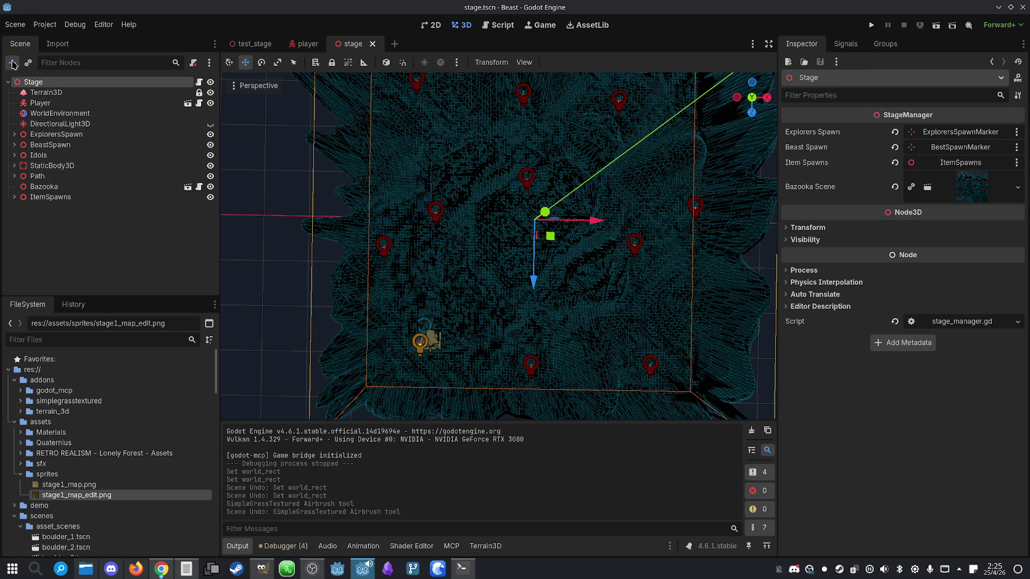
{"action": "left_click", "coordinate": [11, 63]}
{"action": "double_click", "coordinate": [421, 261]}
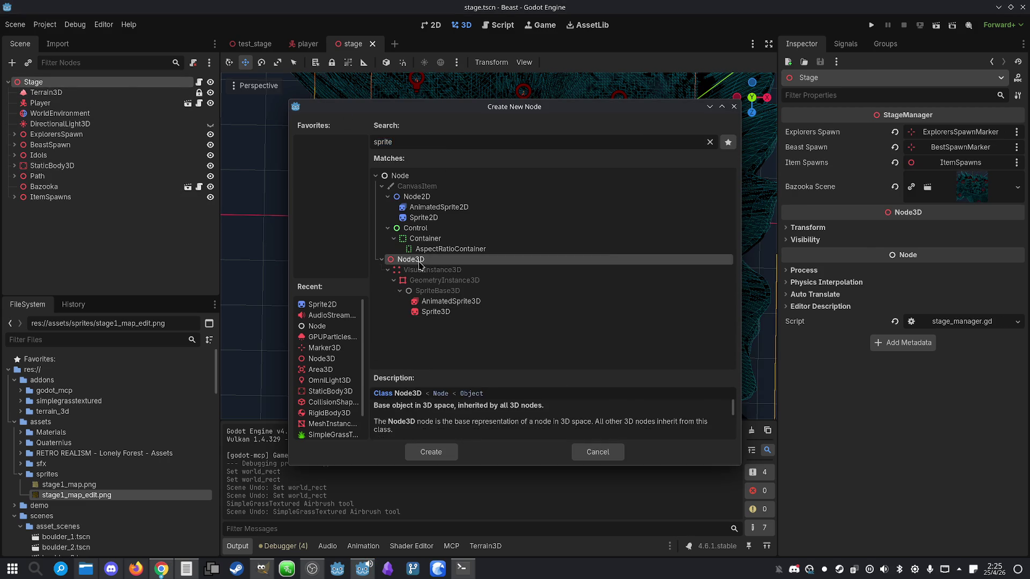
{"action": "left_click", "coordinate": [59, 198]}
{"action": "left_click", "coordinate": [56, 208]}
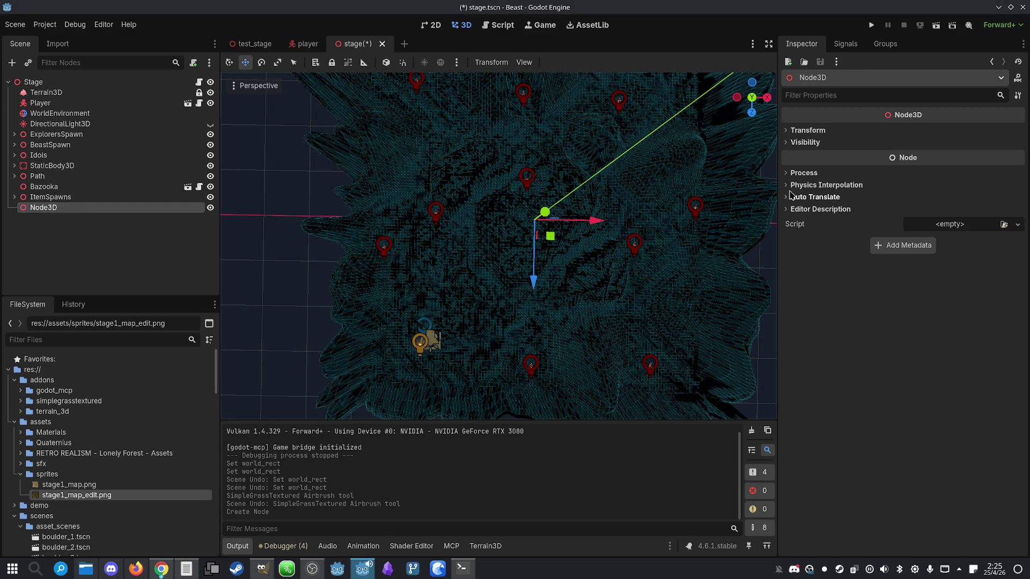
{"action": "left_click", "coordinate": [789, 131]}
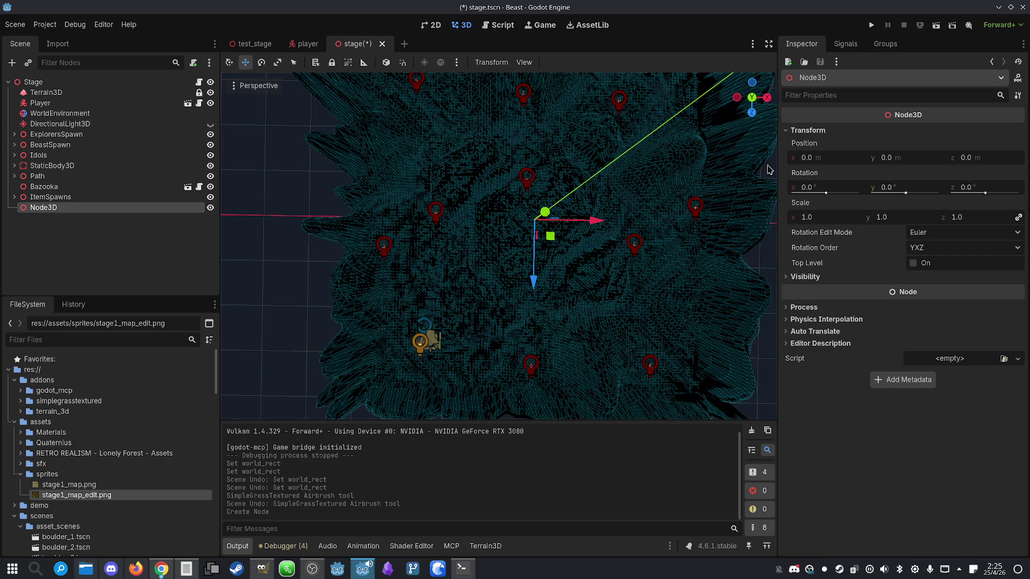
- In Top View, drag the Node3D along X to the terrain's left edge (x −255.875)
{"action": "left_click_drag", "start_coordinate": [597, 222], "coordinate": [443, 225]}
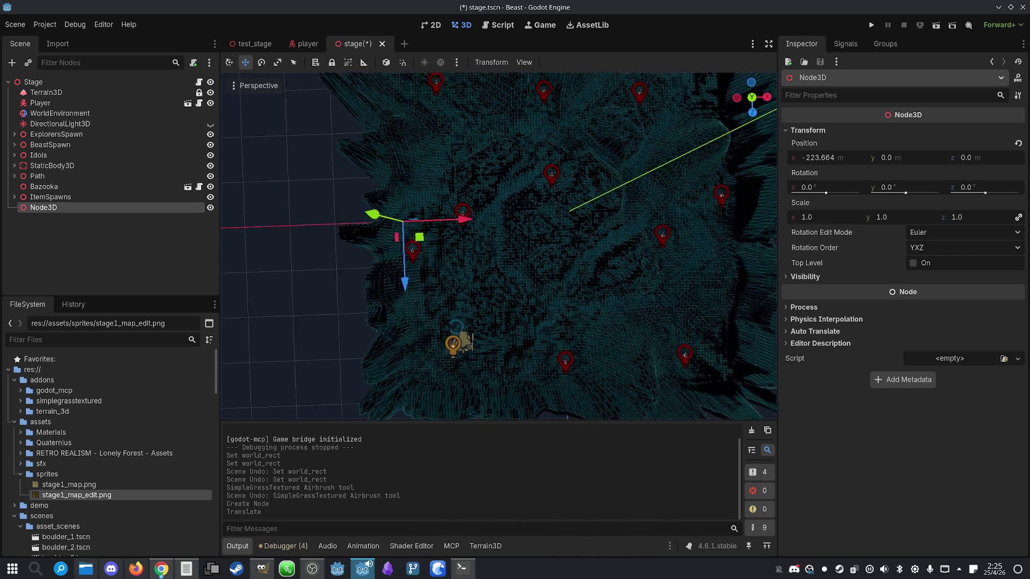
{"action": "left_click", "coordinate": [233, 87]}
{"action": "left_click", "coordinate": [261, 104]}
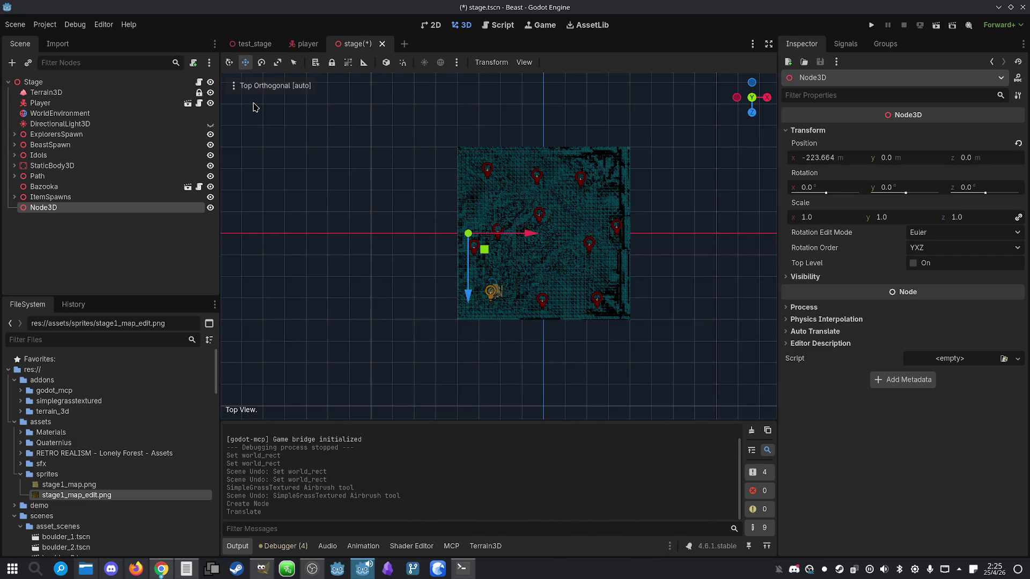
{"action": "mouse_move", "coordinate": [530, 235]}
{"action": "left_mouse_down"}
{"action": "mouse_move", "coordinate": [515, 234]}
{"action": "mouse_move", "coordinate": [696, 252]}
{"action": "mouse_move", "coordinate": [685, 253]}
{"action": "left_mouse_up"}
{"action": "left_click", "coordinate": [304, 46]}
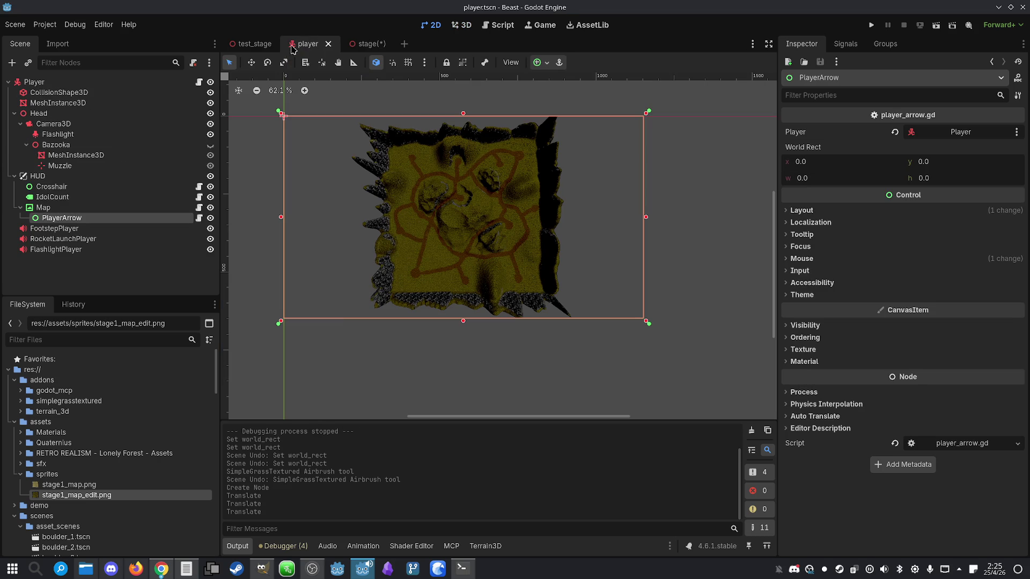
- Set PlayerArrow's World Rect x to -255 and y to 255
{"action": "left_click", "coordinate": [862, 160]}
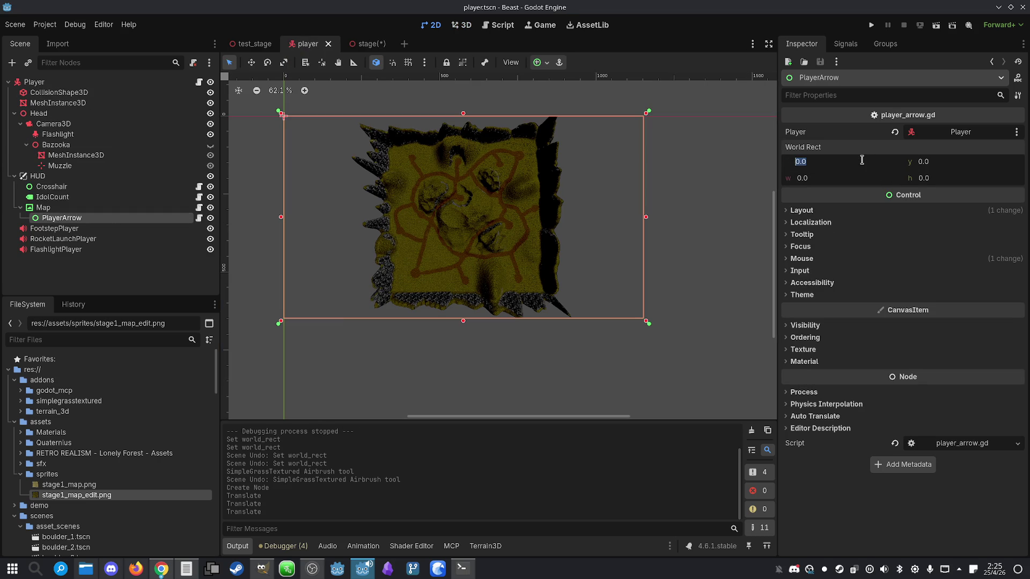
{"action": "type", "text": "-"}
{"action": "left_click", "coordinate": [958, 164]}
{"action": "type", "text": "255"}
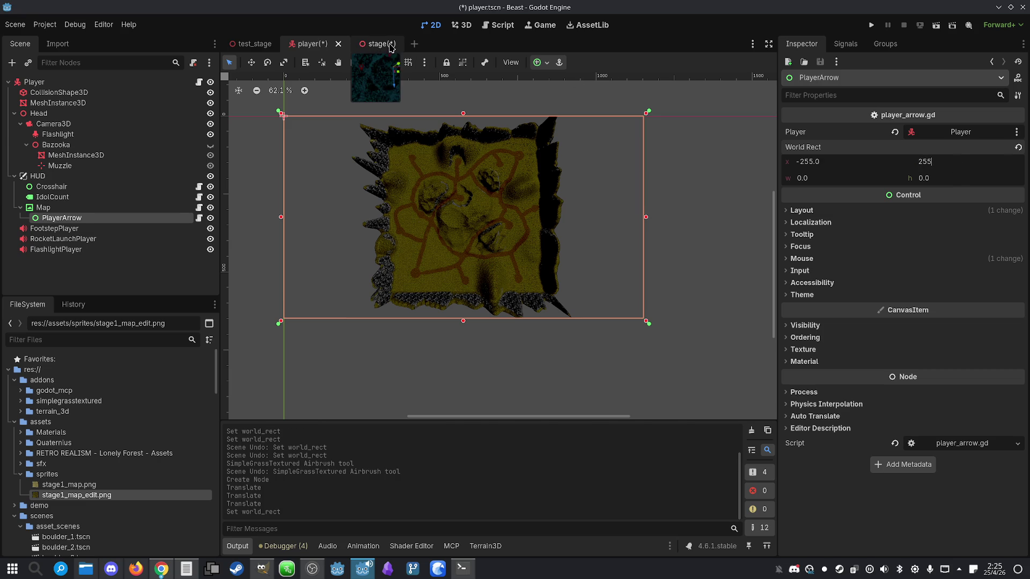
- Drag the helper Node3D to the terrain's top edge, delete it, and return to Konsole
{"action": "left_click", "coordinate": [388, 44]}
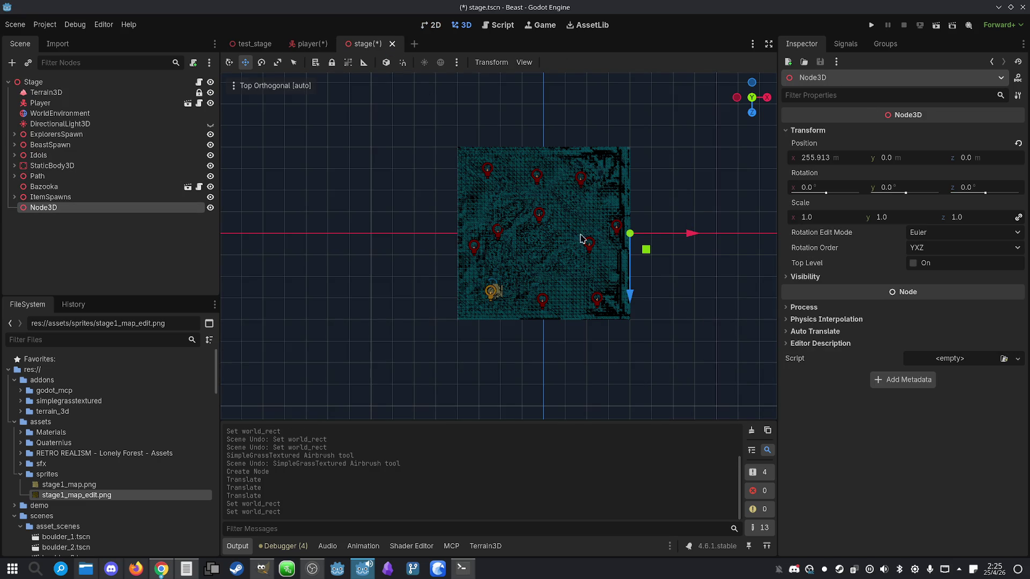
{"action": "left_click_drag", "start_coordinate": [631, 304], "coordinate": [628, 214]}
{"action": "key", "text": "Delete"}
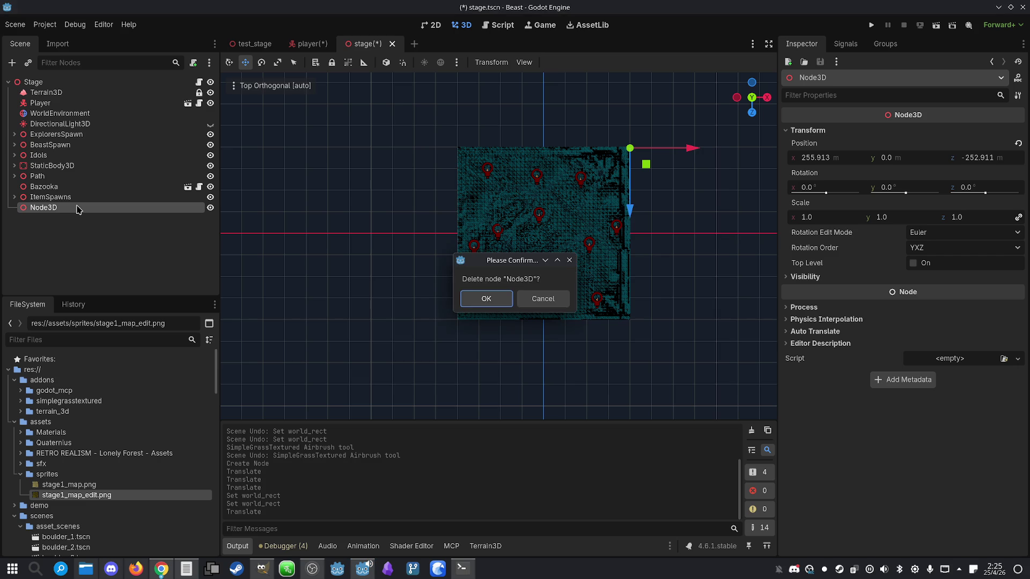
{"action": "key", "text": "Return"}
{"action": "left_click", "coordinate": [311, 43]}
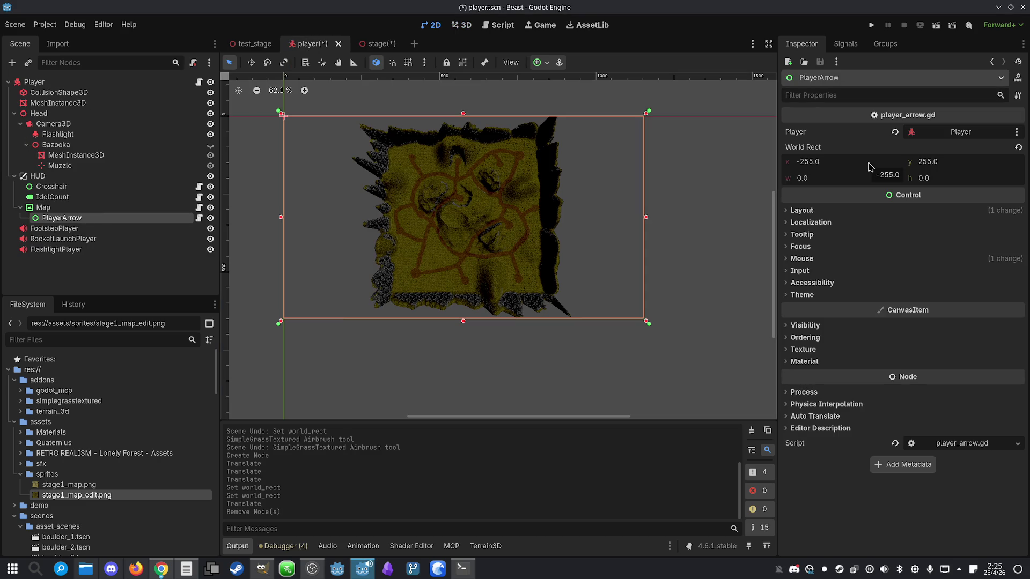
{"action": "left_click", "coordinate": [462, 569]}
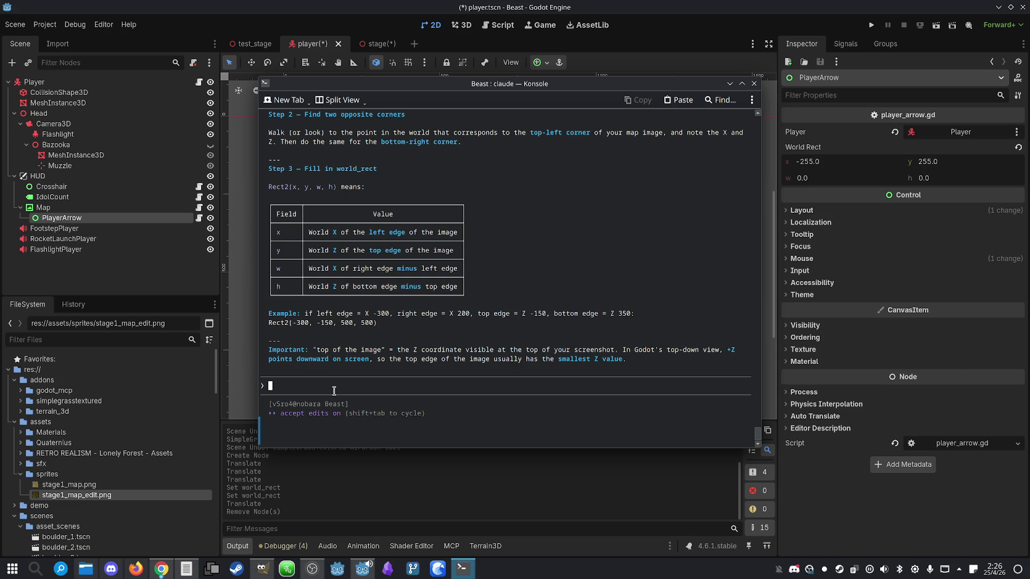
- Type 'The left edge is at x -255.0, the right one at x 255.0, top one at y 255.0,'
{"action": "type", "text": "The l"}
{"action": "type", "text": "eft edg"}
{"action": "type", "text": "e is at "}
{"action": "type", "text": "-255."}
{"action": "type", "text": "0, the "}
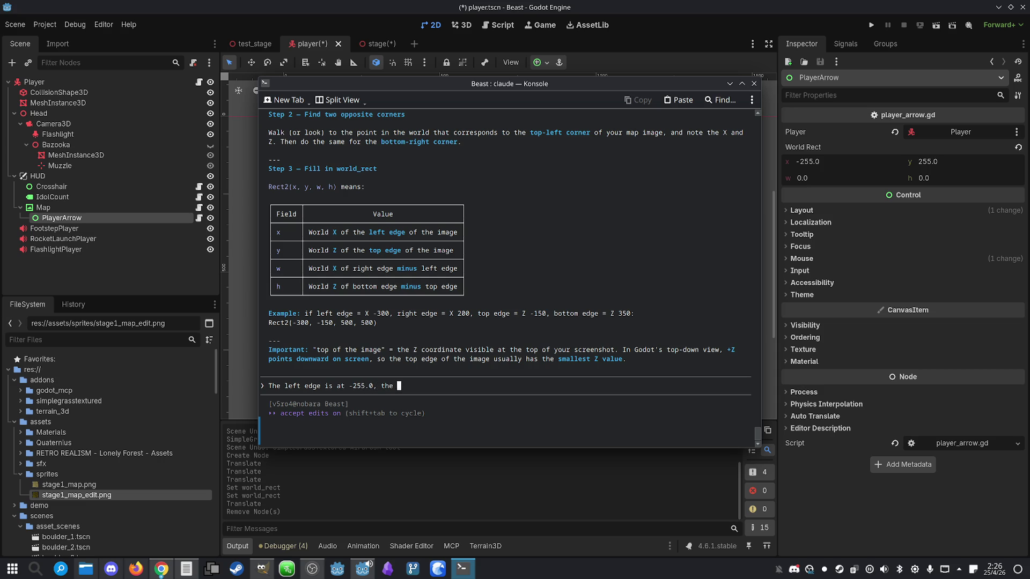
{"action": "type", "text": "right one at "}
{"action": "type", "text": "2"}
{"action": "type", "text": "55.0, "}
{"action": "type", "text": "top on"}
{"action": "type", "text": "e"}
{"action": "key", "text": "ctrl+Left"}
{"action": "key", "text": "ctrl+Left"}
{"action": "key", "text": "ctrl+Left"}
{"action": "key", "text": "ctrl+Left"}
{"action": "key", "text": "ctrl+Left"}
{"action": "key", "text": "ctrl+Left"}
{"action": "type", "text": "x"}
{"action": "key", "text": "ctrl+Right"}
{"action": "key", "text": "ctrl+Right"}
{"action": "key", "text": "ctrl+Right"}
{"action": "key", "text": "ctrl+Right"}
{"action": "type", "text": "x"}
{"action": "key", "text": "ctrl+Right"}
{"action": "key", "text": "ctrl+Right"}
{"action": "key", "text": "ctrl+Right"}
{"action": "type", "text": "at y "}
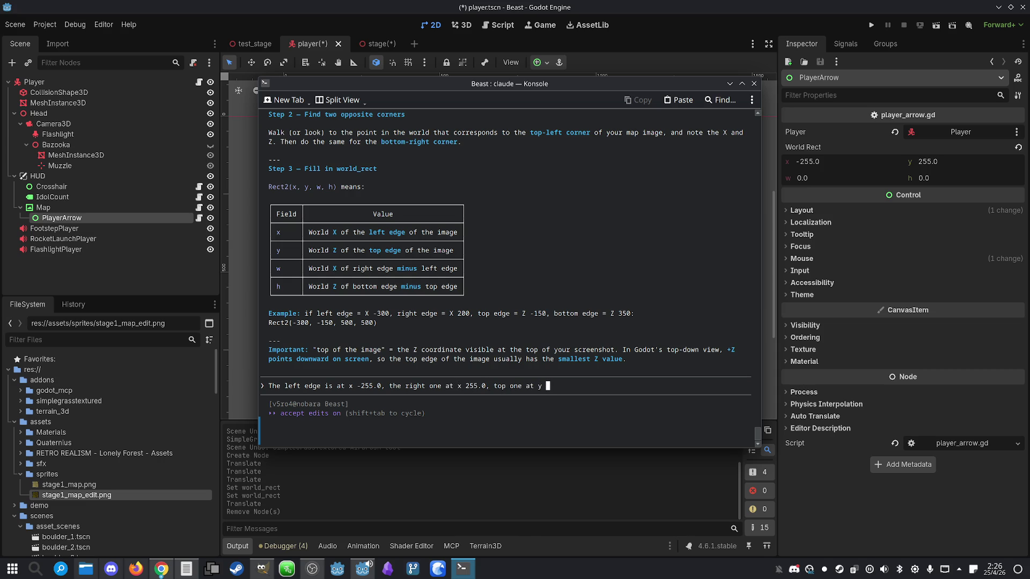
{"action": "type", "text": "255"}
{"action": "type", "text": ".0,"}
- Check ItemSpawns' position in the stage scene with trial moves toward the map edges, undoing them
{"action": "left_click", "coordinate": [376, 44]}
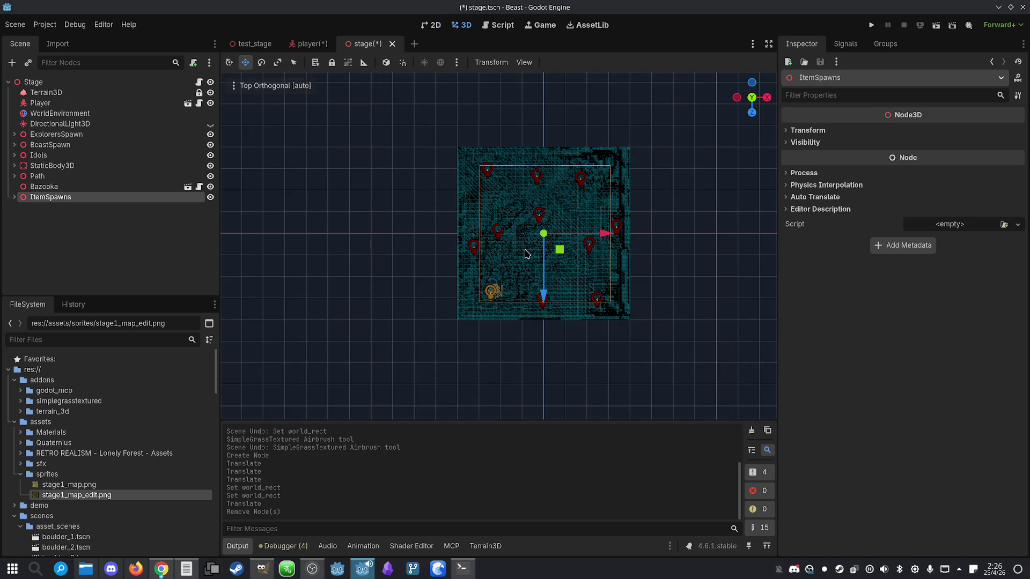
{"action": "left_click", "coordinate": [808, 130]}
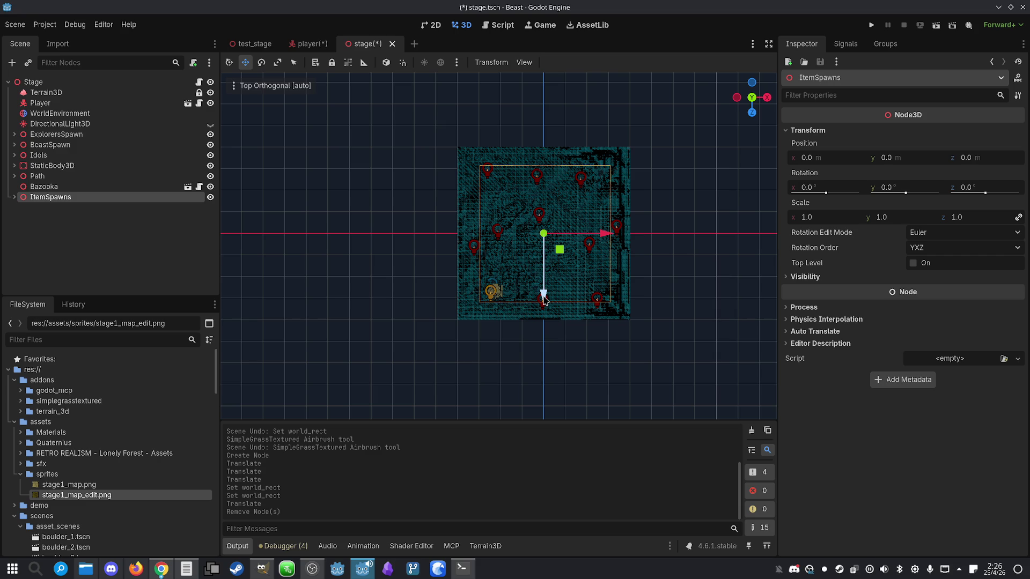
{"action": "left_click_drag", "start_coordinate": [544, 299], "coordinate": [550, 217]}
{"action": "key", "text": "ctrl+z"}
{"action": "left_click_drag", "start_coordinate": [608, 233], "coordinate": [536, 234]}
{"action": "key", "text": "ctrl+z"}
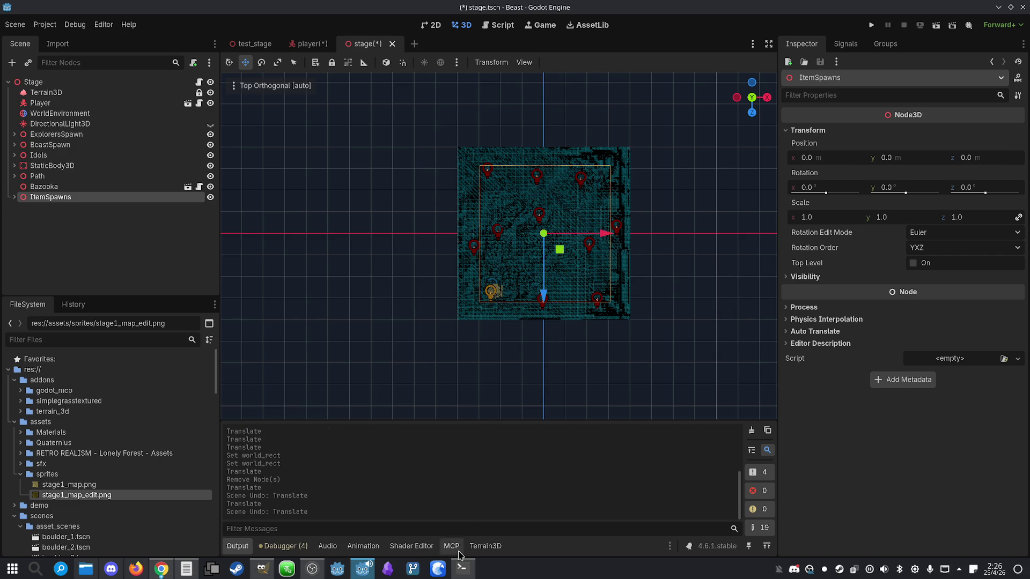
- Correct the top edge to 'z -255.0' in the message and append 'bottom one at'
{"action": "left_click", "coordinate": [463, 569]}
{"action": "key", "text": "BackSpace"}
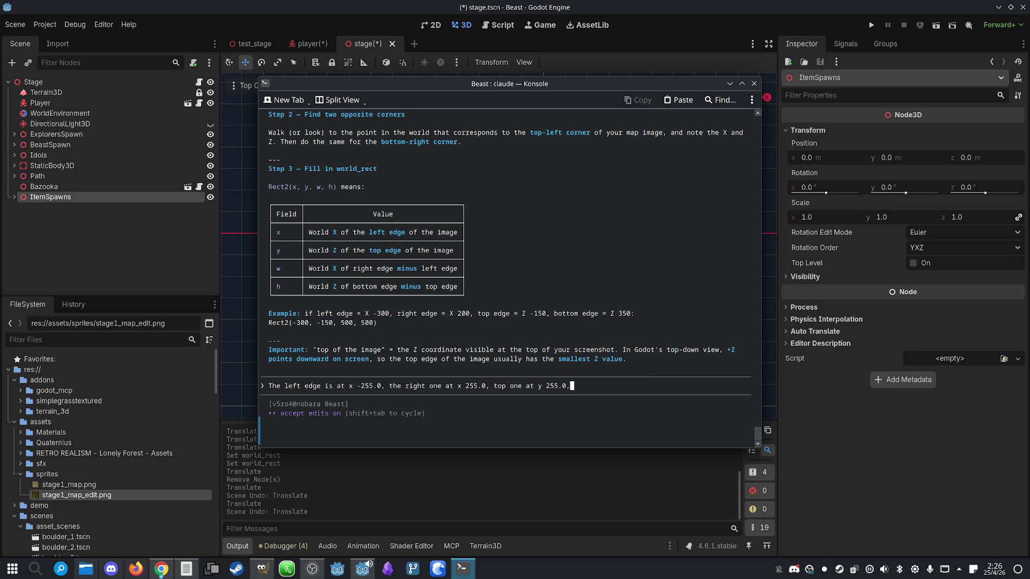
{"action": "key", "text": "Left"}
{"action": "key", "text": "Left"}
{"action": "key", "text": "Left"}
{"action": "key", "text": "BackSpace"}
{"action": "type", "text": "z"}
{"action": "type", "text": " -"}
{"action": "key", "text": "Right"}
{"action": "key", "text": "Right"}
{"action": "key", "text": "Right"}
{"action": "type", "text": "bottom one at"}
- Reset PlayerArrow's World Rect x and y to 0 in the player scene
{"action": "left_click", "coordinate": [310, 44]}
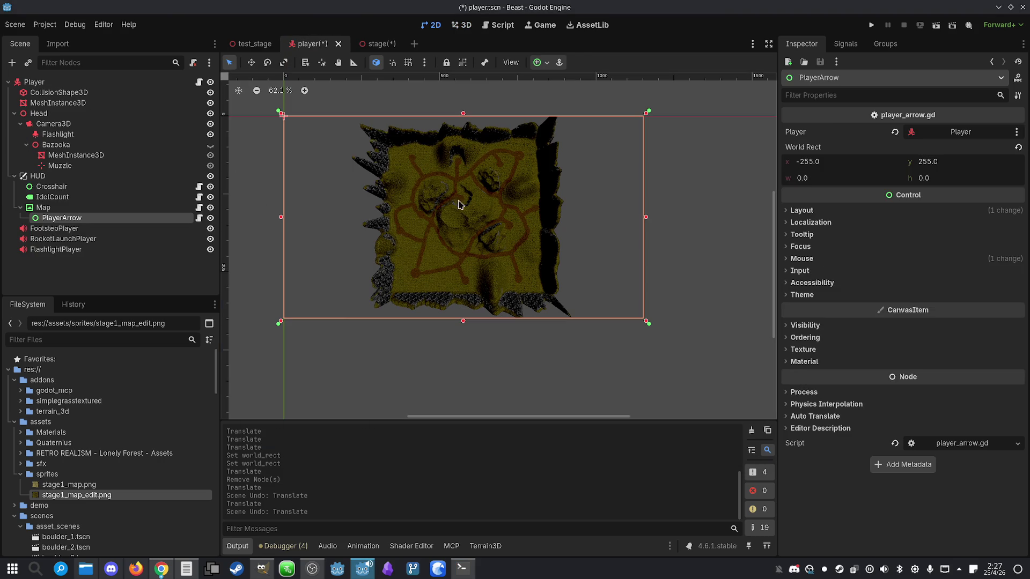
{"action": "left_click", "coordinate": [863, 164]}
{"action": "type", "text": "0"}
{"action": "left_click", "coordinate": [962, 166]}
{"action": "type", "text": "0"}
{"action": "left_click", "coordinate": [923, 178]}
- Send Claude 'bottom one at z 255.0. Use that to fill the world rect values yourself.', then reload Godot's scene
{"action": "left_click", "coordinate": [463, 569]}
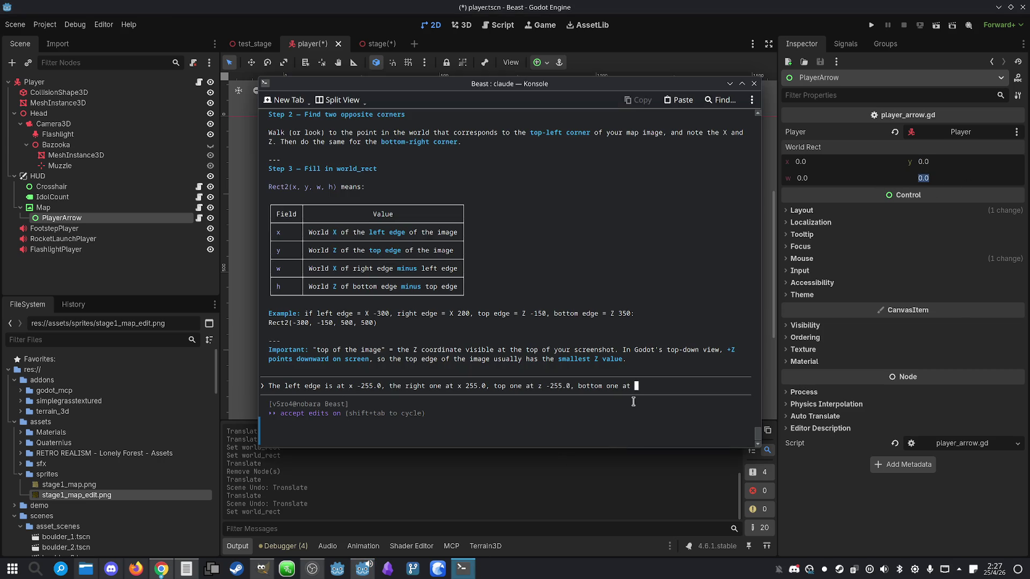
{"action": "type", "text": "2"}
{"action": "key", "text": "Left"}
{"action": "key", "text": "Left"}
{"action": "key", "text": "Left"}
{"action": "type", "text": "z"}
{"action": "key", "text": "Right"}
{"action": "key", "text": "Right"}
{"action": "key", "text": "Left"}
{"action": "key", "text": "Left"}
{"action": "type", "text": "255.0. Use that to fill the world rect values yourself."}
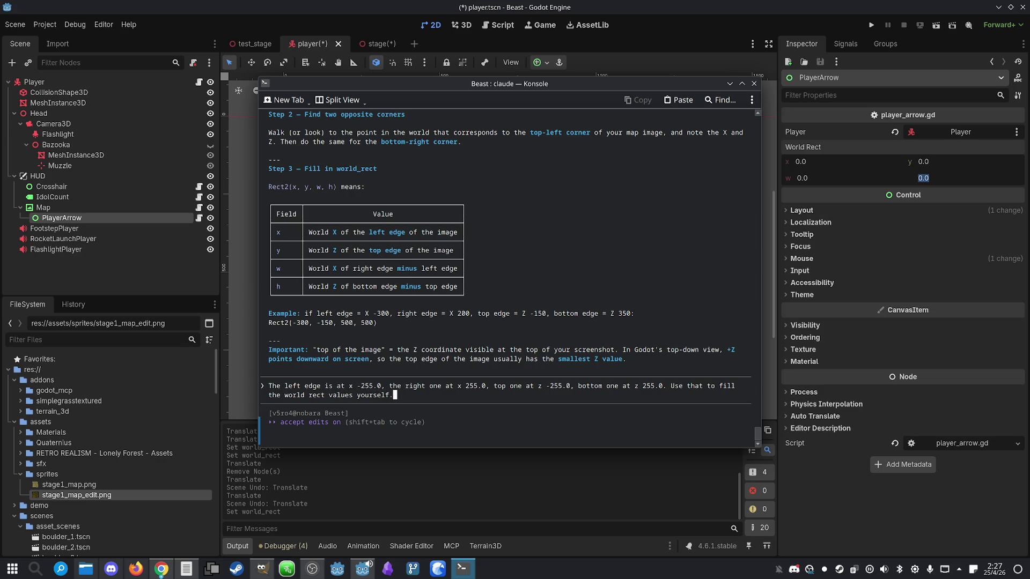
{"action": "key", "text": "Return"}
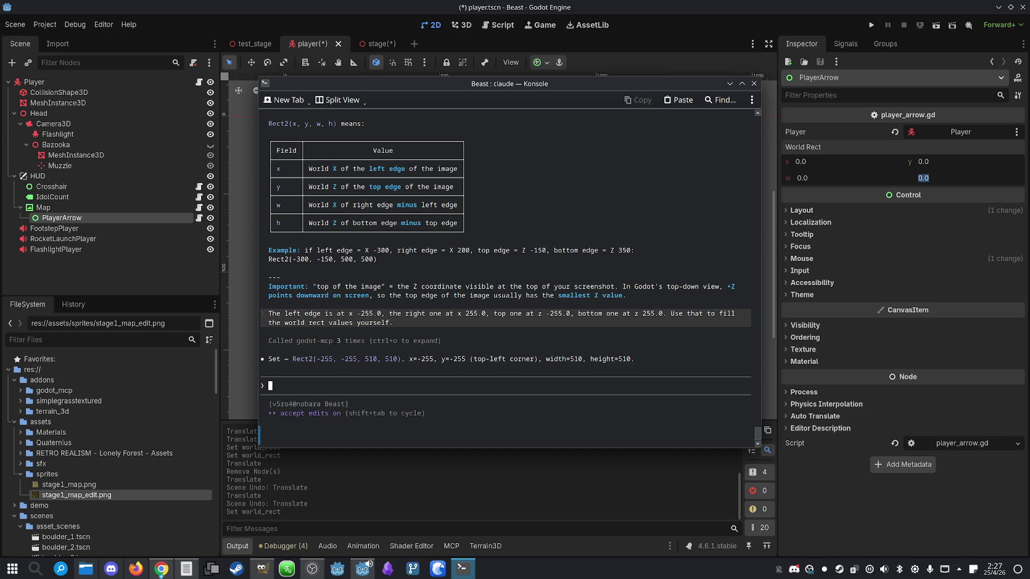
{"action": "left_click", "coordinate": [115, 199]}
{"action": "left_click", "coordinate": [531, 363]}
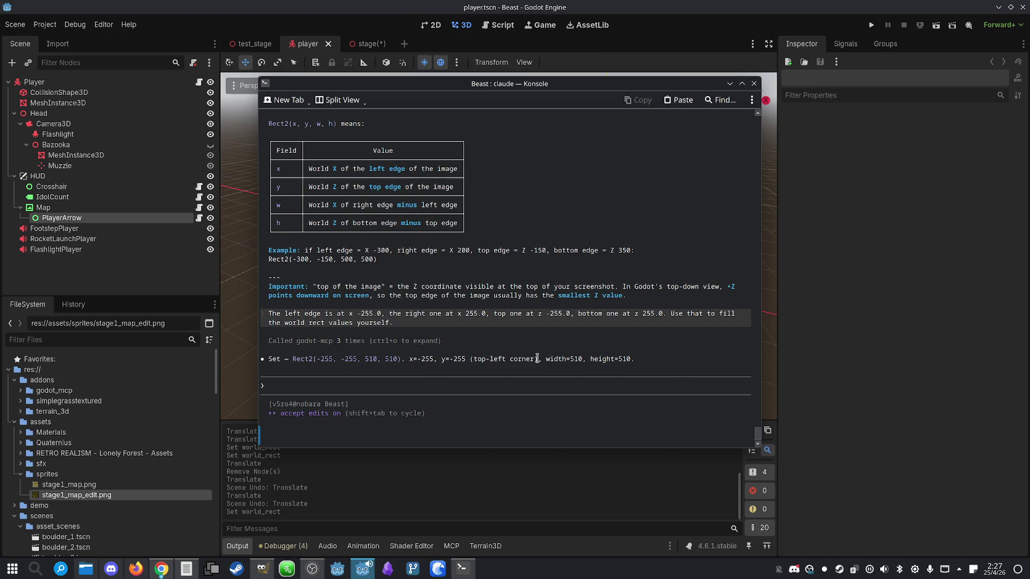
- Run the project, toggle the in-game map with M, and stop the game
{"action": "left_click", "coordinate": [730, 84]}
{"action": "left_click", "coordinate": [871, 25]}
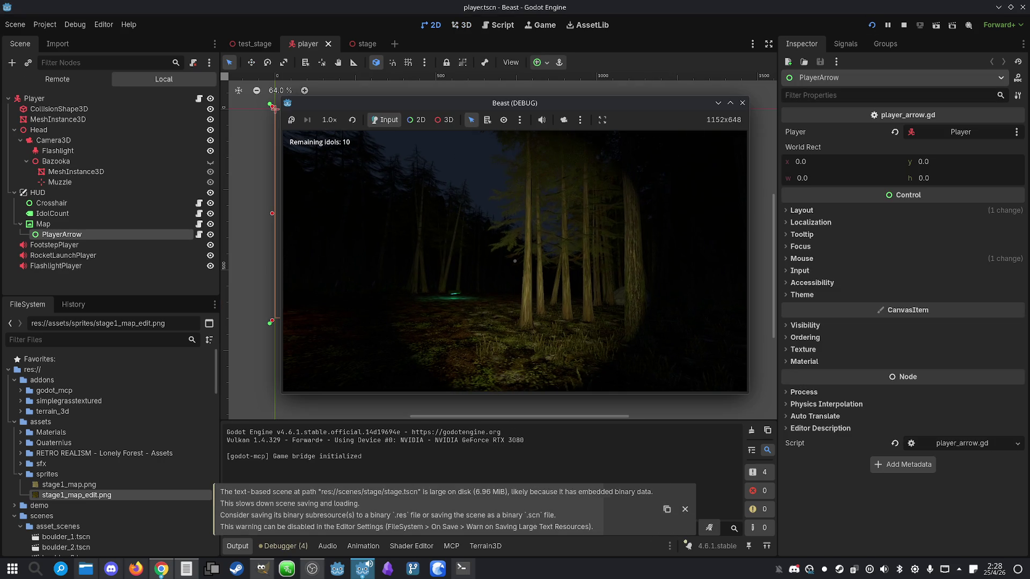
{"action": "key", "text": "m"}
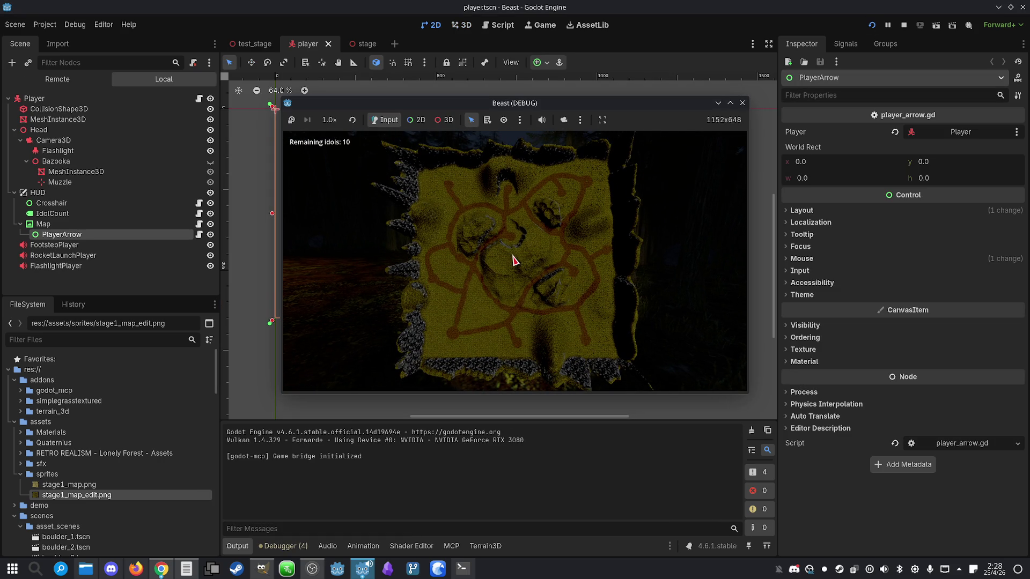
{"action": "key", "text": "m"}
{"action": "key", "text": "super"}
{"action": "left_click", "coordinate": [904, 25]}
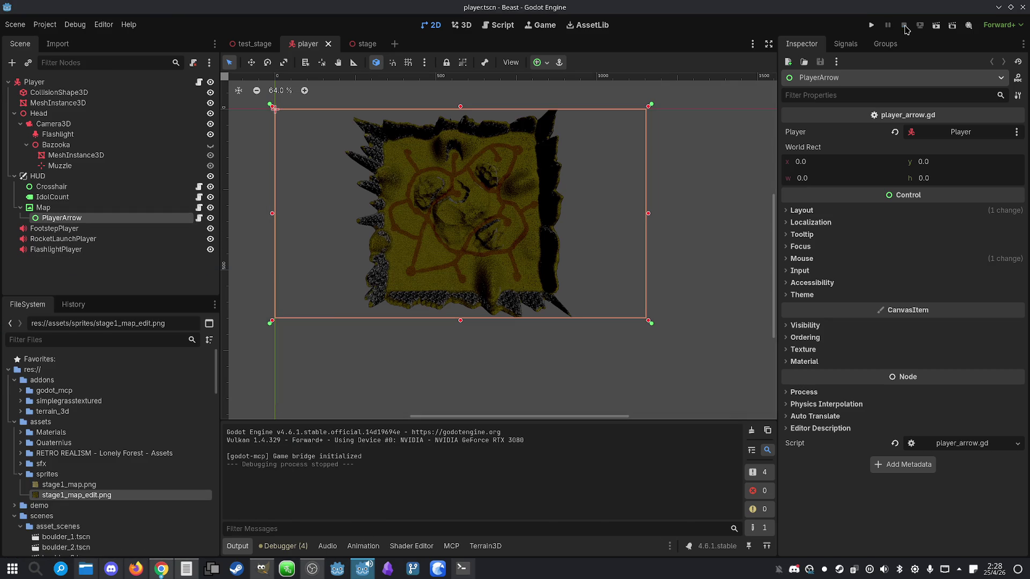
- Re-run, walk forward through the forest, check the arrow on the map, stop, and return to Konsole
{"action": "left_click", "coordinate": [871, 26]}
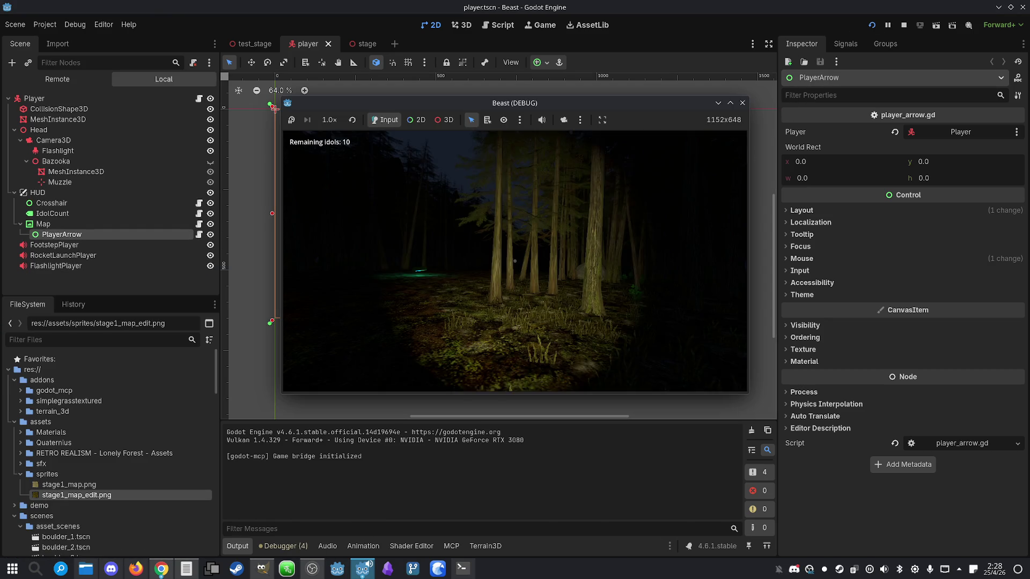
{"action": "key", "text": "m"}
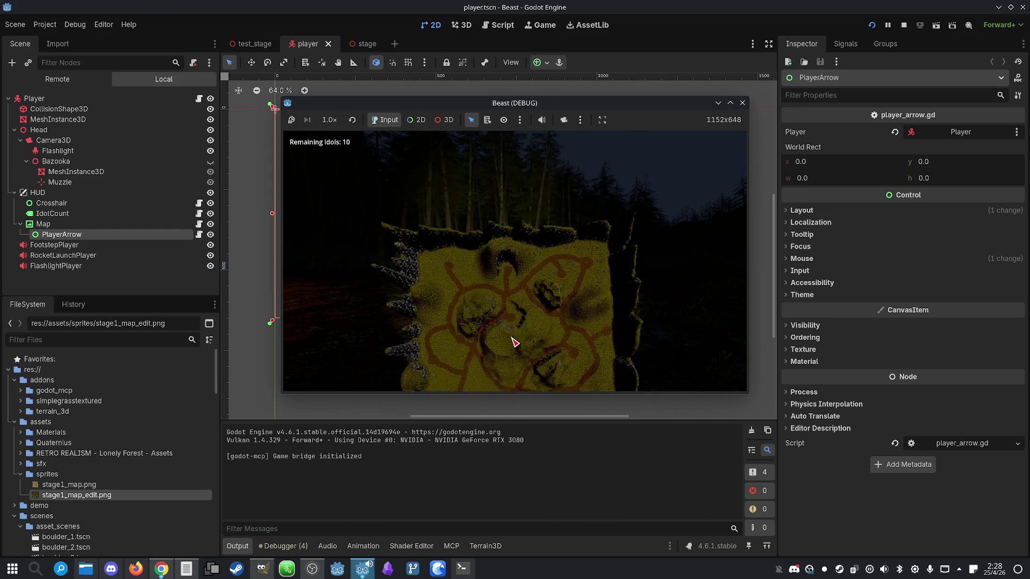
{"action": "key", "text": "w"}
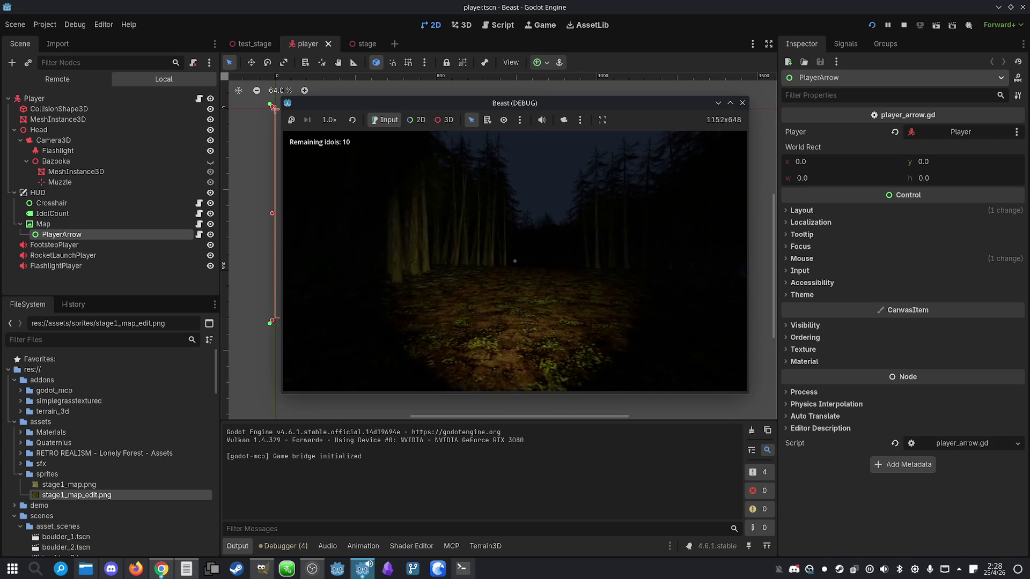
{"action": "key", "text": "m"}
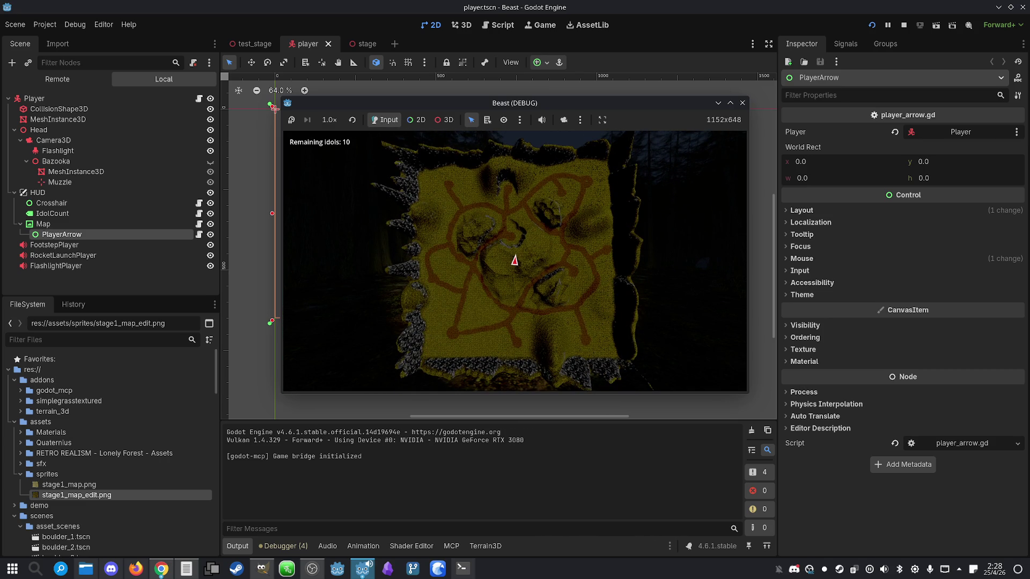
{"action": "key", "text": "m"}
{"action": "key", "text": "super"}
{"action": "key", "text": "Escape"}
{"action": "key", "text": "F8"}
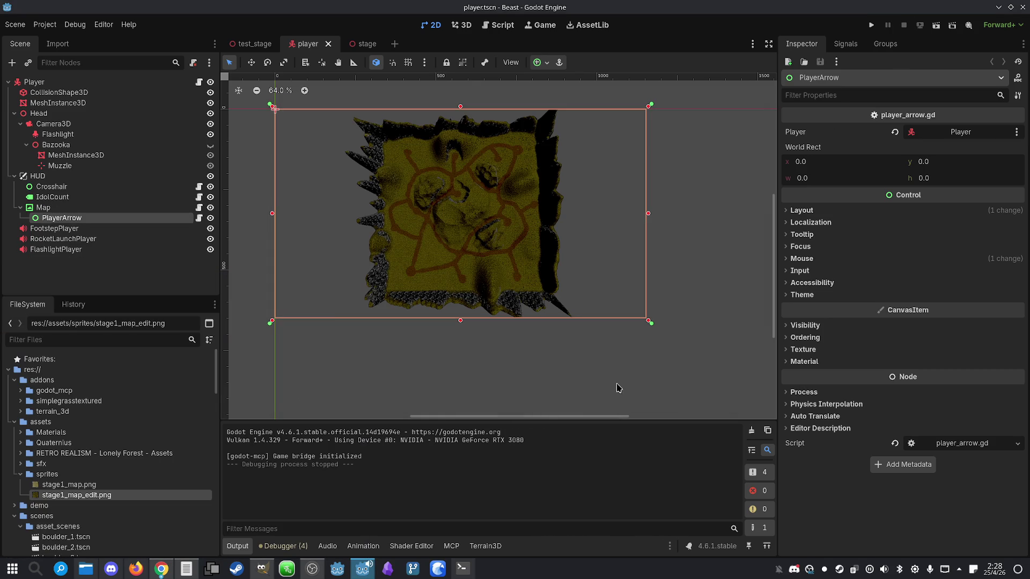
{"action": "left_click", "coordinate": [462, 569]}
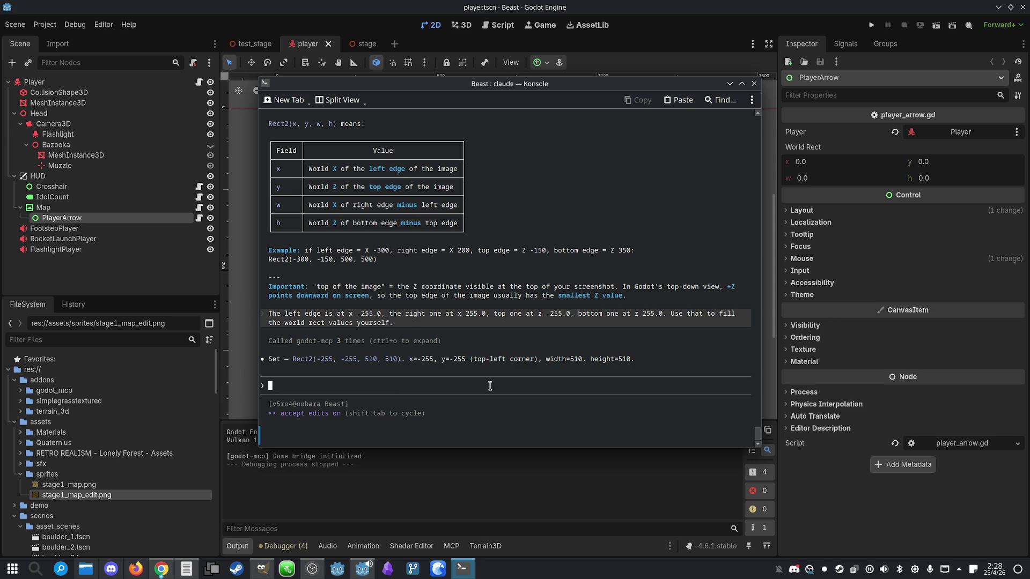
- Select PlayerArrow in Godot, then reread Claude's Rect2(-255, -255, 510, 510) reply in Konsole
{"action": "left_click", "coordinate": [85, 219]}
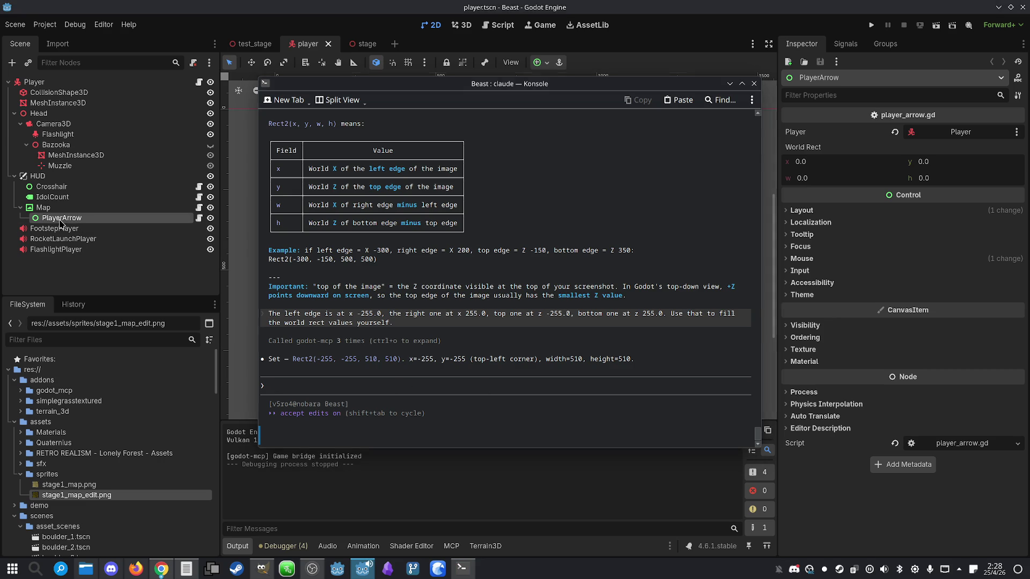
{"action": "left_click", "coordinate": [86, 209]}
{"action": "left_click", "coordinate": [87, 219]}
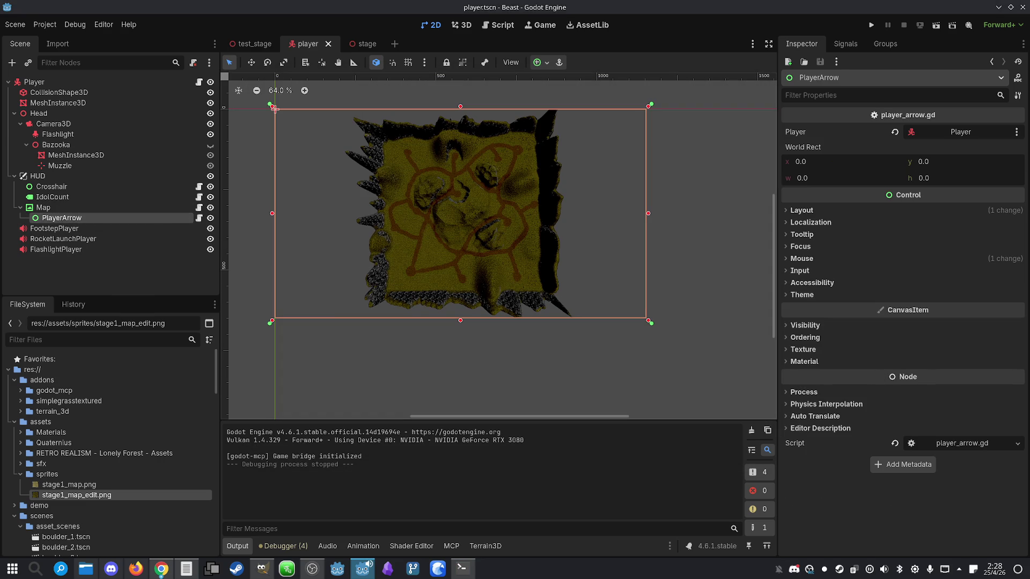
{"action": "left_click", "coordinate": [462, 569]}
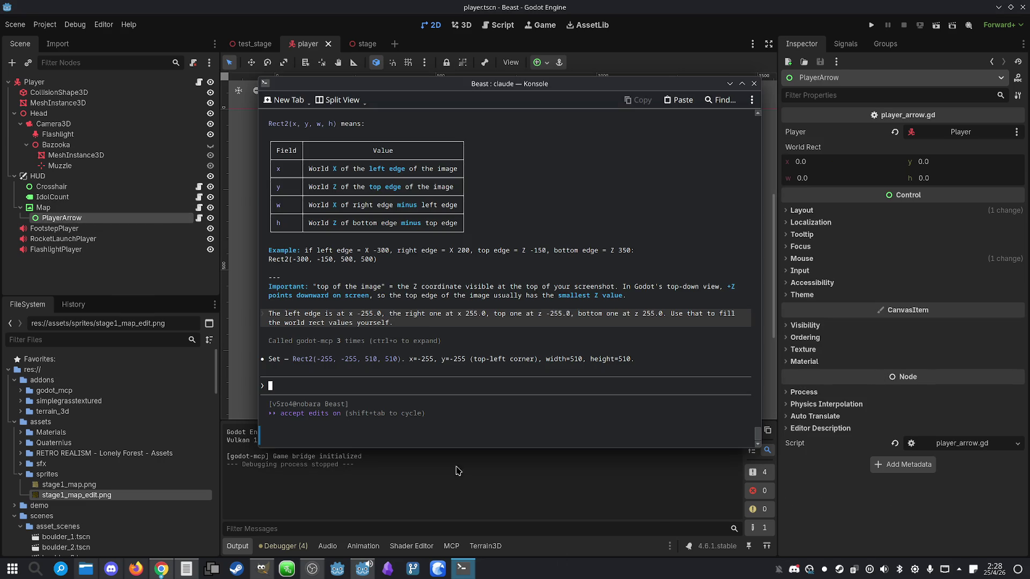
{"action": "scroll", "coordinate": [354, 241], "scroll_direction": "up", "scroll_amount": 7}
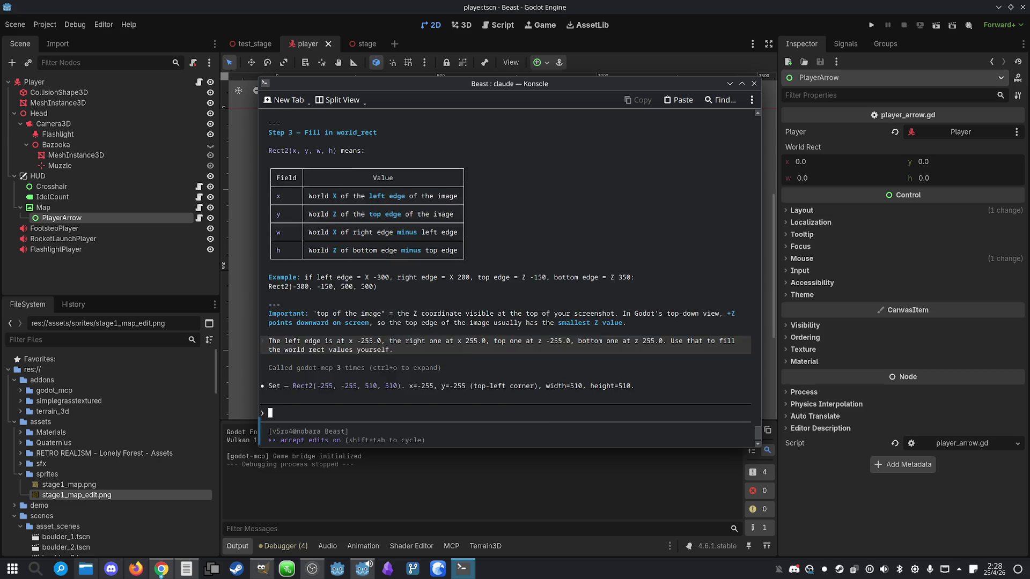
{"action": "scroll", "coordinate": [356, 275], "scroll_direction": "down", "scroll_amount": 5}
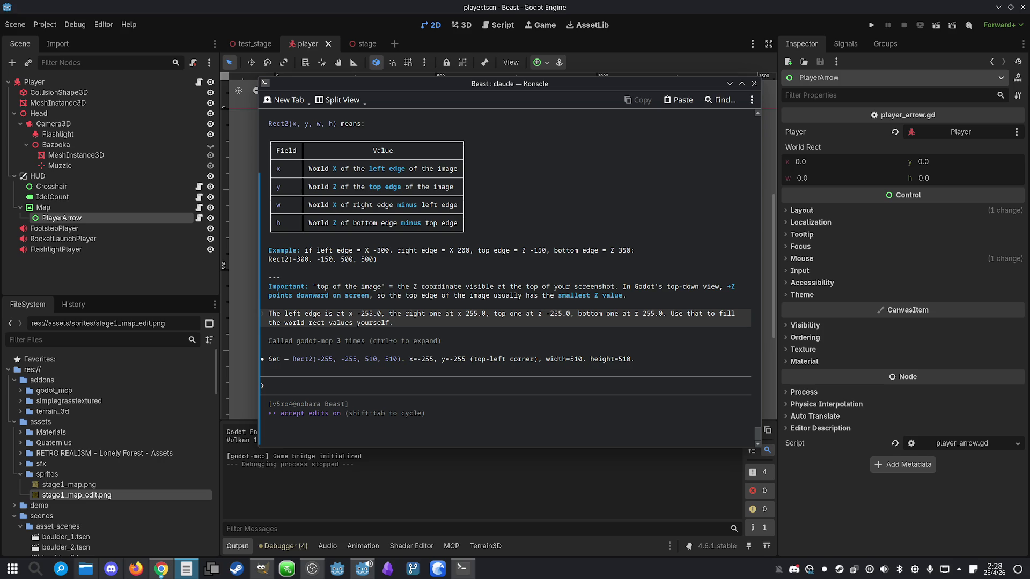
{"action": "left_click", "coordinate": [404, 381]}
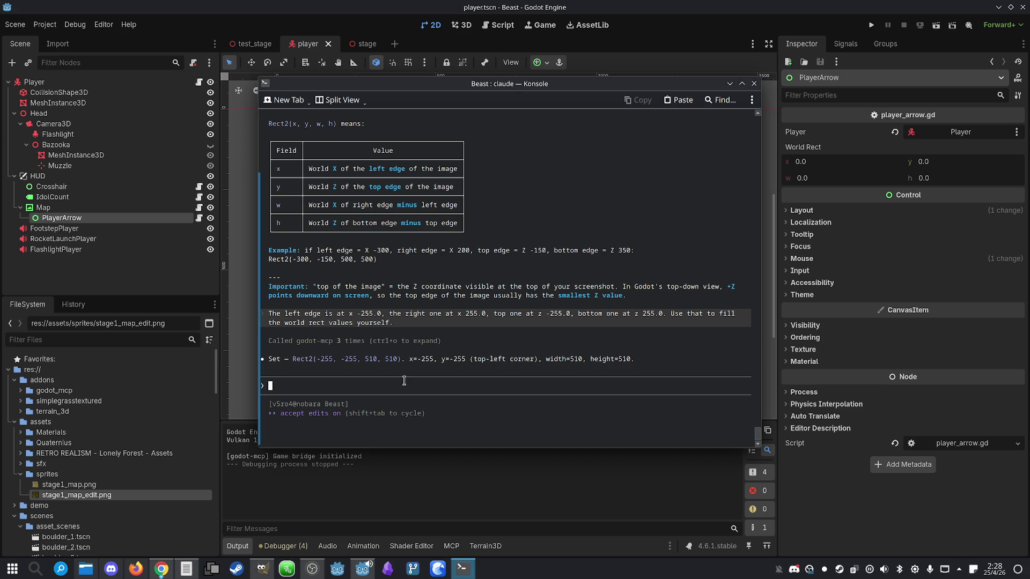
- Enter World Rect x -255, y -255, w 510, h 510 for PlayerArrow and run the project
{"action": "left_click", "coordinate": [829, 158]}
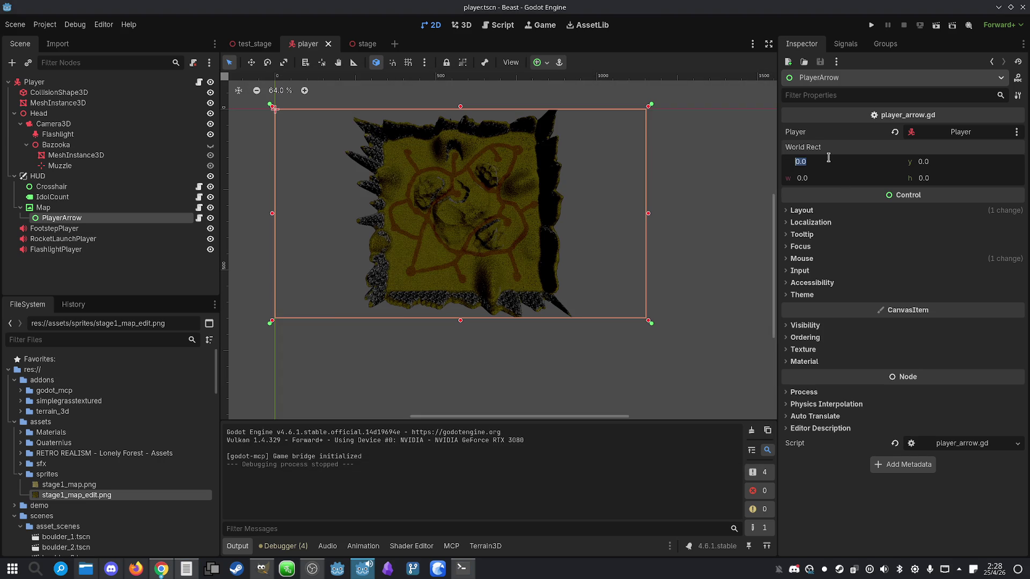
{"action": "type", "text": "-255"}
{"action": "left_click", "coordinate": [464, 575]}
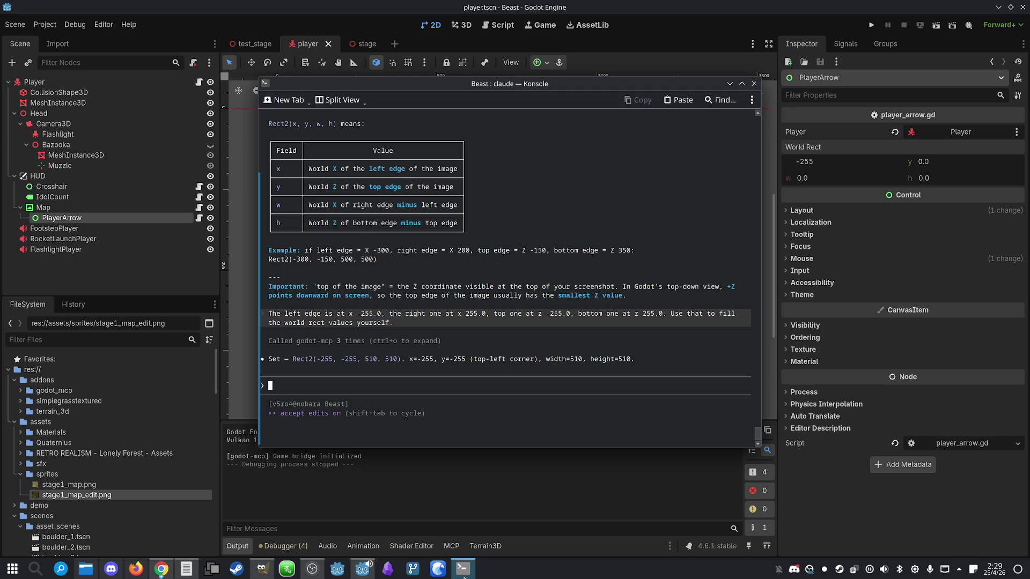
{"action": "left_click", "coordinate": [464, 576]}
{"action": "left_click", "coordinate": [945, 169]}
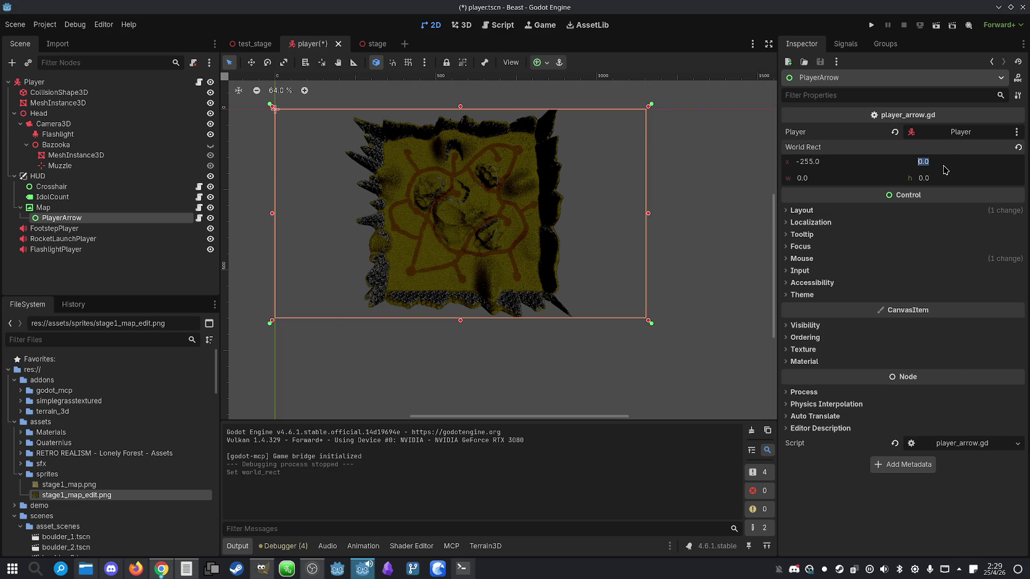
{"action": "type", "text": "-255"}
{"action": "left_click", "coordinate": [849, 178]}
{"action": "type", "text": "510"}
{"action": "left_click", "coordinate": [948, 181]}
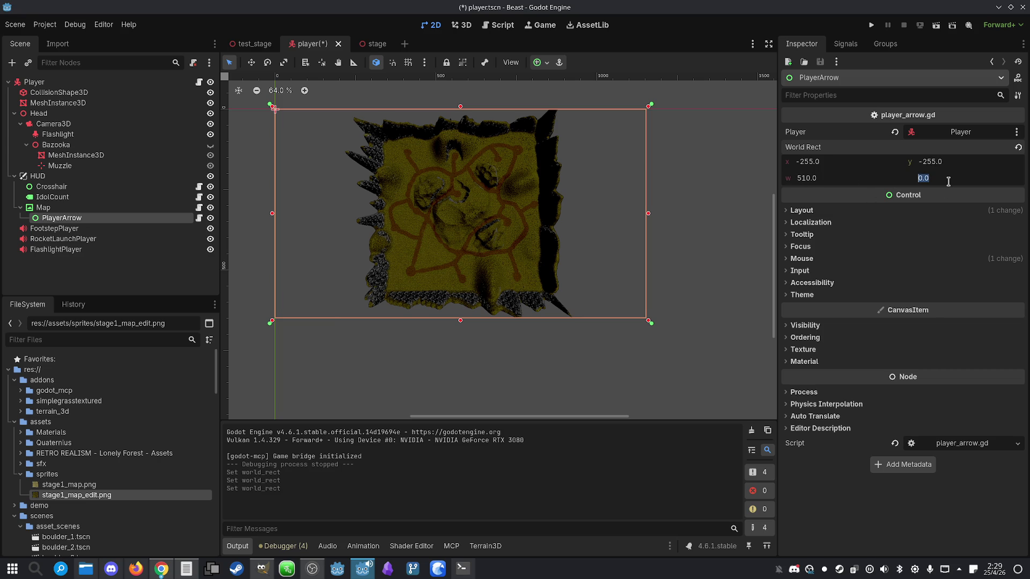
{"action": "type", "text": "510"}
{"action": "key", "text": "Return"}
{"action": "left_click", "coordinate": [872, 26]}
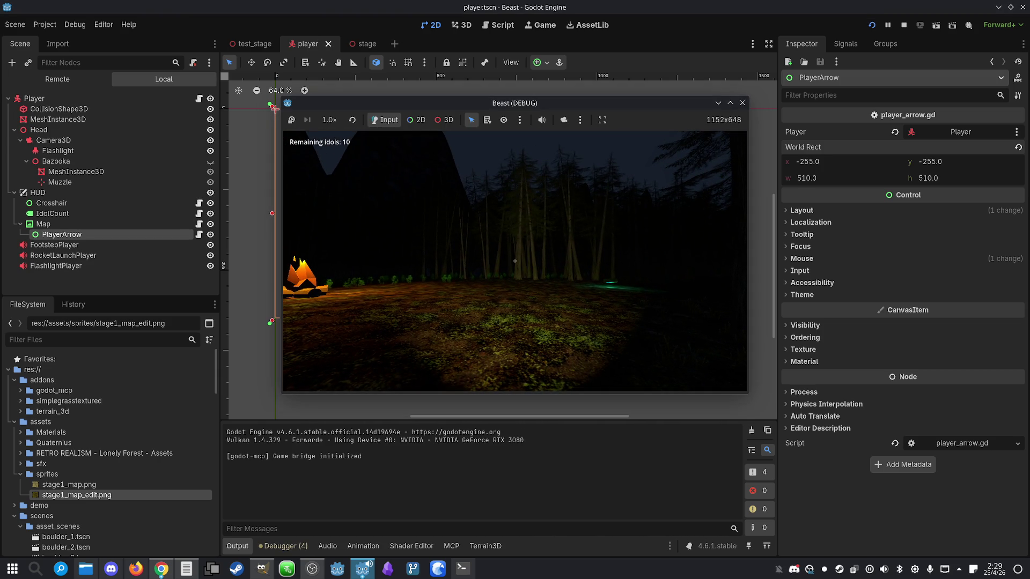
- Toggle the HUD map while walking forward and back past the campfire, then stop the game
{"action": "key", "text": "m"}
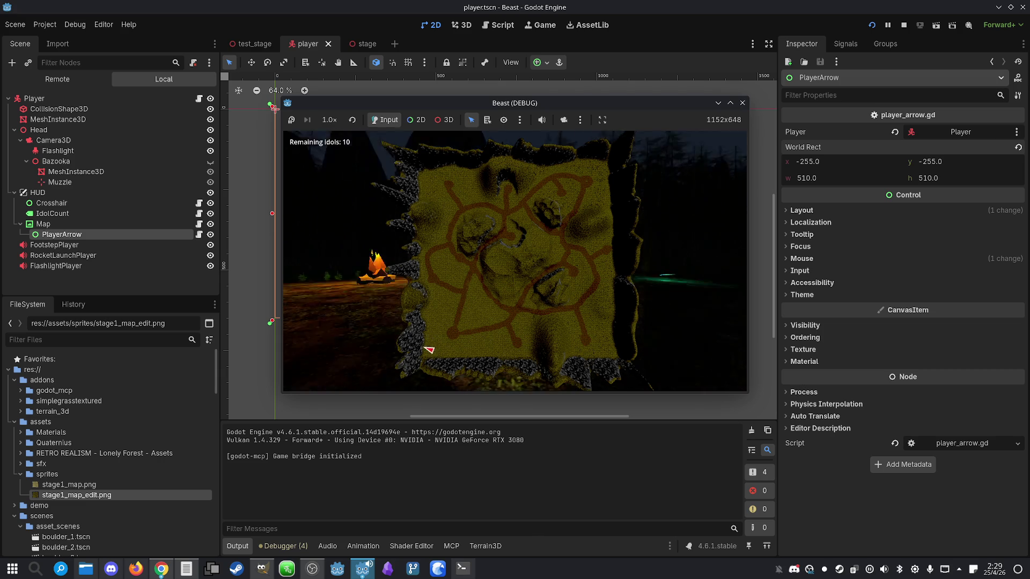
{"action": "key", "text": "m"}
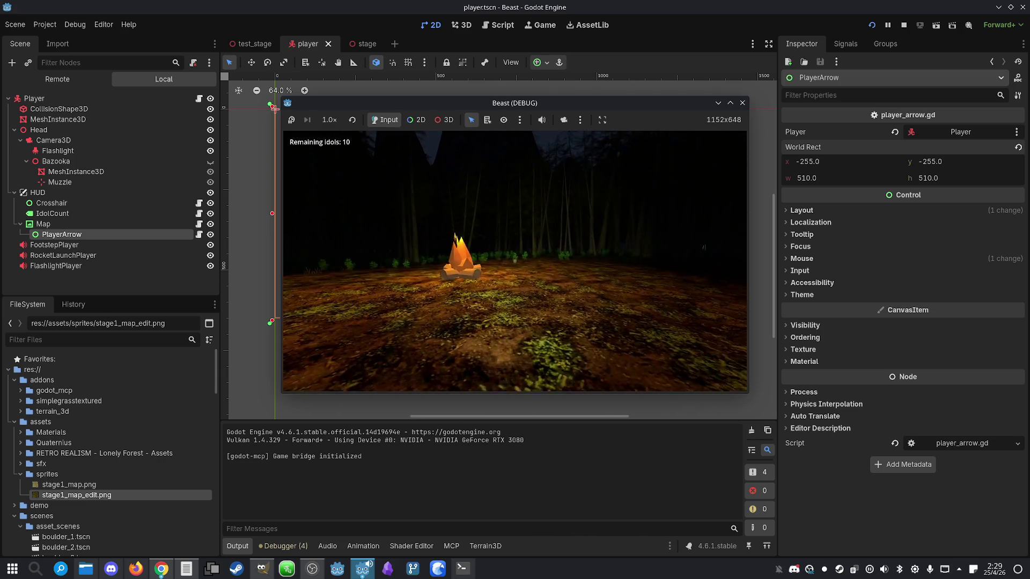
{"action": "key", "text": "w"}
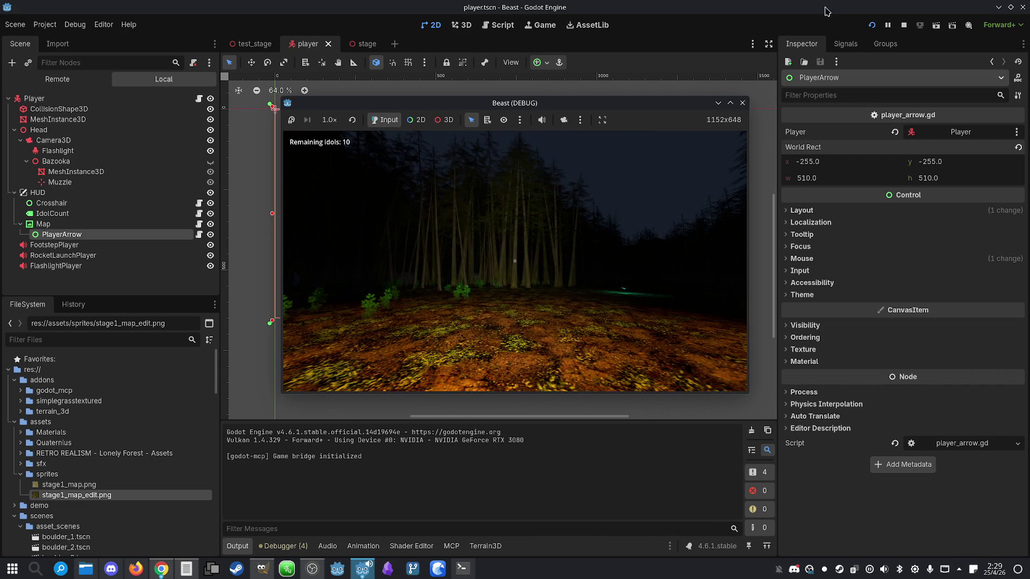
{"action": "key", "text": "s"}
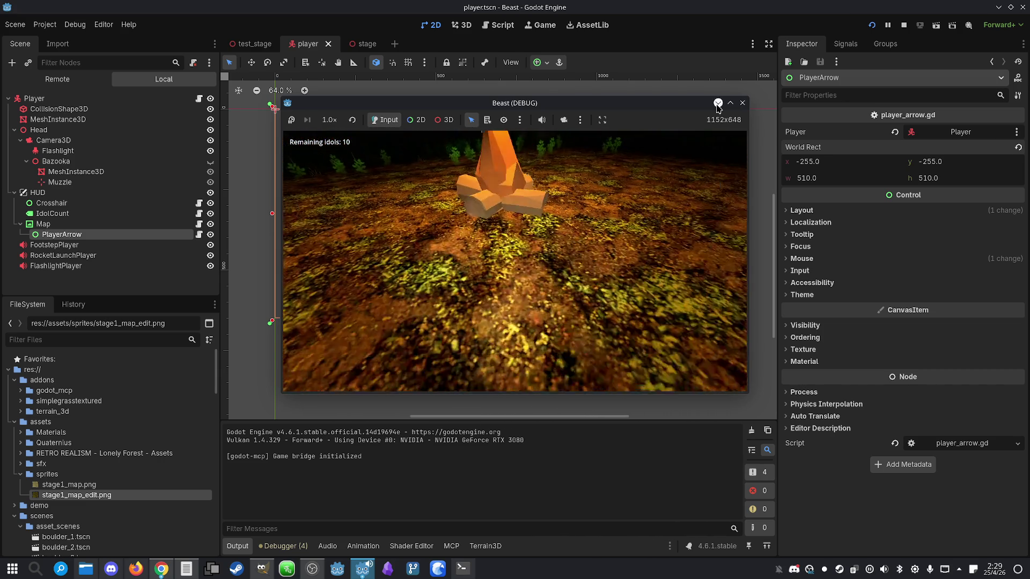
{"action": "key", "text": "super"}
{"action": "key", "text": "Escape"}
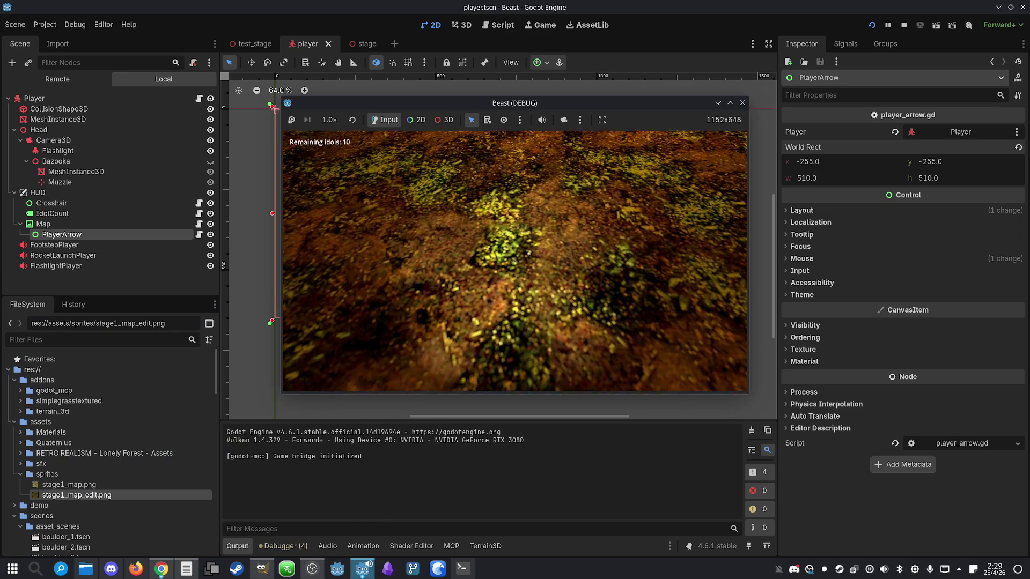
{"action": "key", "text": "m"}
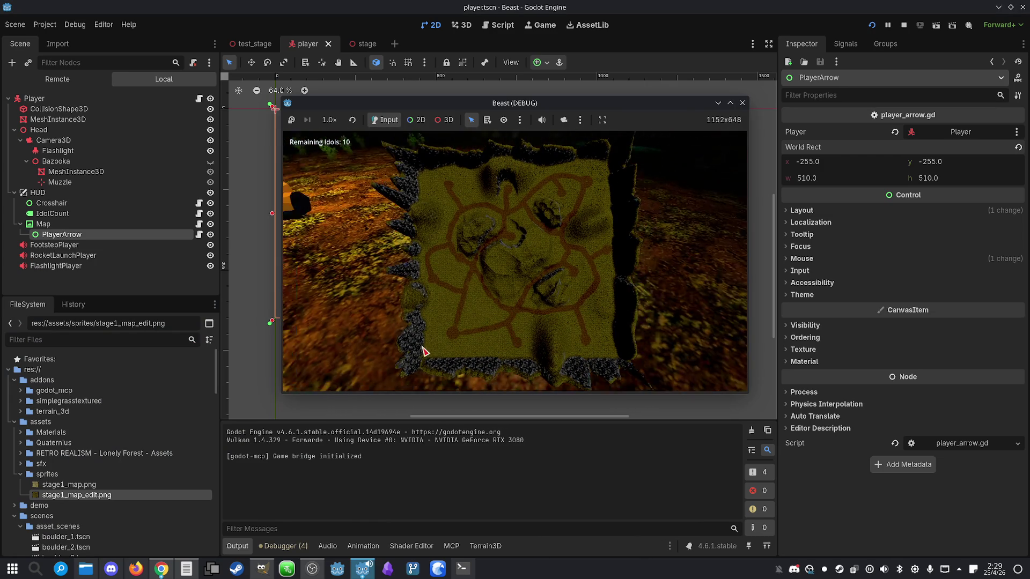
{"action": "key", "text": "m"}
{"action": "key", "text": "super"}
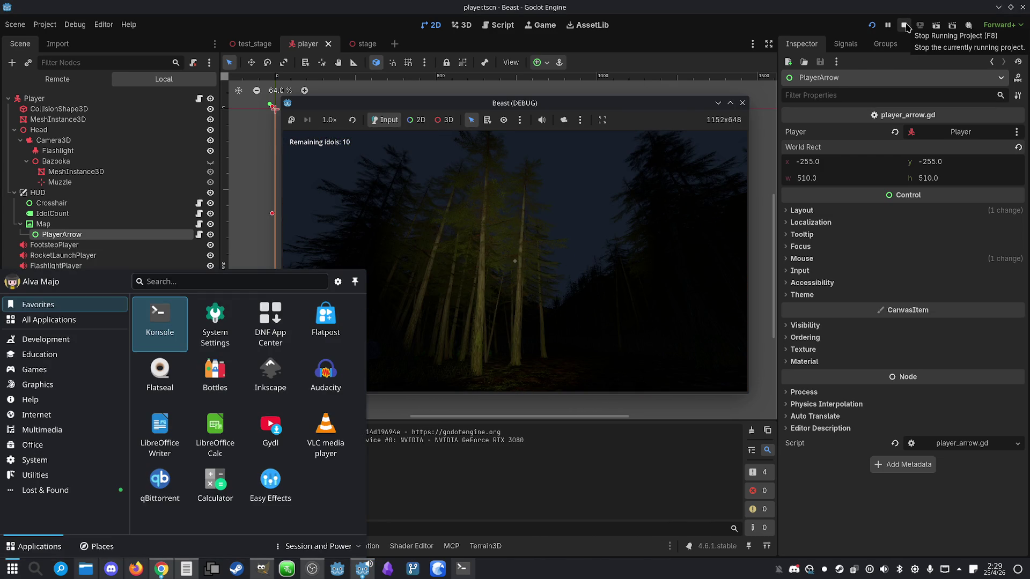
{"action": "left_click", "coordinate": [906, 26]}
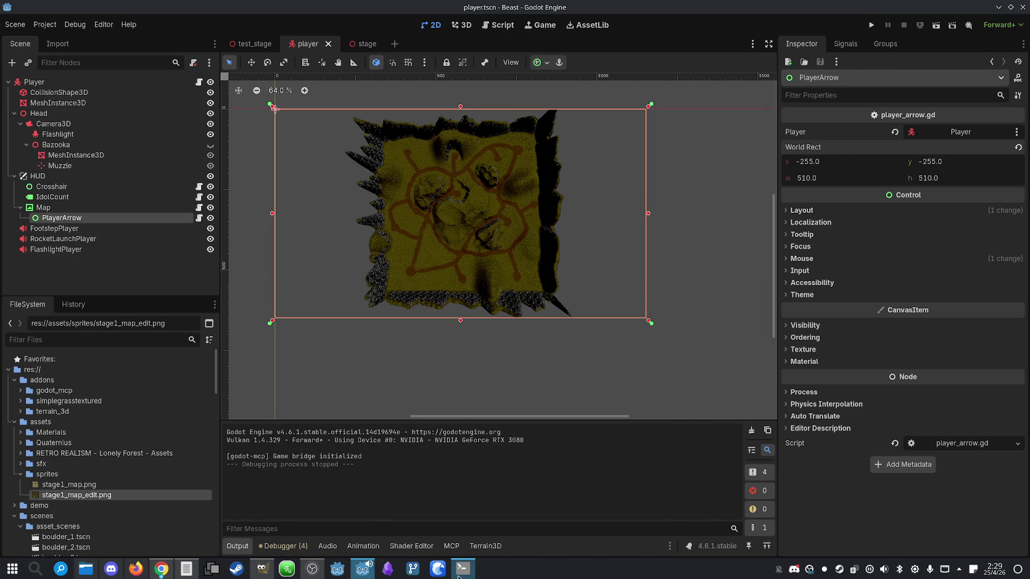
- Re-run the game, toggle the map overlay several times to check the red arrow, and stop
{"action": "left_click", "coordinate": [871, 25]}
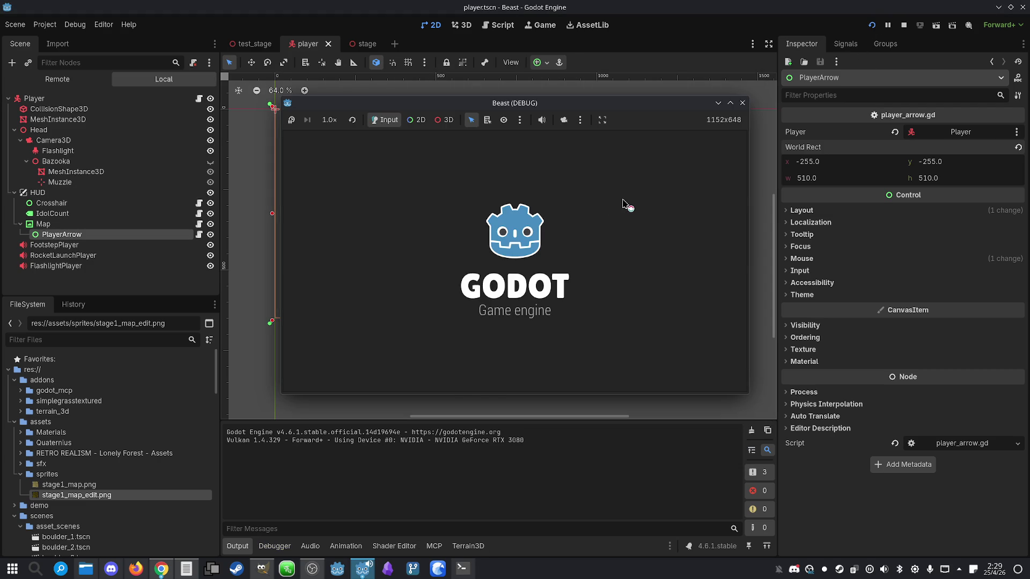
{"action": "key", "text": "m"}
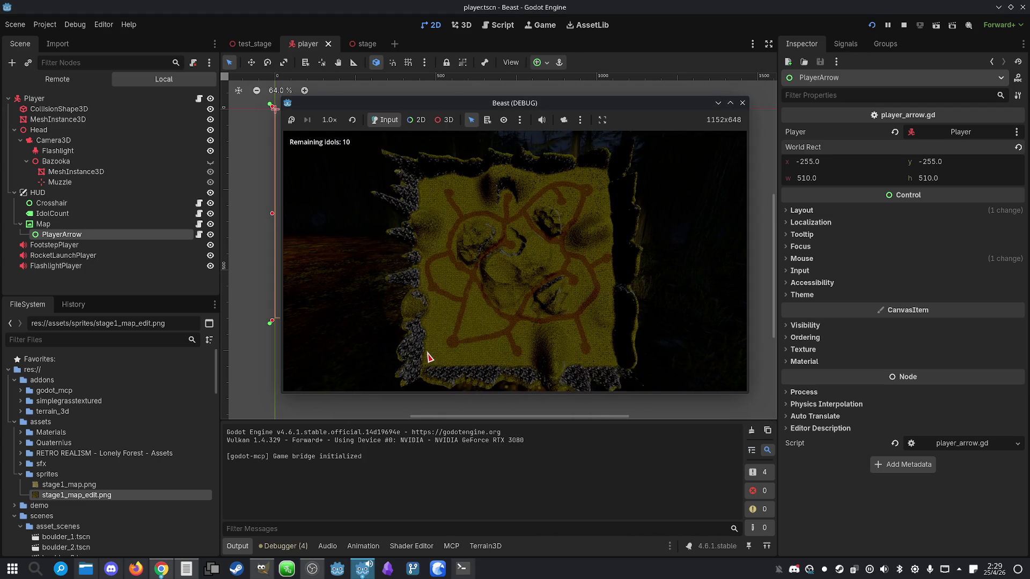
{"action": "key", "text": "m"}
{"action": "key", "text": "m"}
{"action": "key", "text": "m"}
{"action": "key", "text": "m"}
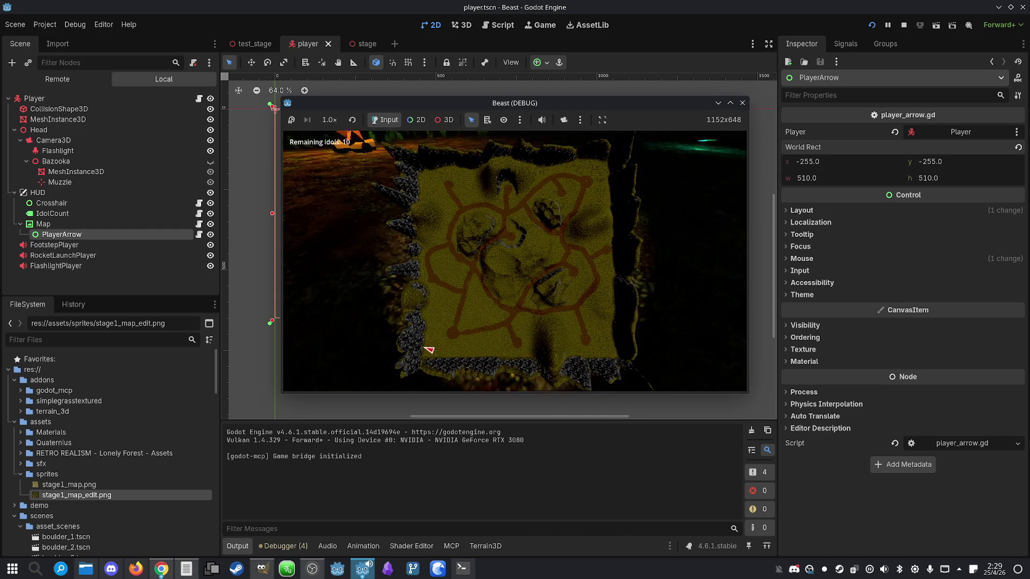
{"action": "key", "text": "m"}
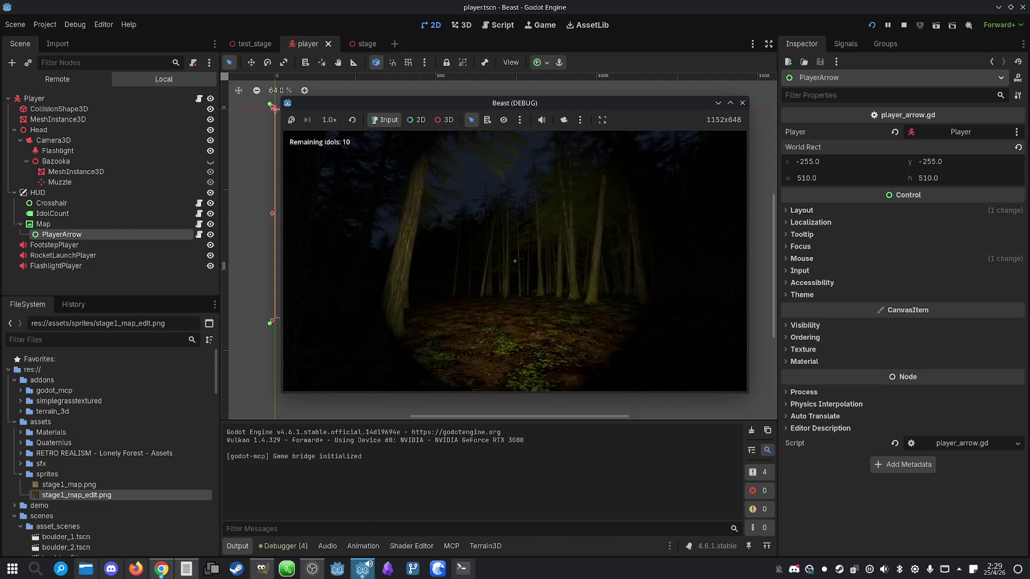
{"action": "key", "text": "super"}
{"action": "left_click", "coordinate": [904, 25]}
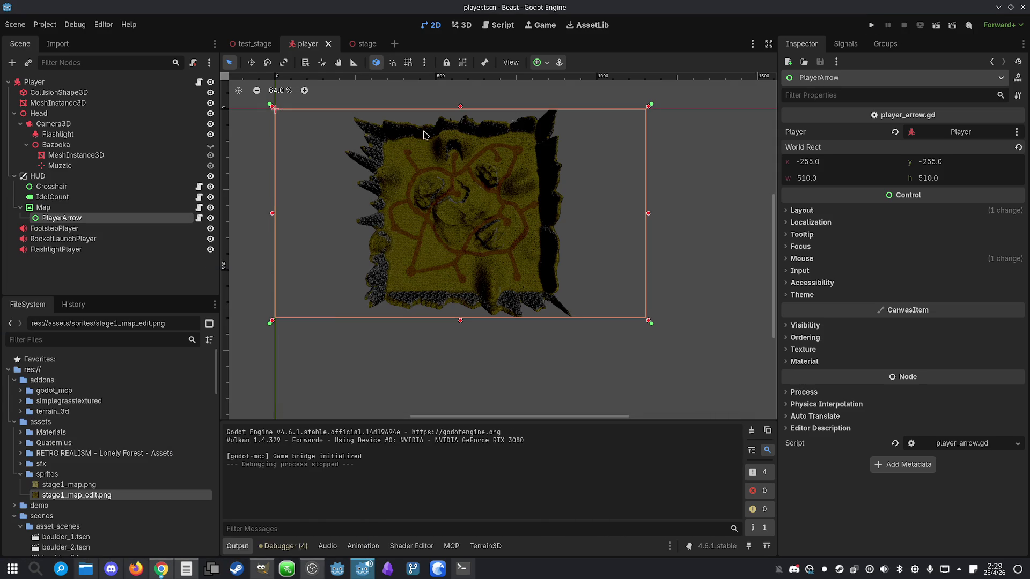
- Select PlayerArrow and open player_arrow.gd at its _draw function
{"action": "left_click", "coordinate": [104, 208]}
{"action": "left_click", "coordinate": [103, 218]}
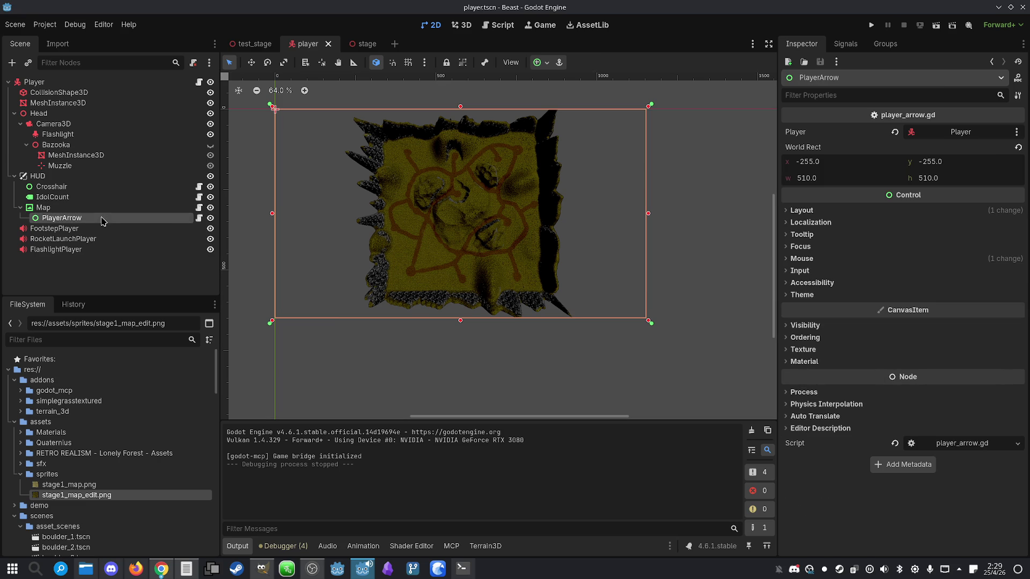
{"action": "left_click", "coordinate": [200, 219]}
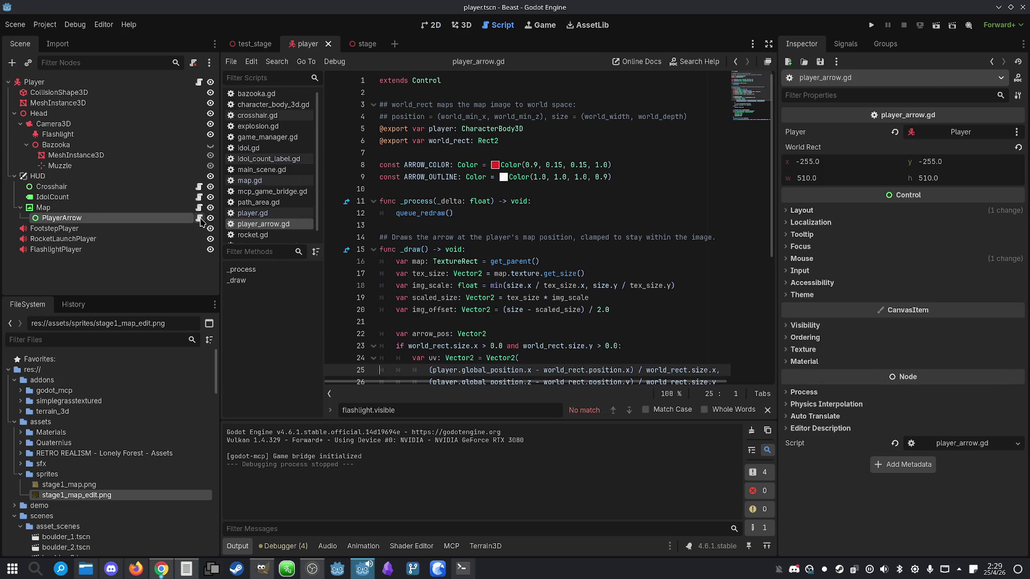
{"action": "left_click", "coordinate": [539, 249]}
{"action": "scroll", "coordinate": [539, 249], "scroll_direction": "down", "scroll_amount": 2}
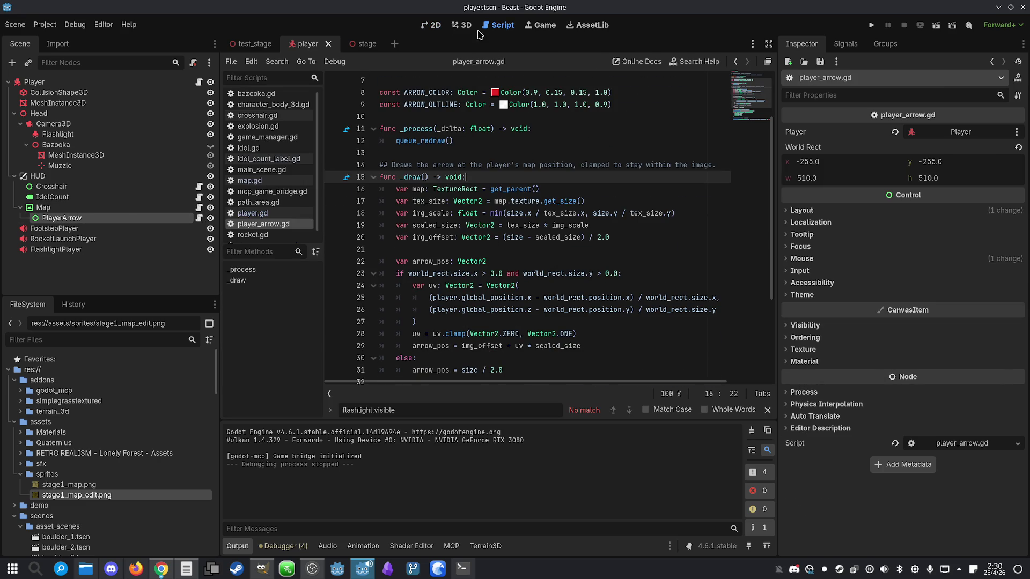
- Review the arrow triangle's vertex coordinates in player_arrow.gd, then run the project
{"action": "left_click", "coordinate": [435, 26]}
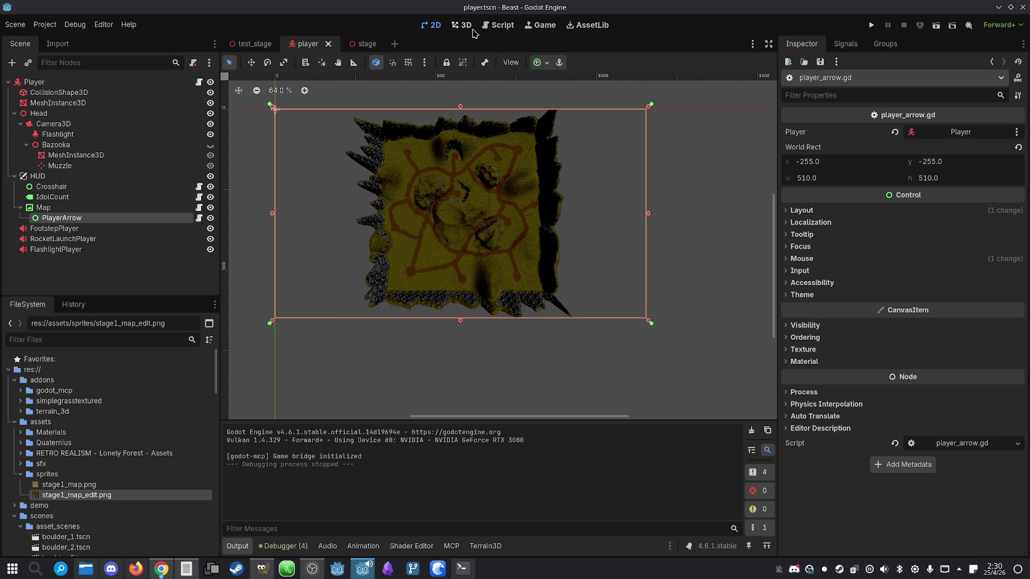
{"action": "left_click", "coordinate": [503, 26]}
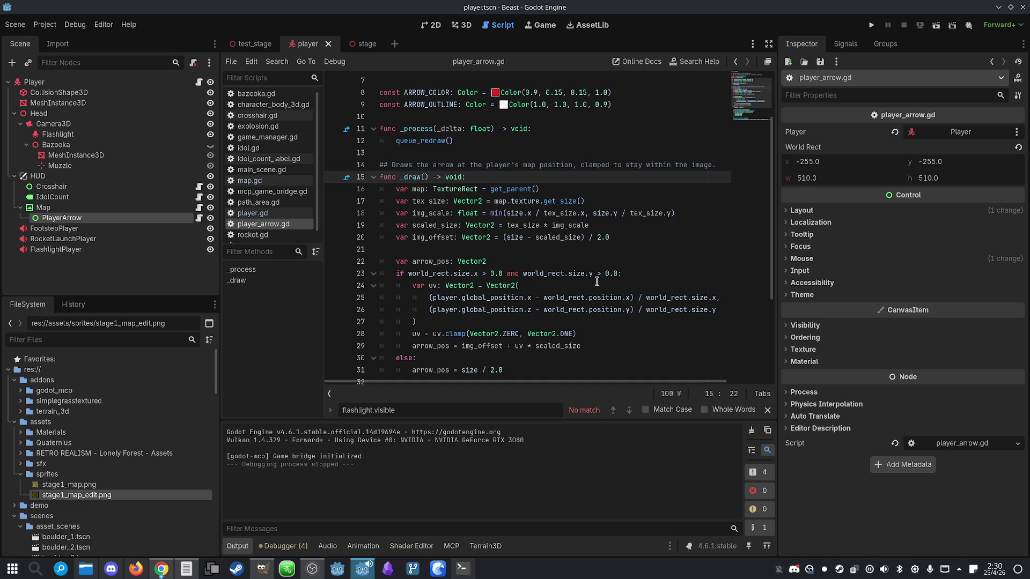
{"action": "scroll", "coordinate": [584, 288], "scroll_direction": "down", "scroll_amount": 4}
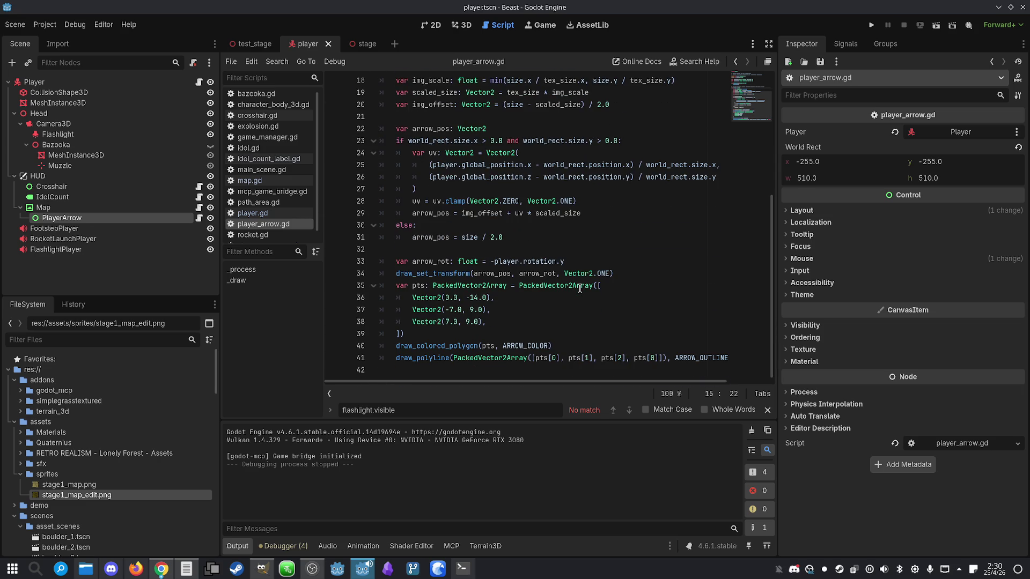
{"action": "left_click", "coordinate": [569, 313]}
{"action": "left_click", "coordinate": [561, 325]}
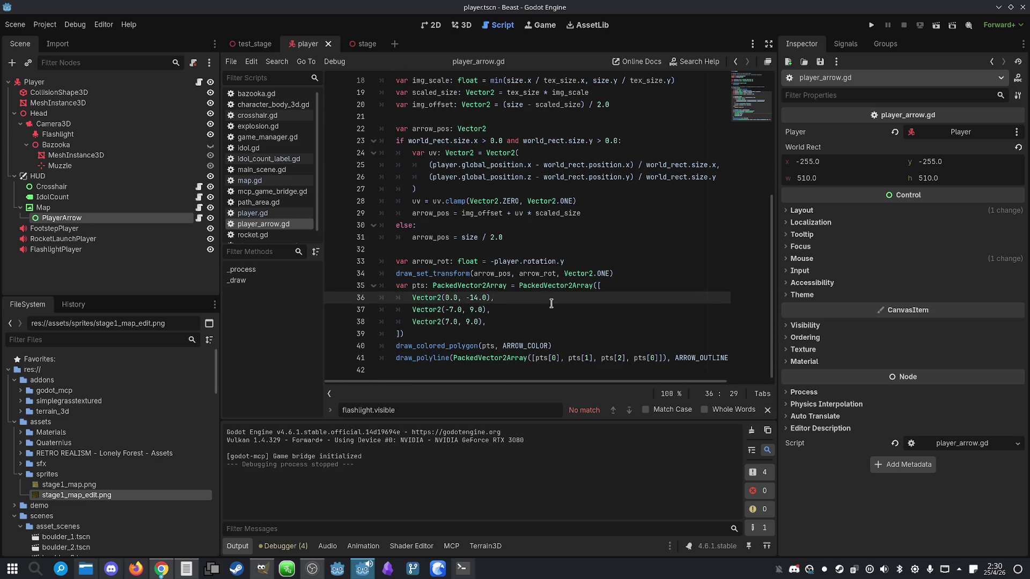
{"action": "left_click", "coordinate": [871, 26]}
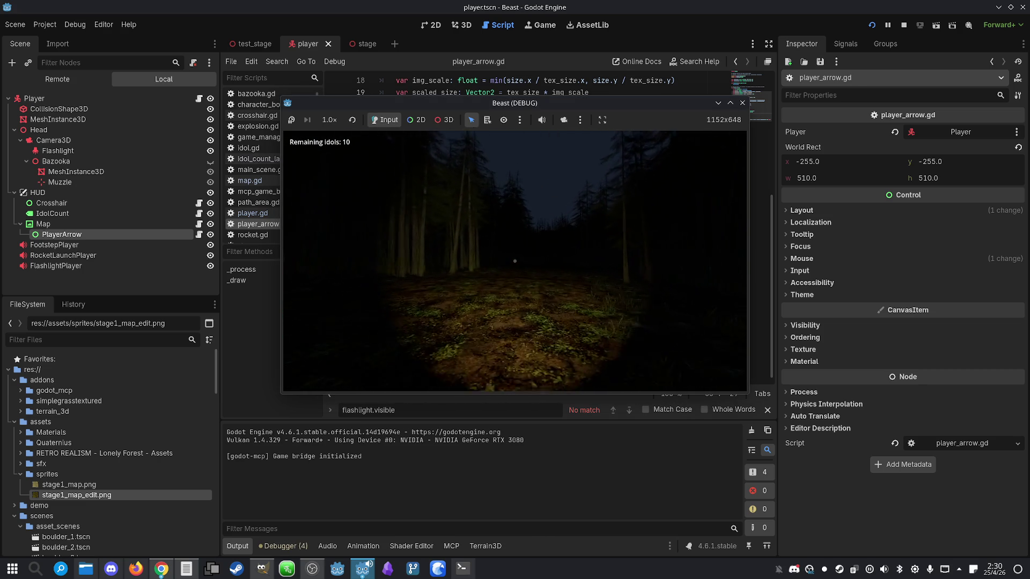
- Toggle the in-game map with M while walking forward to check the player arrow
{"action": "key", "text": "m"}
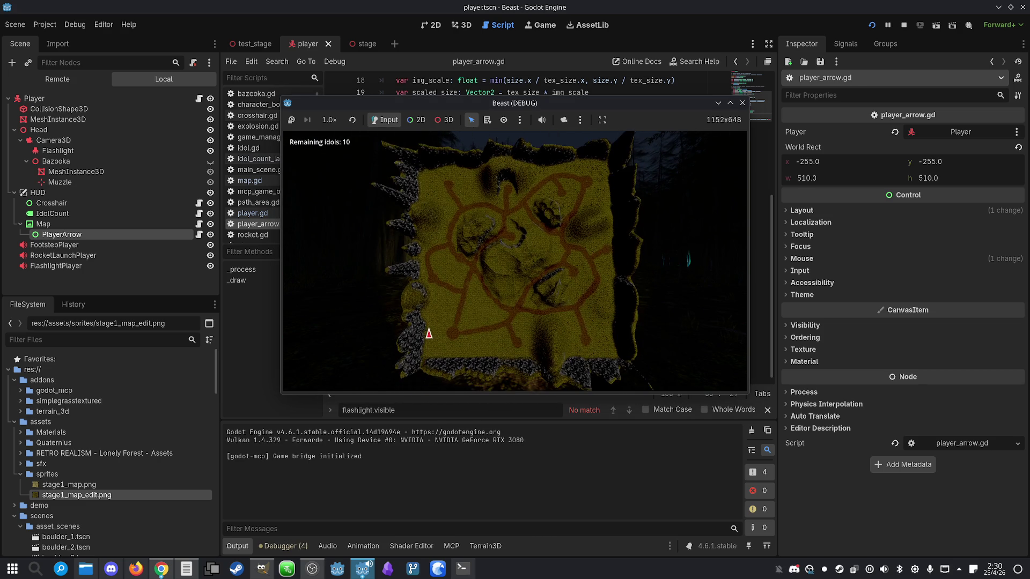
{"action": "key", "text": "w"}
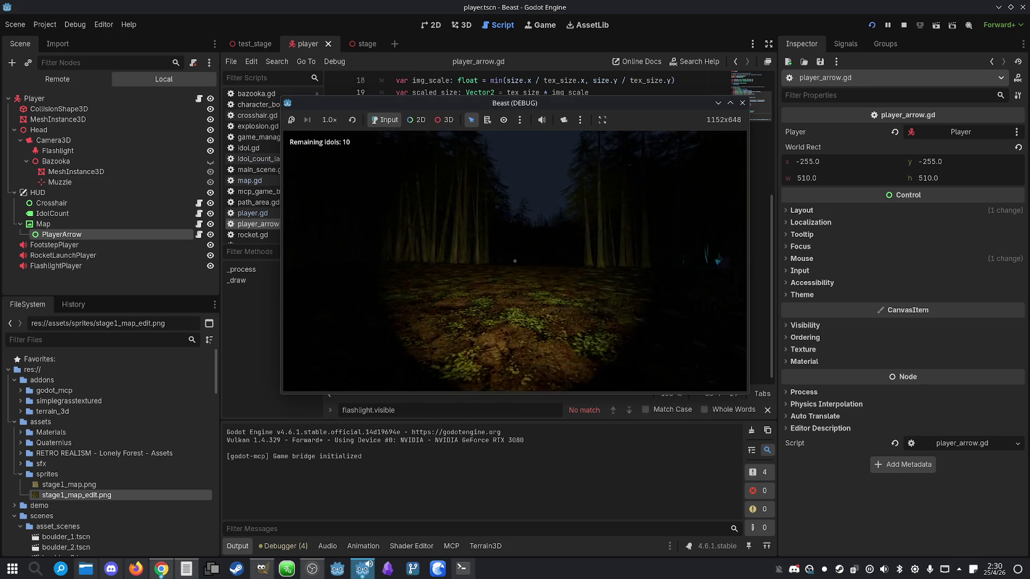
{"action": "key", "text": "m"}
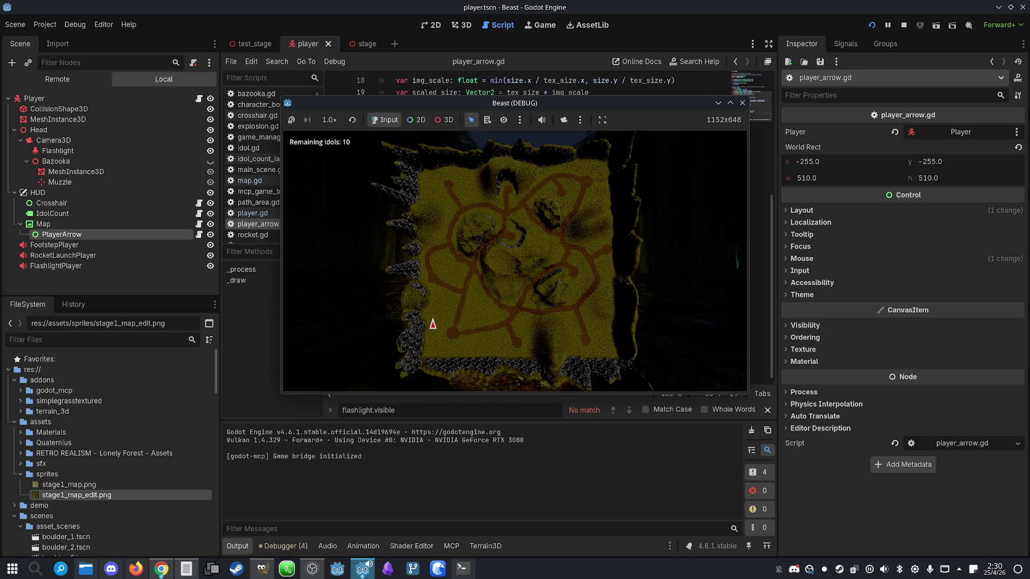
{"action": "key", "text": "super"}
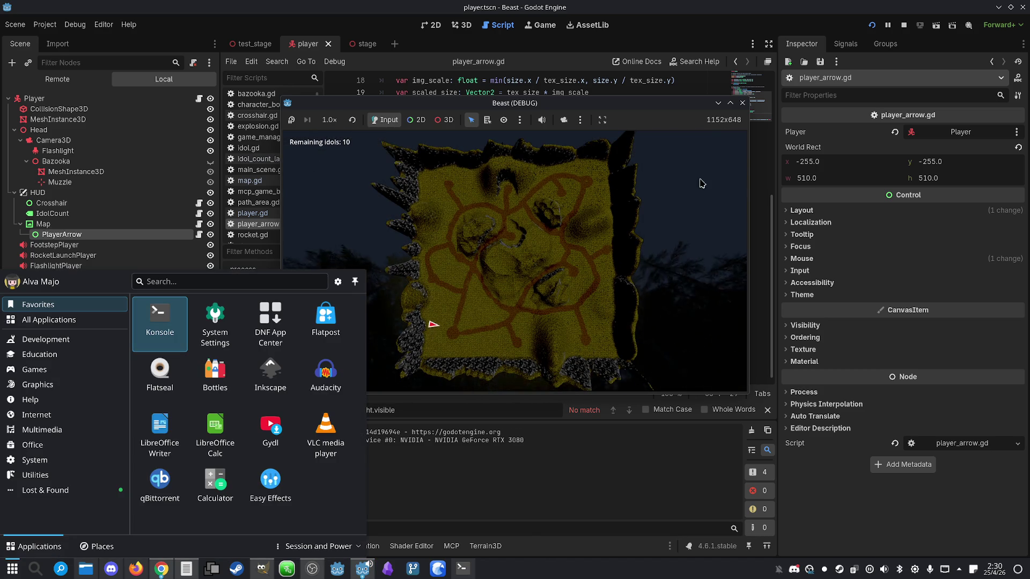
- Stop the game and show the Map node in the 2D canvas
{"action": "left_click", "coordinate": [905, 27]}
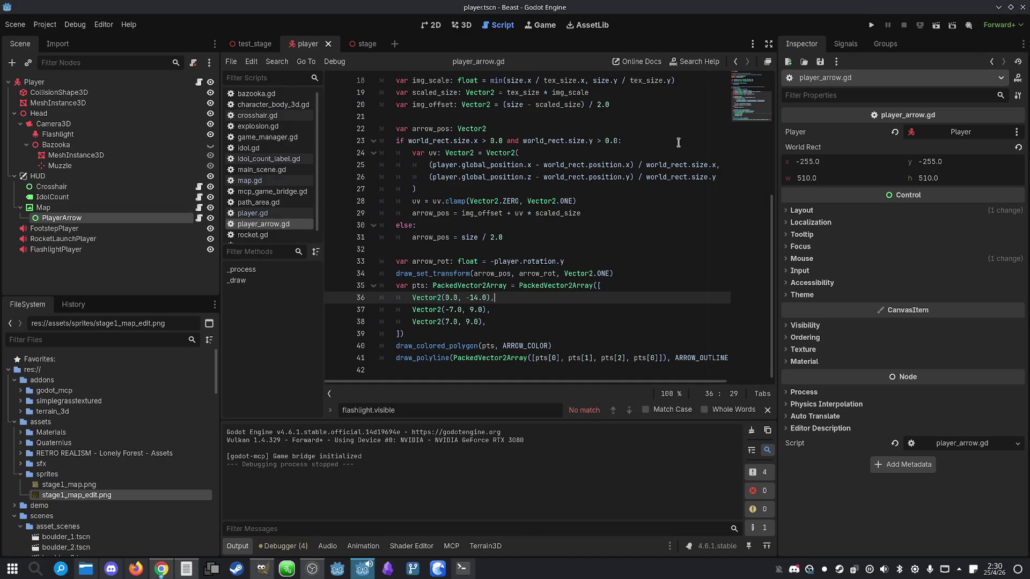
{"action": "left_click", "coordinate": [41, 208]}
{"action": "left_click", "coordinate": [436, 26]}
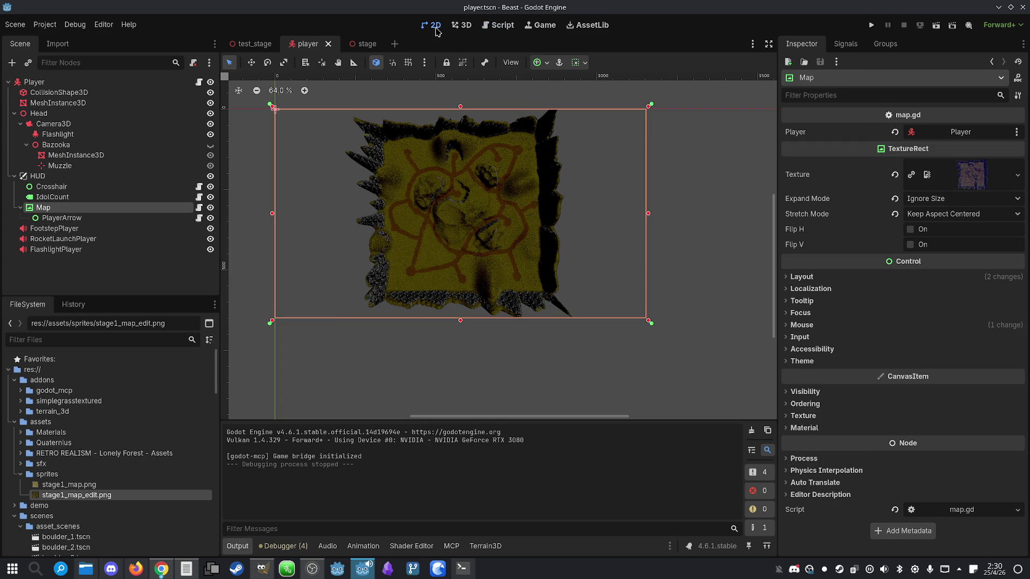
- Add a Control child node under Map
{"action": "right_click", "coordinate": [47, 209]}
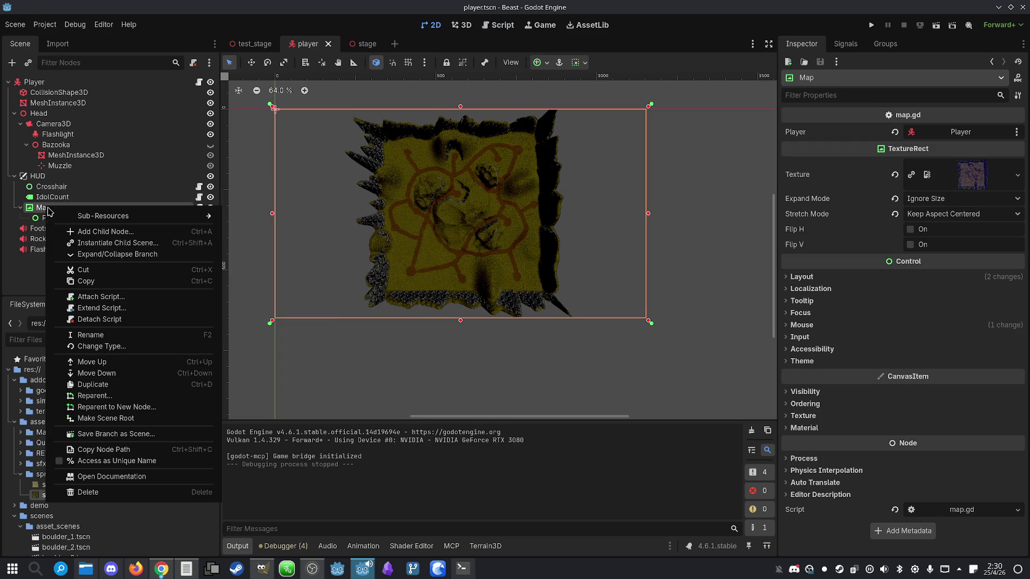
{"action": "left_click", "coordinate": [94, 239]}
{"action": "double_click", "coordinate": [421, 231]}
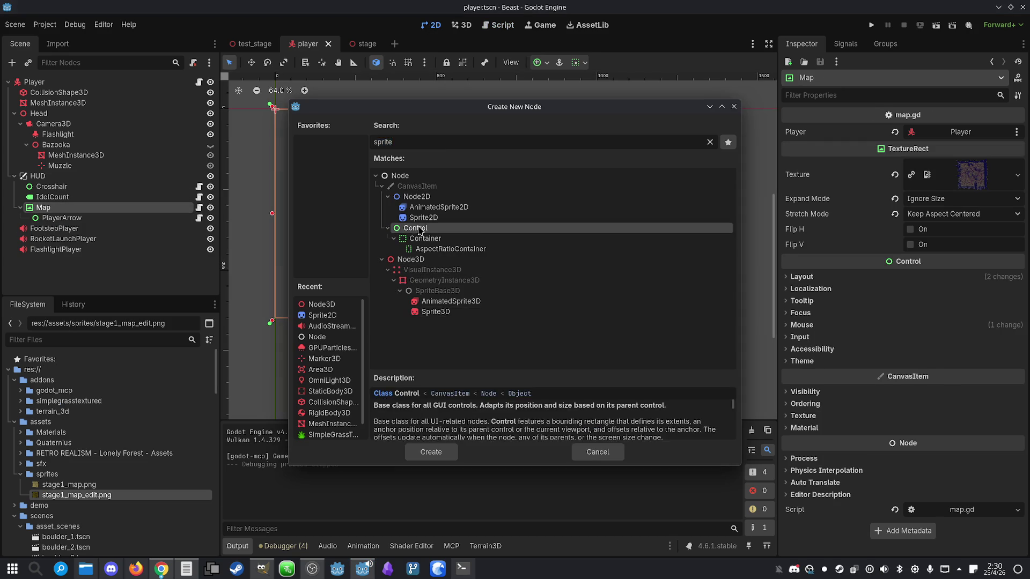
- Move the new Control onto the minimap's lower-left area at (422, 504)
{"action": "left_click", "coordinate": [251, 62]}
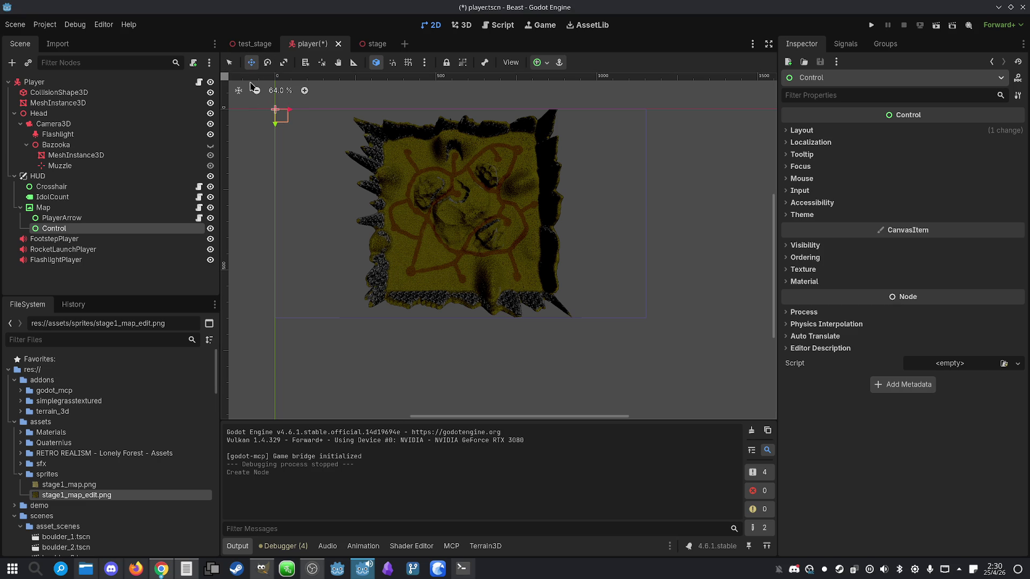
{"action": "mouse_move", "coordinate": [279, 123]}
{"action": "left_mouse_down"}
{"action": "mouse_move", "coordinate": [395, 226]}
{"action": "mouse_move", "coordinate": [417, 267]}
{"action": "left_mouse_up"}
{"action": "scroll", "coordinate": [417, 268], "scroll_direction": "up", "scroll_amount": 9}
{"action": "scroll", "coordinate": [436, 250], "scroll_direction": "down", "scroll_amount": 1}
{"action": "scroll", "coordinate": [426, 258], "scroll_direction": "down", "scroll_amount": 6}
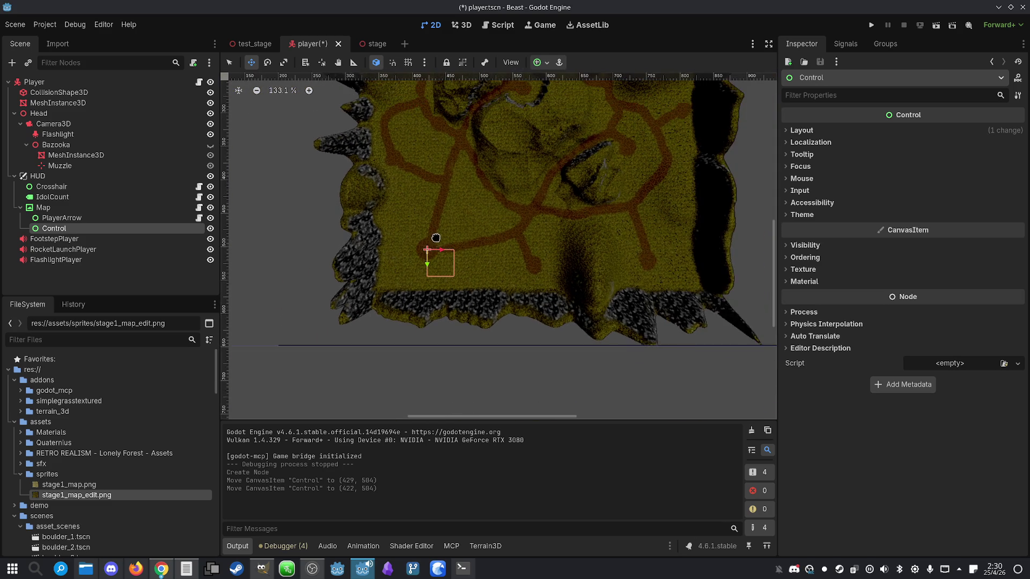
{"action": "left_click", "coordinate": [363, 44]}
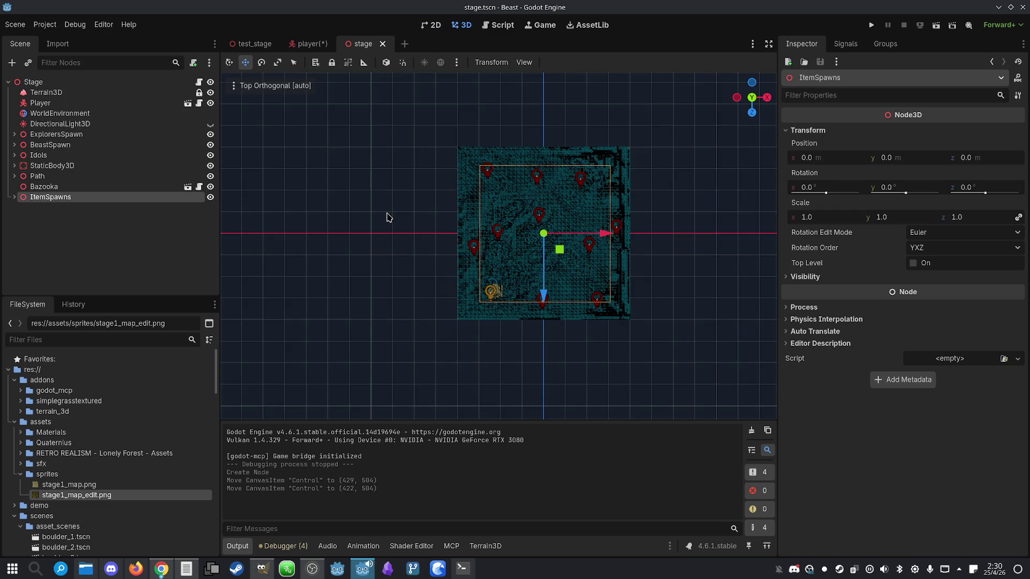
- Select the Player in the stage and frame it from a preset 3D view angle
{"action": "scroll", "coordinate": [461, 285], "scroll_direction": "up", "scroll_amount": 10}
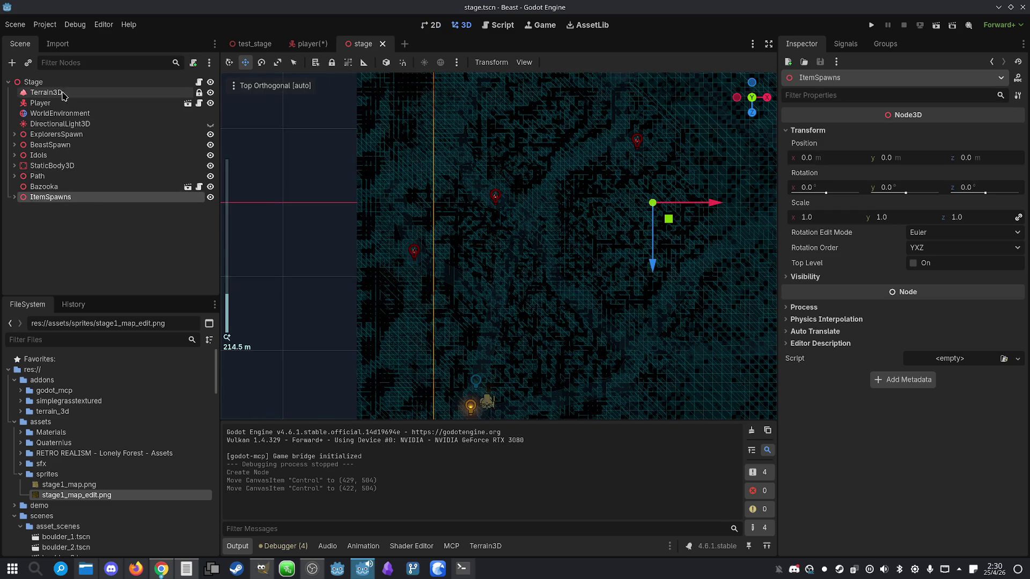
{"action": "left_click", "coordinate": [54, 103]}
{"action": "left_click_drag", "start_coordinate": [489, 359], "coordinate": [481, 315]}
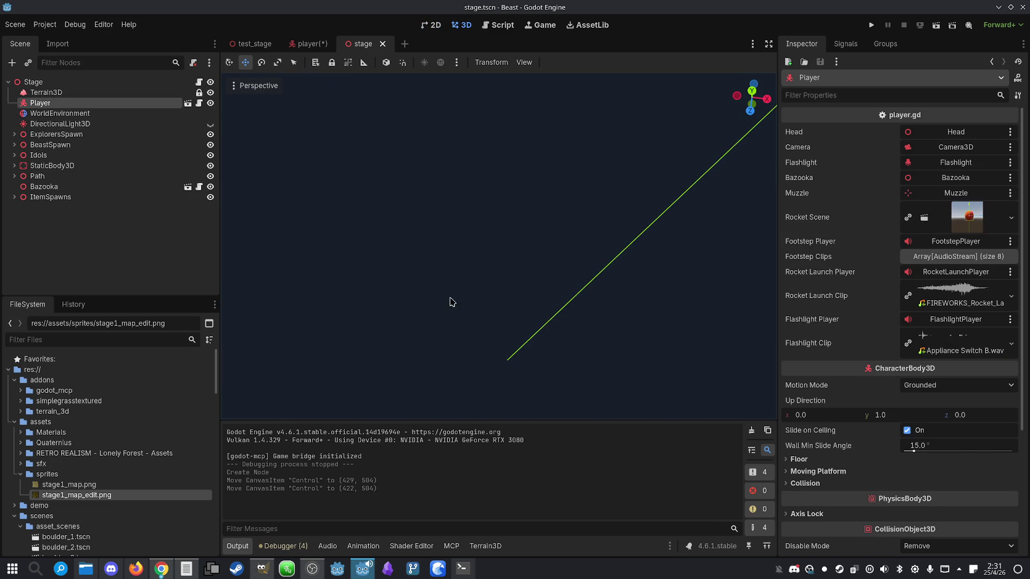
{"action": "left_click", "coordinate": [251, 85]}
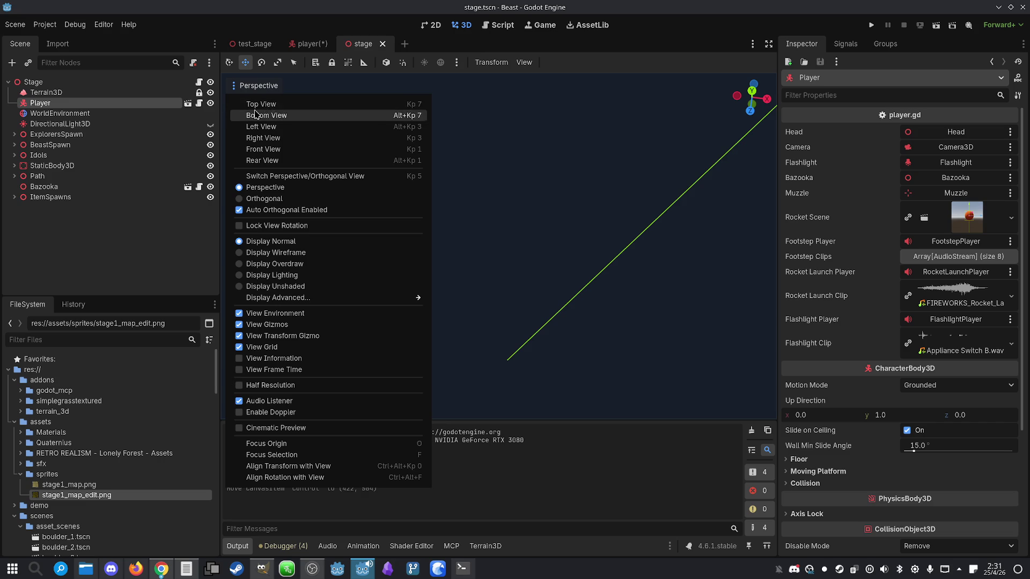
{"action": "left_click", "coordinate": [262, 86]}
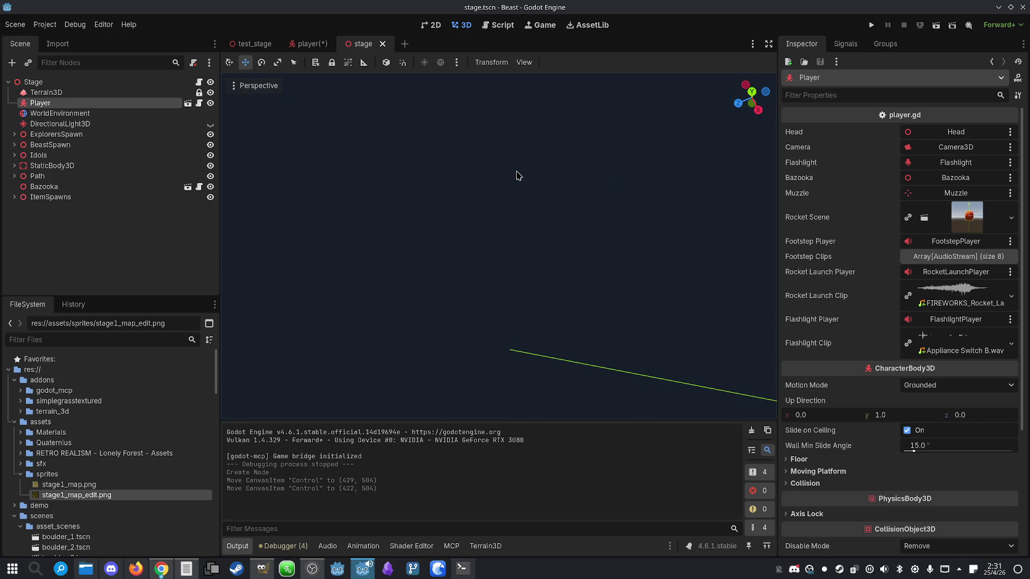
{"action": "double_click", "coordinate": [28, 104]}
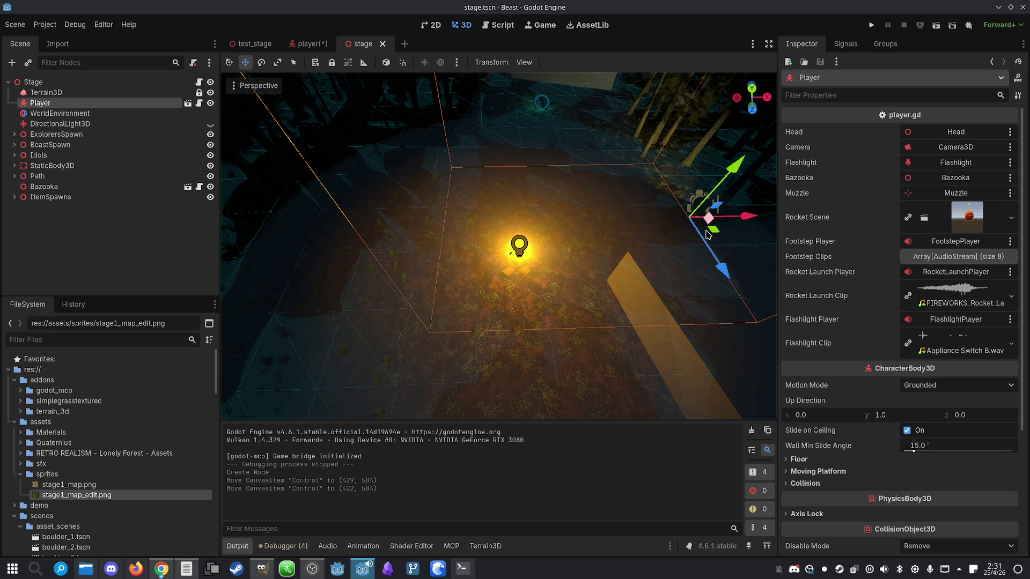
- Try dragging the Player across the terrain, undo the move, and save the stage scene
{"action": "mouse_move", "coordinate": [714, 234]}
{"action": "left_mouse_down"}
{"action": "mouse_move", "coordinate": [756, 108]}
{"action": "mouse_move", "coordinate": [484, 320]}
{"action": "mouse_move", "coordinate": [371, 259]}
{"action": "mouse_move", "coordinate": [413, 266]}
{"action": "left_mouse_up"}
{"action": "key", "text": "ctrl+z"}
{"action": "scroll", "coordinate": [376, 268], "scroll_direction": "up", "scroll_amount": 3}
{"action": "key", "text": "ctrl+s"}
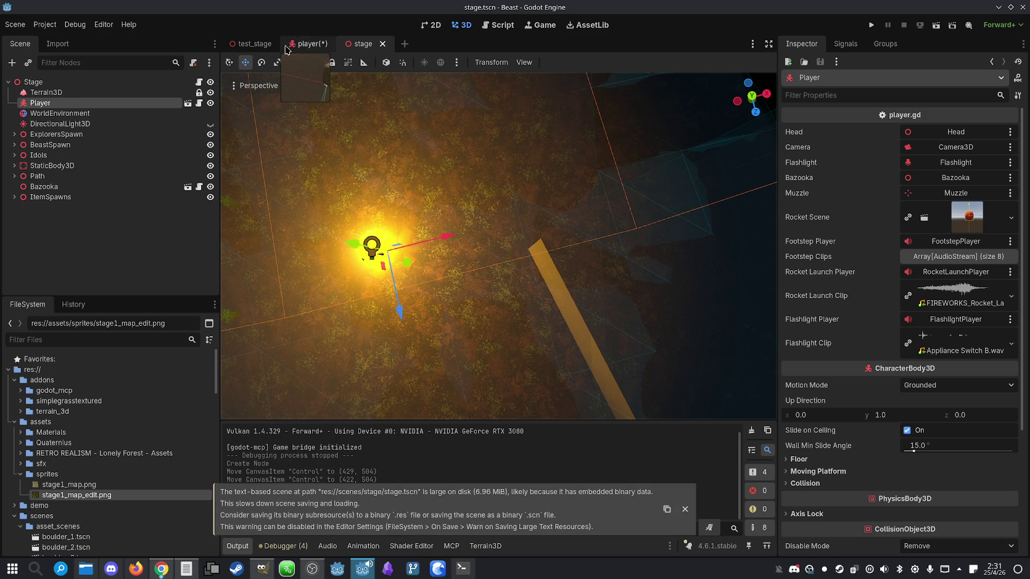
- In the player scene, rename Map's Control child to 'InitialPlayerPos' and save
{"action": "left_click", "coordinate": [302, 43]}
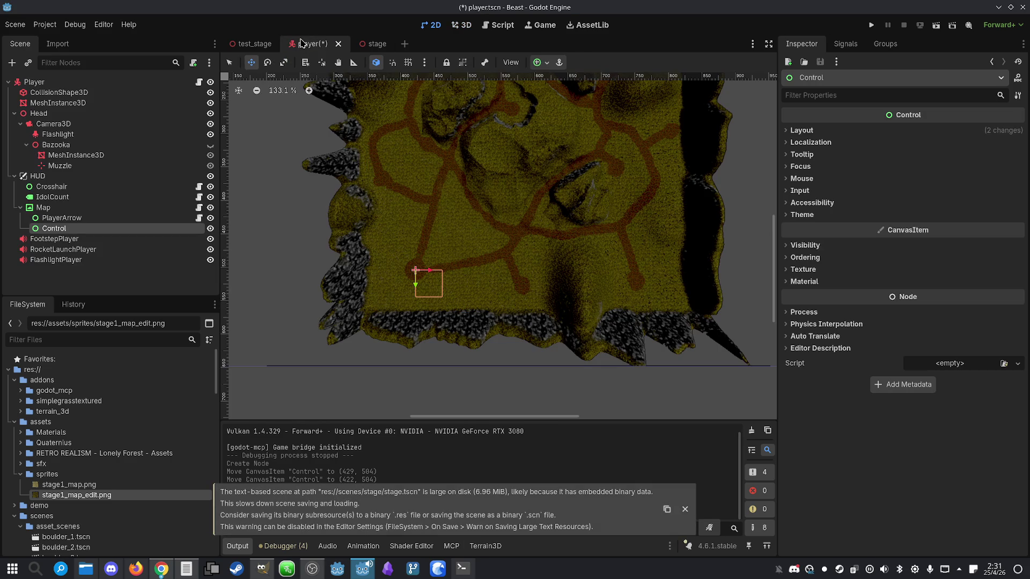
{"action": "double_click", "coordinate": [60, 230]}
{"action": "type", "text": "lb"}
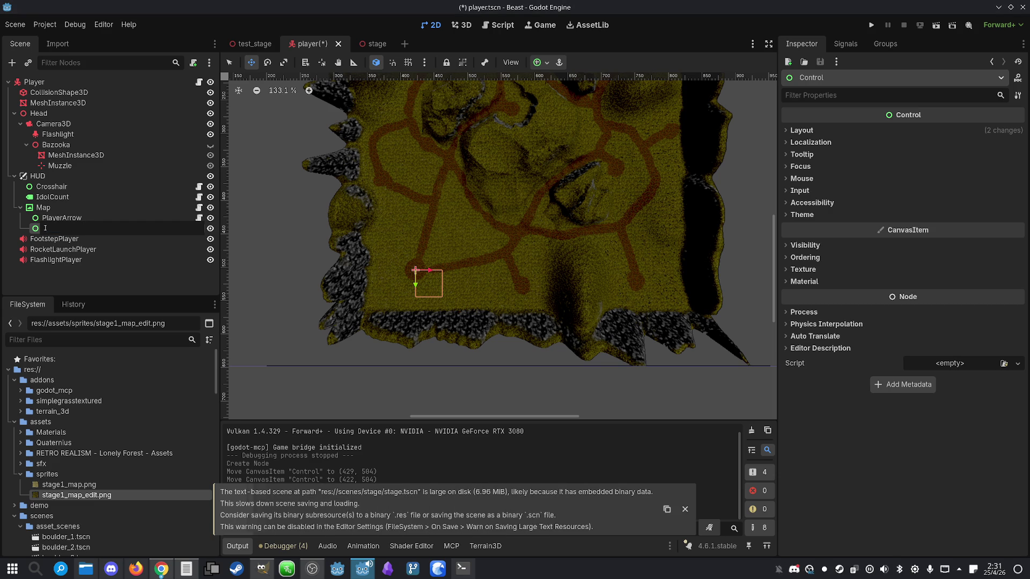
{"action": "key", "text": "BackSpace"}
{"action": "type", "text": "lPlayerPos"}
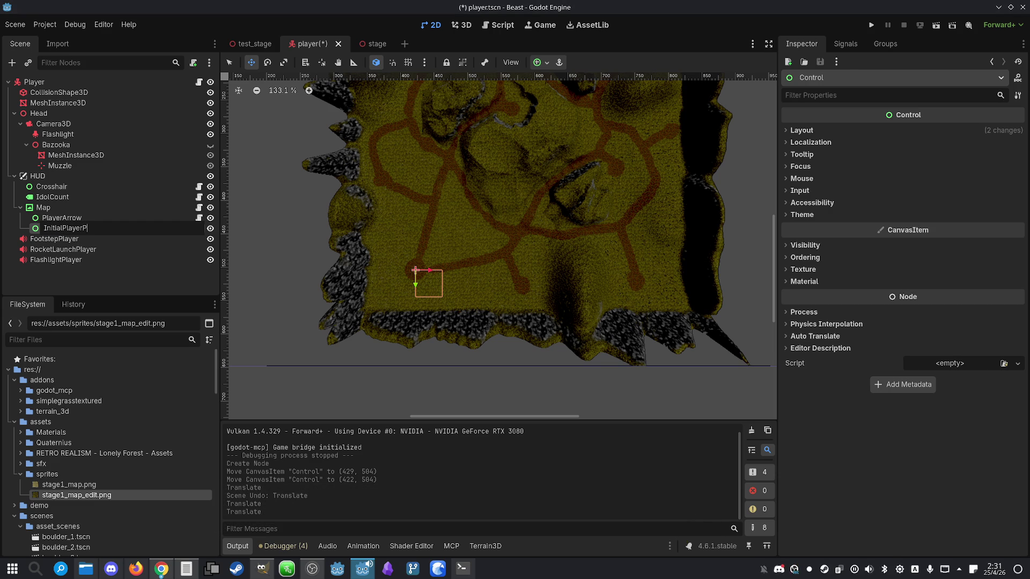
{"action": "key", "text": "Return"}
{"action": "key", "text": "ctrl+s"}
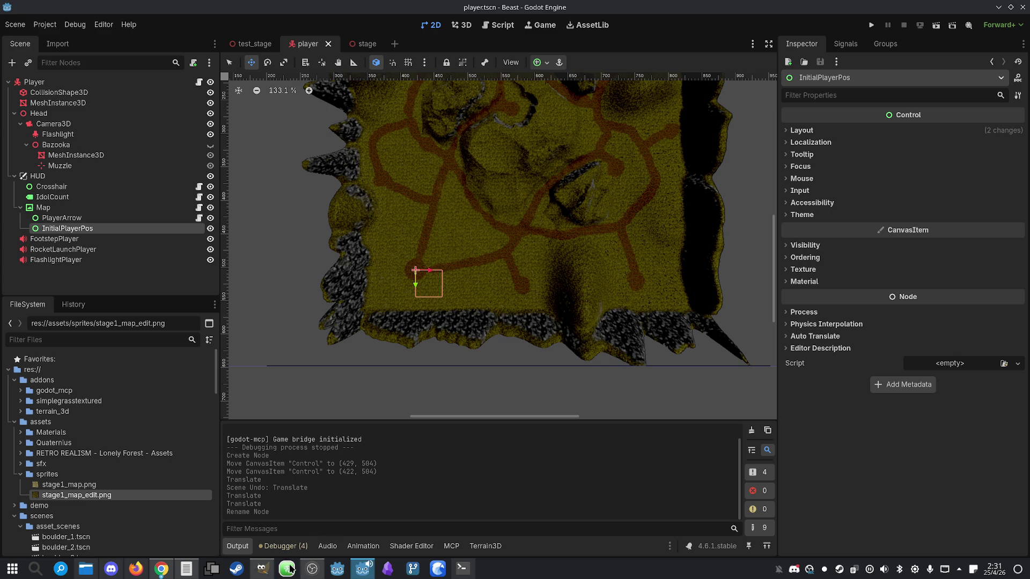
{"action": "left_click", "coordinate": [462, 568]}
- Type 'Okay, now the arrow is visible and roughly on the position of the player.' at the Claude prompt and tuck the terminal away again
{"action": "type", "text": "Okay, now the arrow is visible and roughly on the position of the player."}
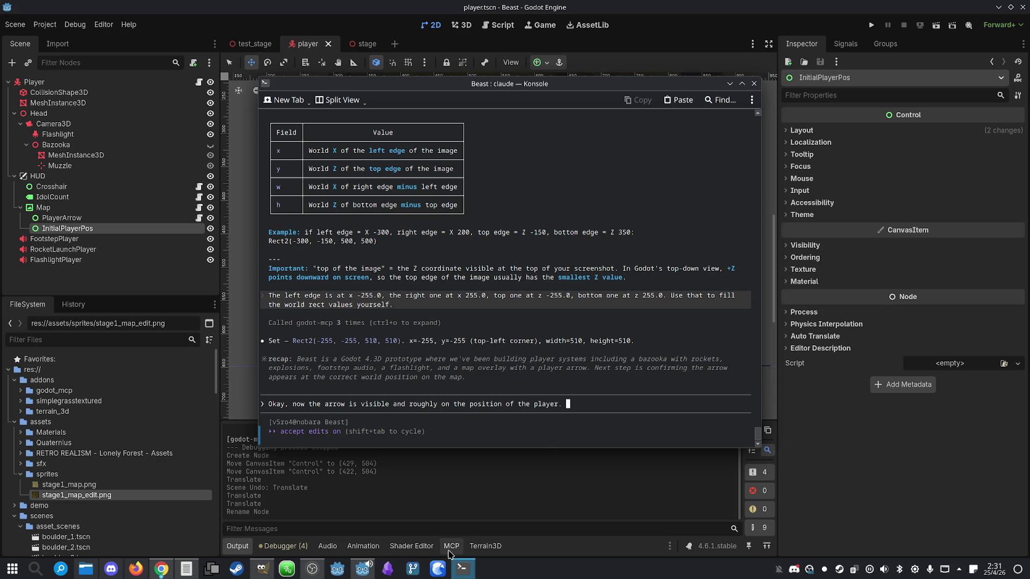
{"action": "left_click", "coordinate": [463, 569]}
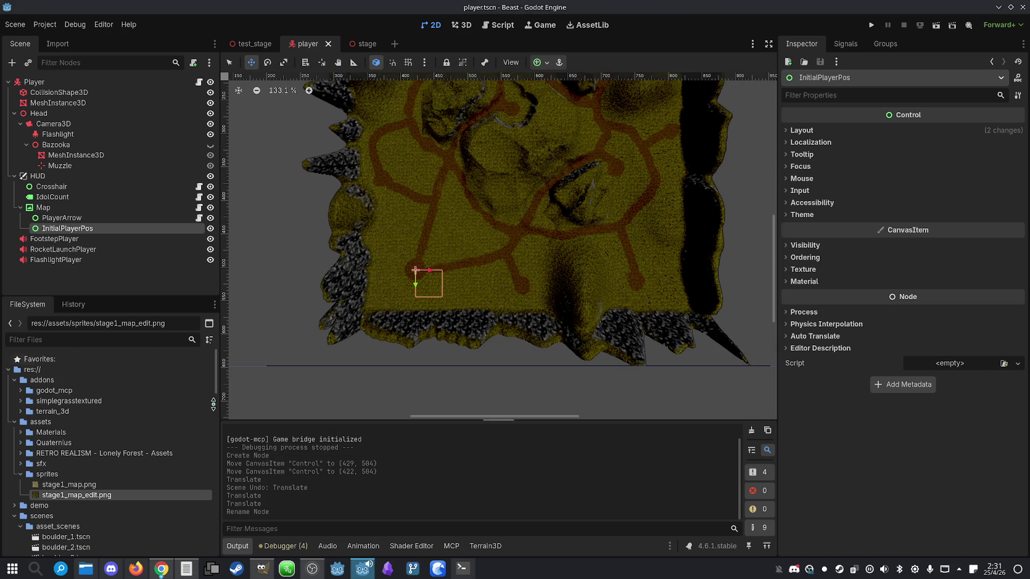
- Rename InitialPlayerPos to 'LeftEdge' and move it higher on the map
{"action": "double_click", "coordinate": [71, 228]}
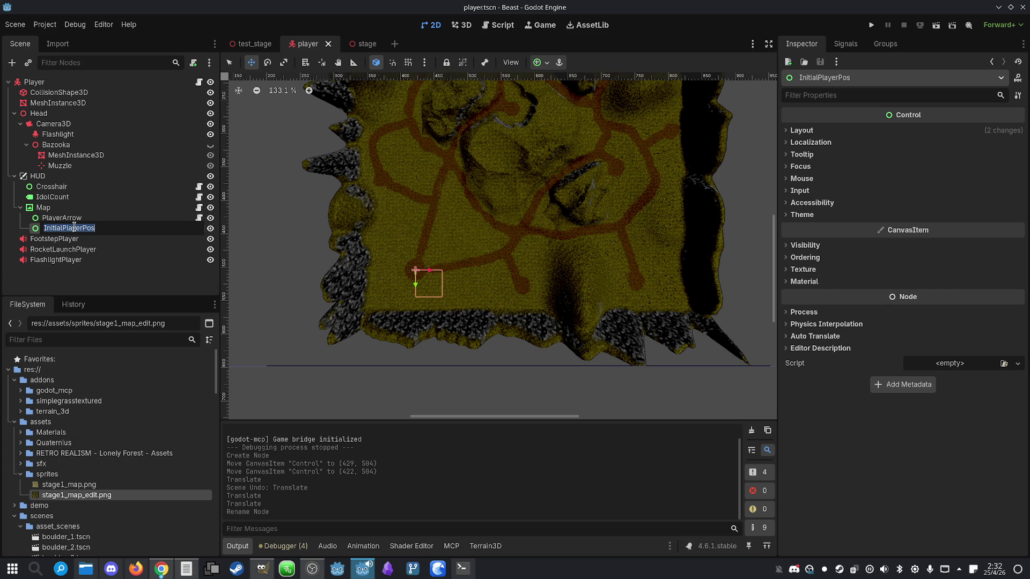
{"action": "type", "text": "LeftED"}
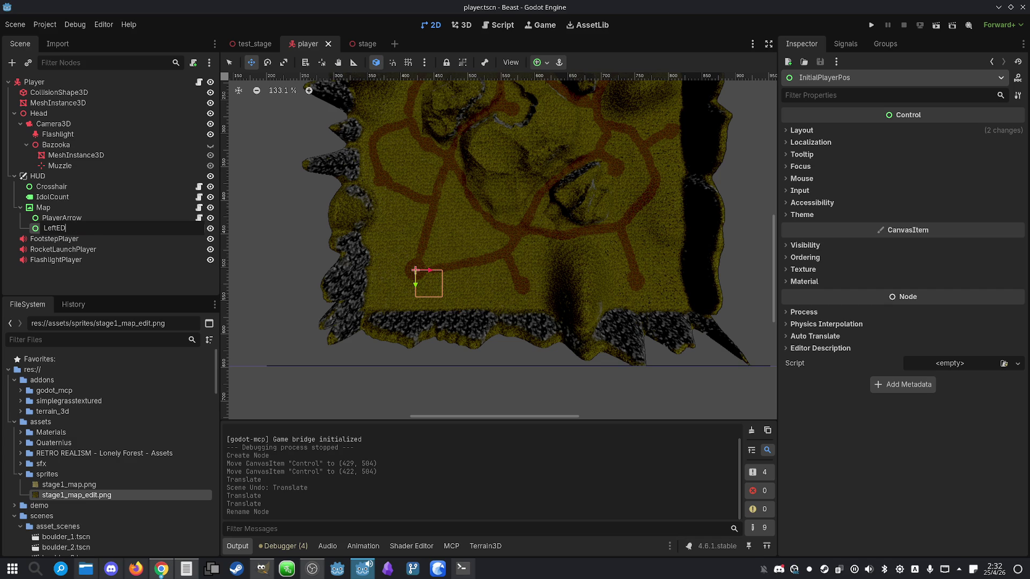
{"action": "key", "text": "BackSpace"}
{"action": "type", "text": "Edge"}
{"action": "key", "text": "Return"}
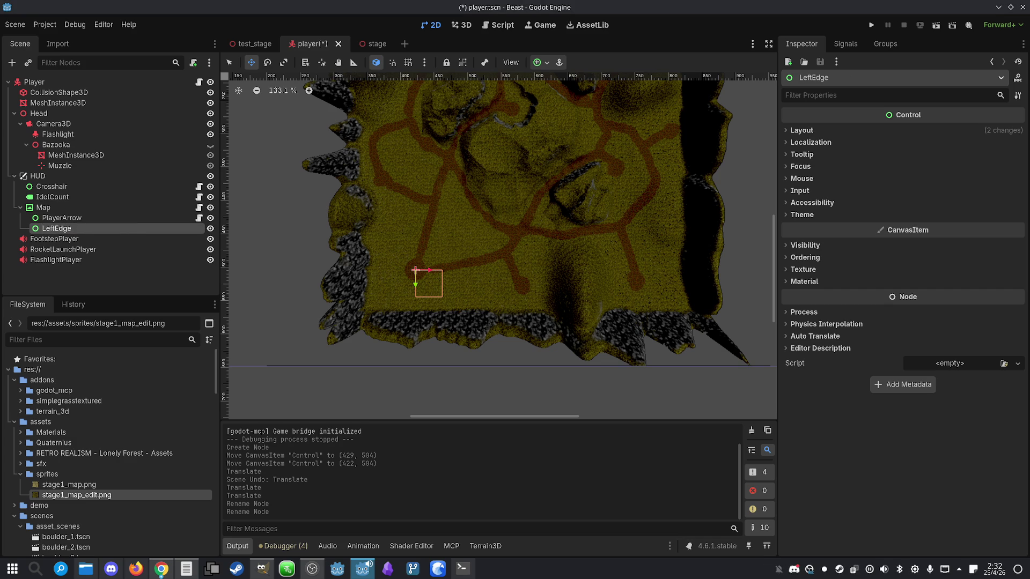
{"action": "left_click_drag", "start_coordinate": [411, 281], "coordinate": [416, 206]}
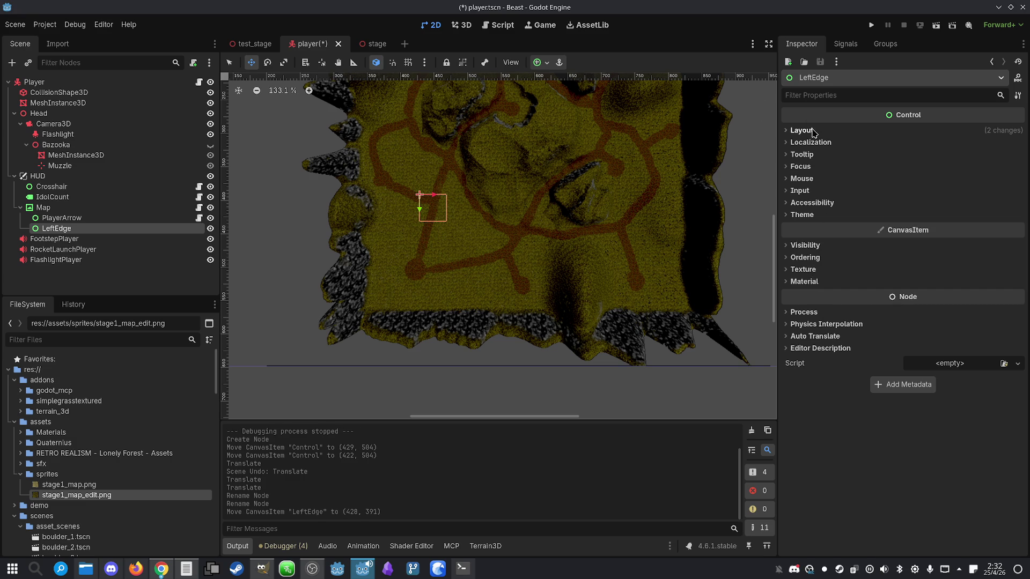
- Reset LeftEdge's layout size and position values to zero
{"action": "left_click", "coordinate": [118, 218]}
{"action": "left_click", "coordinate": [99, 229]}
{"action": "left_click", "coordinate": [802, 131]}
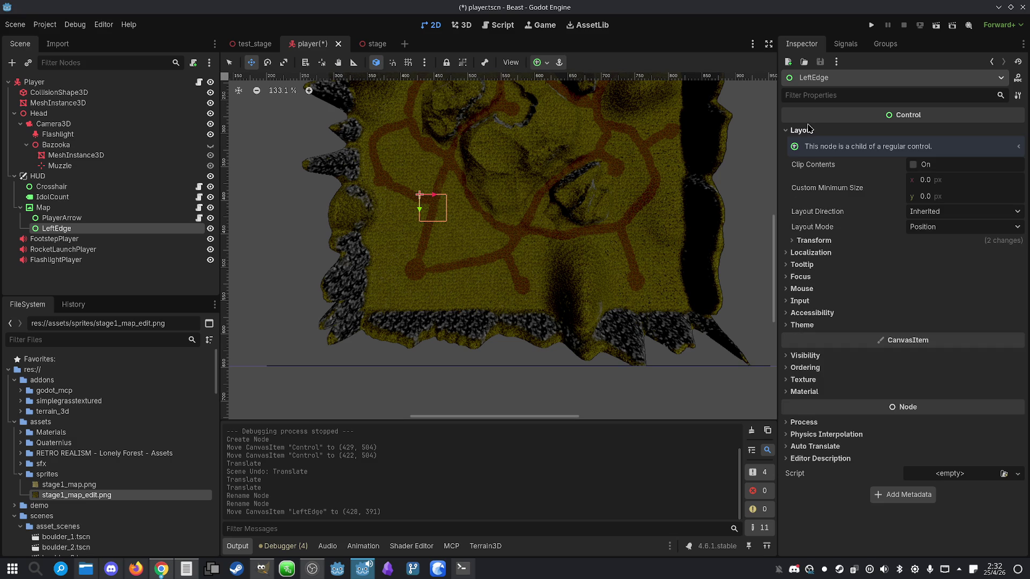
{"action": "left_click", "coordinate": [813, 241]}
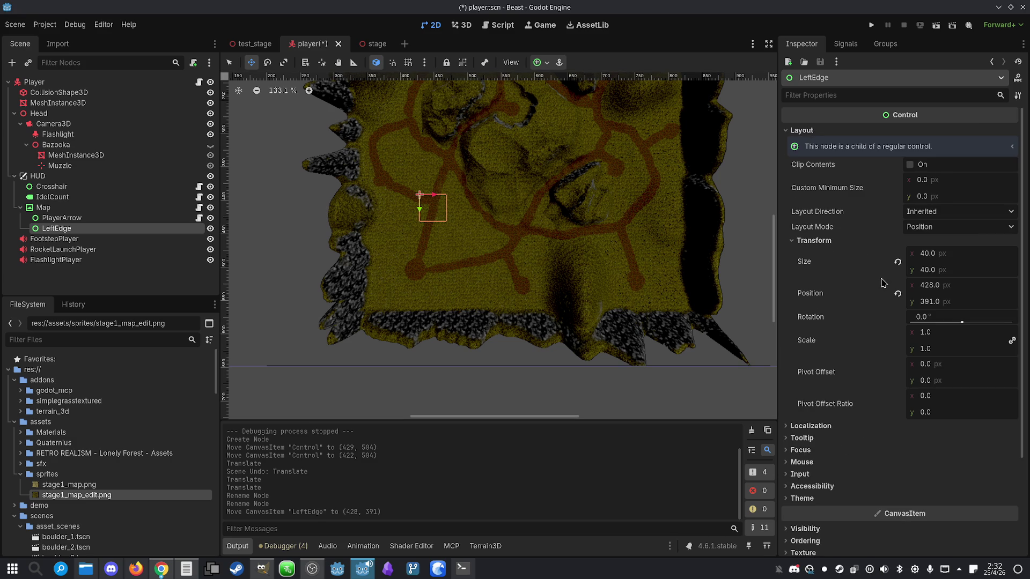
{"action": "left_click", "coordinate": [898, 263]}
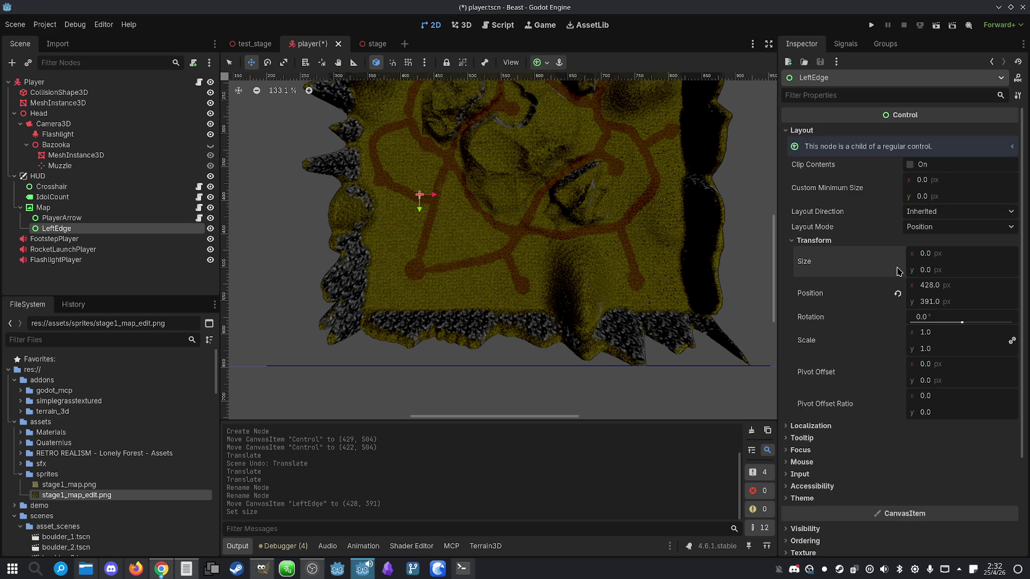
{"action": "left_click", "coordinate": [898, 293]}
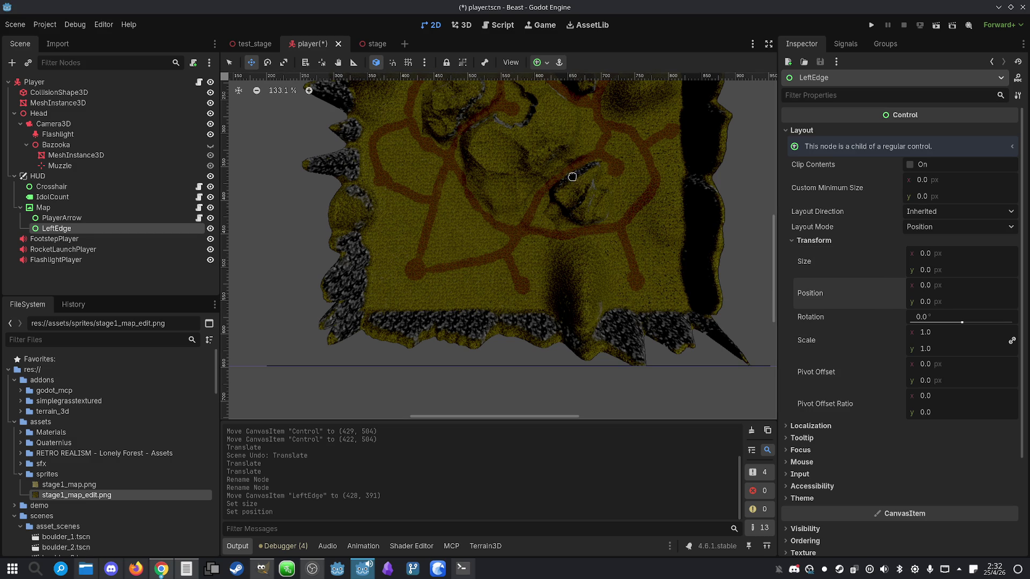
{"action": "scroll", "coordinate": [580, 172], "scroll_direction": "down", "scroll_amount": 1}
{"action": "scroll", "coordinate": [581, 173], "scroll_direction": "down", "scroll_amount": 14}
{"action": "scroll", "coordinate": [559, 203], "scroll_direction": "up", "scroll_amount": 7}
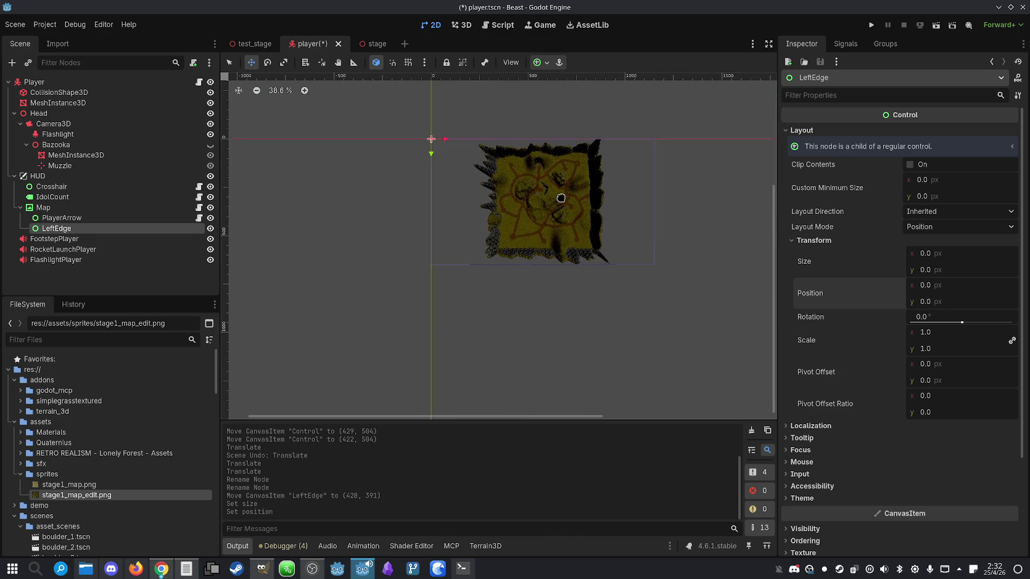
- Drag LeftEdge onto the minimap's left border at (329, 321) and paste a copy
{"action": "mouse_move", "coordinate": [355, 102]}
{"action": "left_mouse_down"}
{"action": "mouse_move", "coordinate": [432, 207]}
{"action": "mouse_move", "coordinate": [456, 210]}
{"action": "left_mouse_up"}
{"action": "scroll", "coordinate": [456, 210], "scroll_direction": "up", "scroll_amount": 14}
{"action": "scroll", "coordinate": [418, 222], "scroll_direction": "down", "scroll_amount": 14}
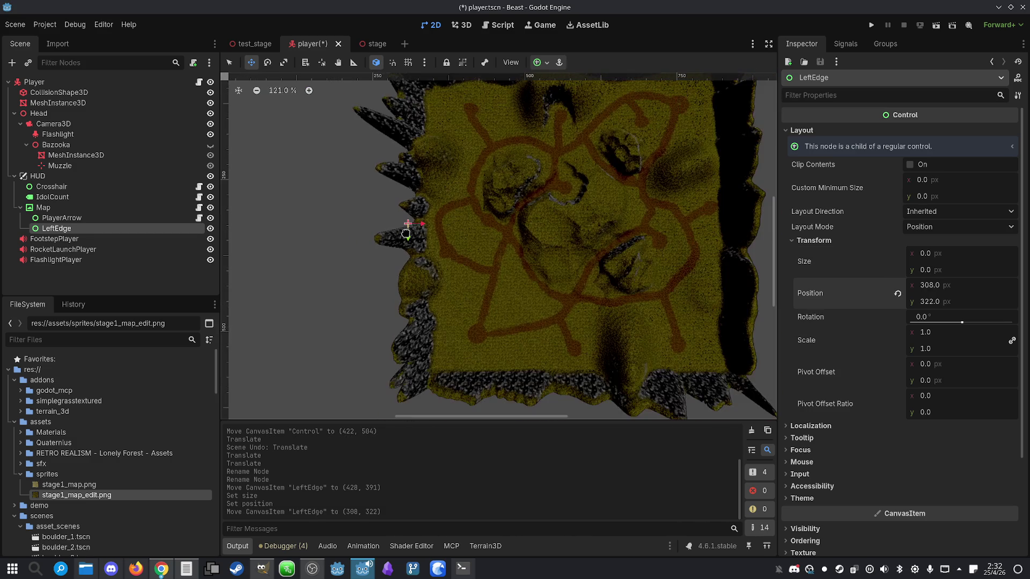
{"action": "scroll", "coordinate": [405, 232], "scroll_direction": "up", "scroll_amount": 10}
{"action": "left_click_drag", "start_coordinate": [410, 222], "coordinate": [426, 221]}
{"action": "scroll", "coordinate": [427, 221], "scroll_direction": "down", "scroll_amount": 6}
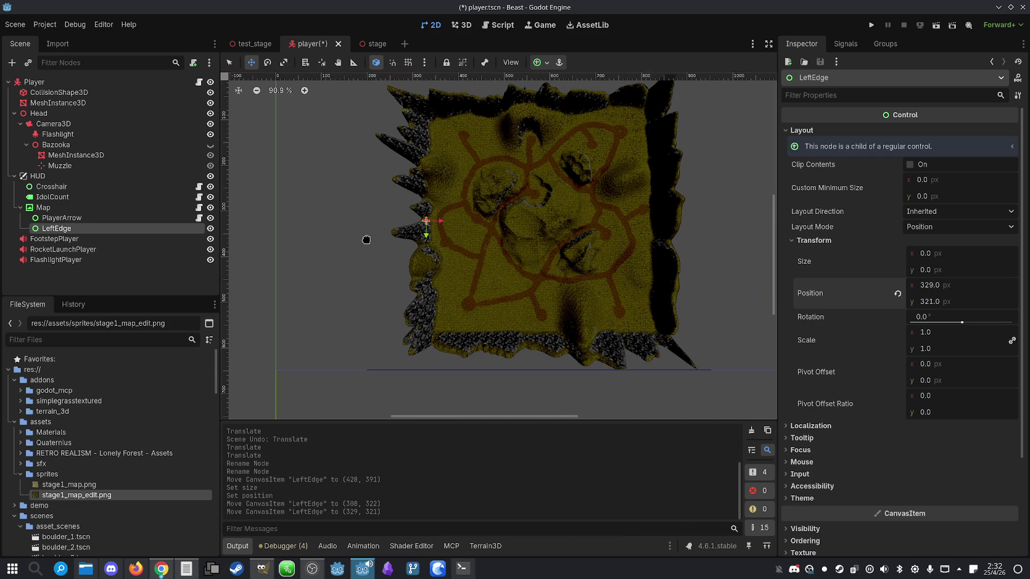
{"action": "left_click", "coordinate": [62, 218]}
{"action": "left_click", "coordinate": [84, 233]}
{"action": "key", "text": "ctrl+v"}
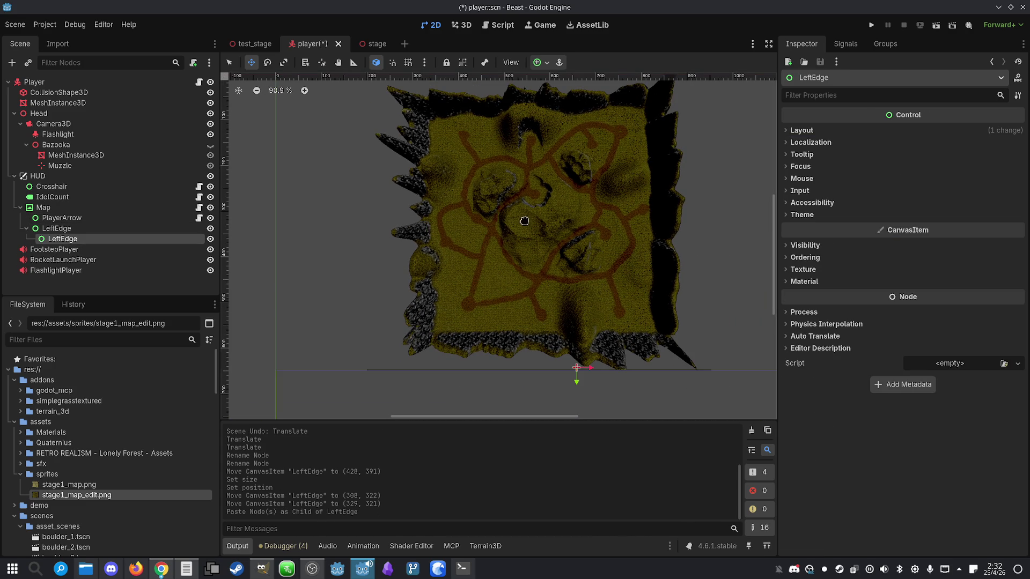
- Move the pasted copy under Map, name it 'RightEdge' and place it at (840, 319)
{"action": "left_click_drag", "start_coordinate": [69, 240], "coordinate": [59, 248]}
{"action": "double_click", "coordinate": [59, 243]}
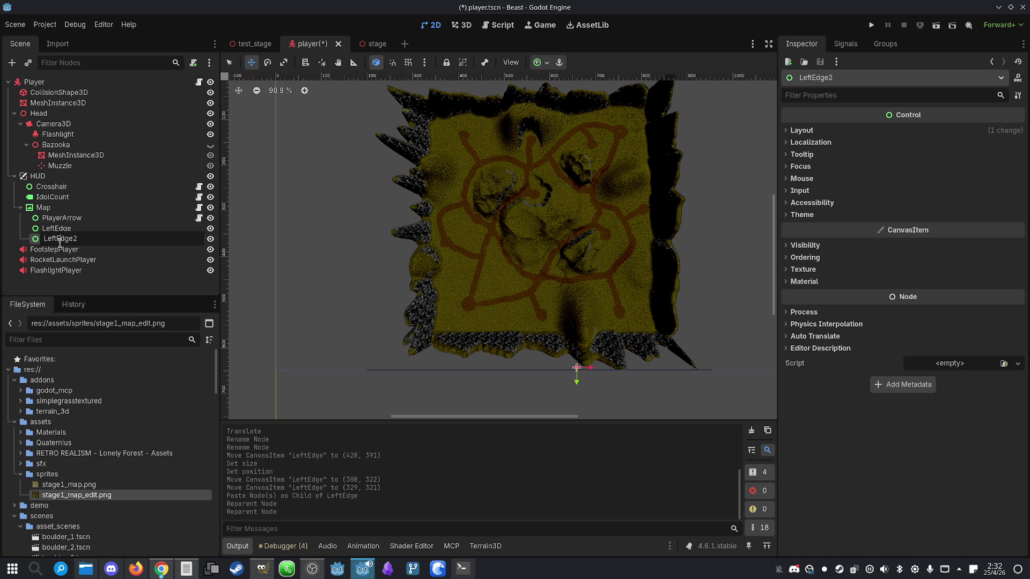
{"action": "type", "text": "RightEdge"}
{"action": "key", "text": "Return"}
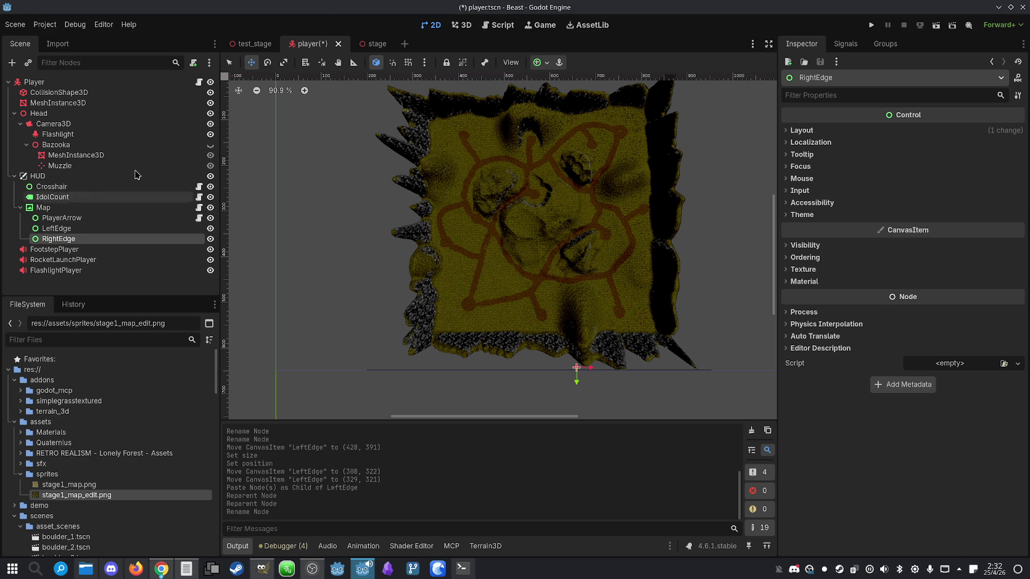
{"action": "mouse_move", "coordinate": [575, 370]}
{"action": "left_mouse_down"}
{"action": "mouse_move", "coordinate": [632, 246]}
{"action": "mouse_move", "coordinate": [659, 221]}
{"action": "left_mouse_up"}
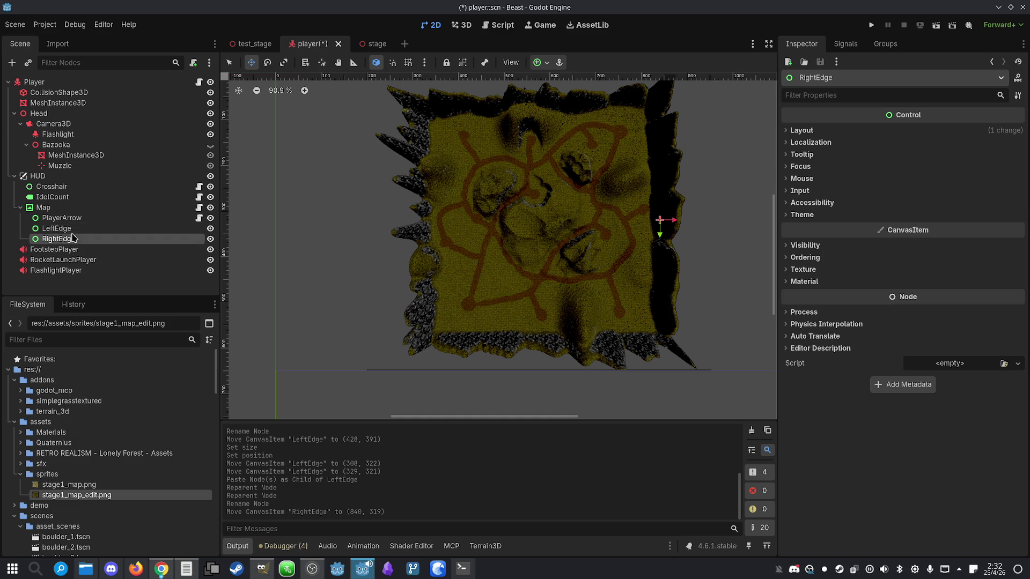
- Duplicate RightEdge as 'TopEdge' and place it on the map's top edge at (592, 70)
{"action": "key", "text": "ctrl+d"}
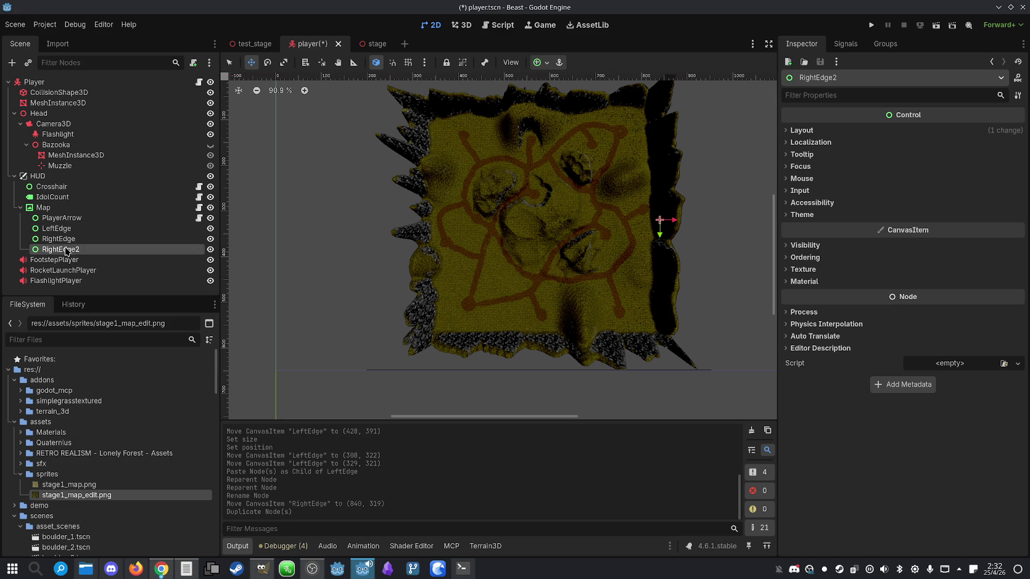
{"action": "double_click", "coordinate": [64, 246]}
{"action": "type", "text": "T"}
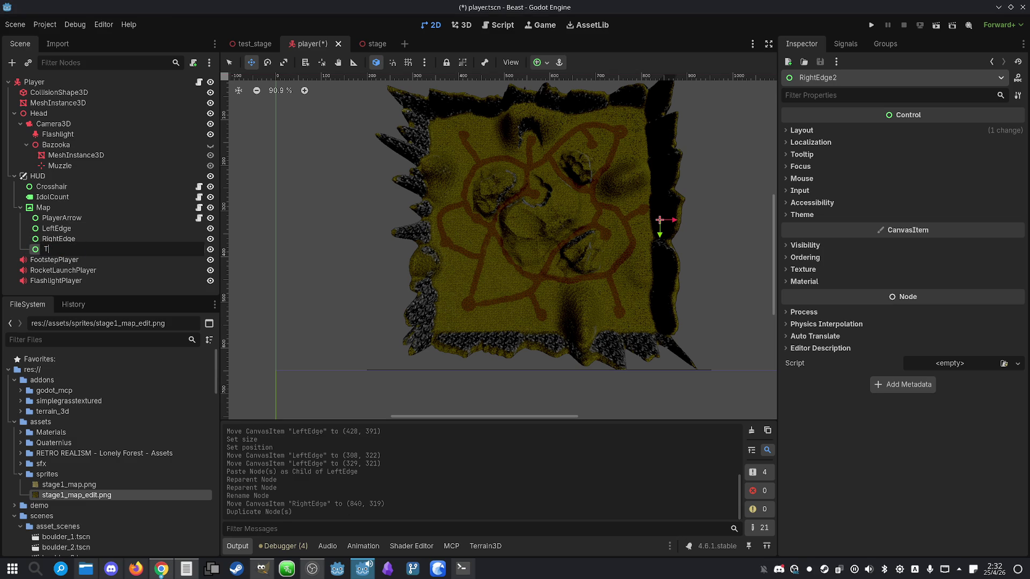
{"action": "type", "text": "opEdge"}
{"action": "key", "text": "Return"}
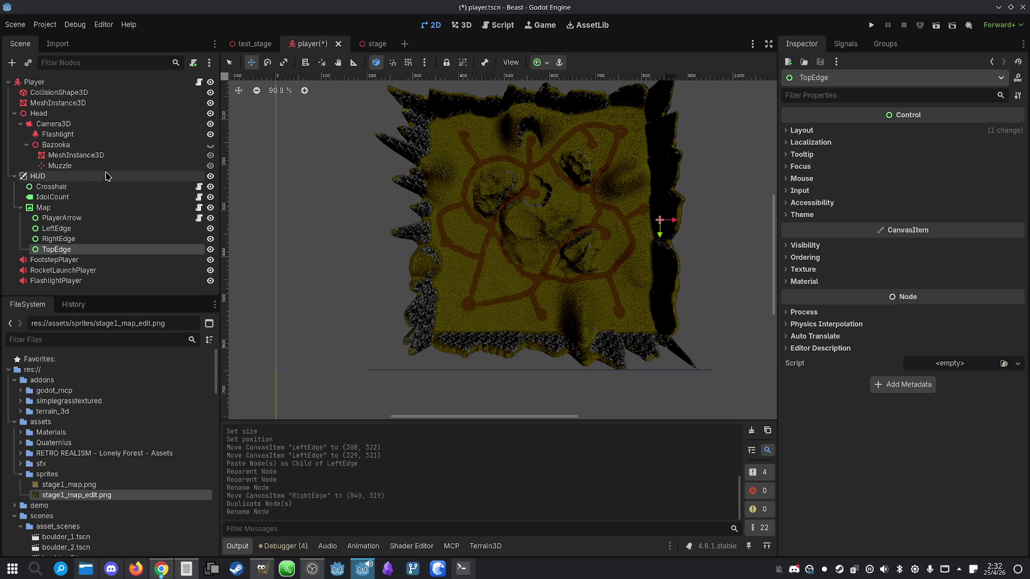
{"action": "mouse_move", "coordinate": [660, 222]}
{"action": "left_mouse_down"}
{"action": "mouse_move", "coordinate": [552, 127]}
{"action": "mouse_move", "coordinate": [546, 109]}
{"action": "left_mouse_up"}
- Duplicate TopEdge as 'BottomEdge' and place it on the bottom edge at (594, 565)
{"action": "left_click", "coordinate": [59, 229]}
{"action": "left_click", "coordinate": [65, 250]}
{"action": "key", "text": "ctrl+d"}
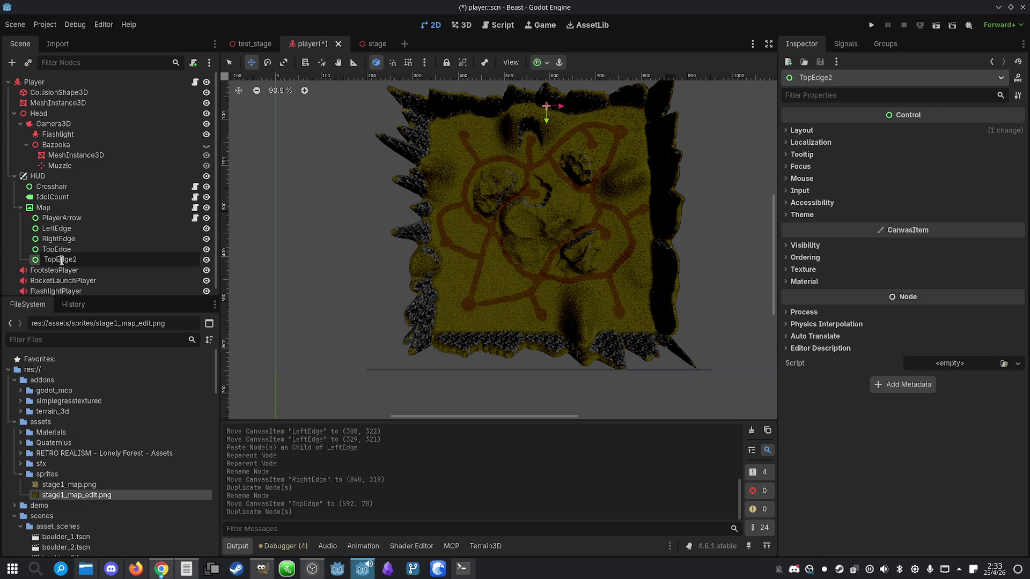
{"action": "type", "text": "BottomE"}
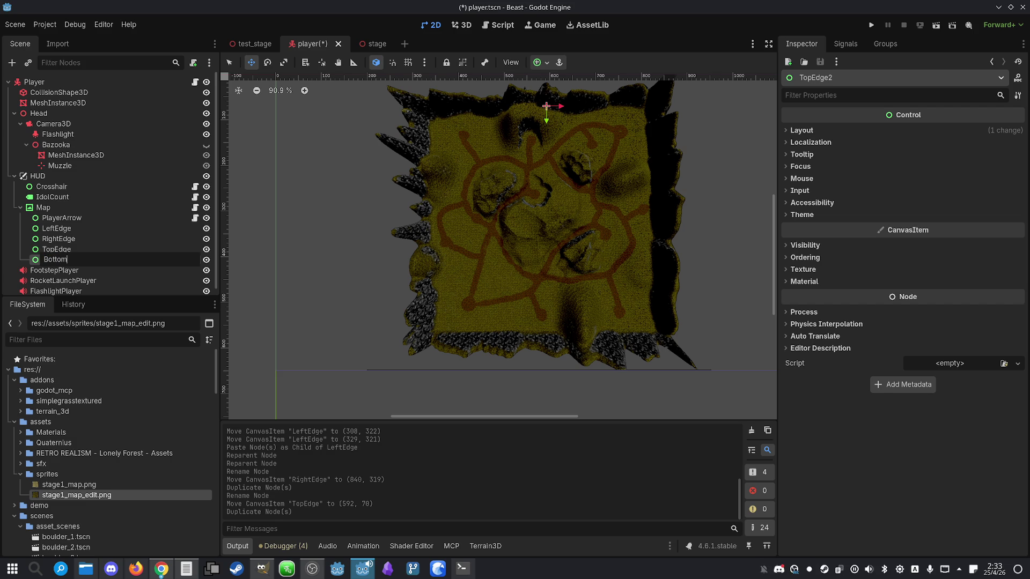
{"action": "key", "text": "Return"}
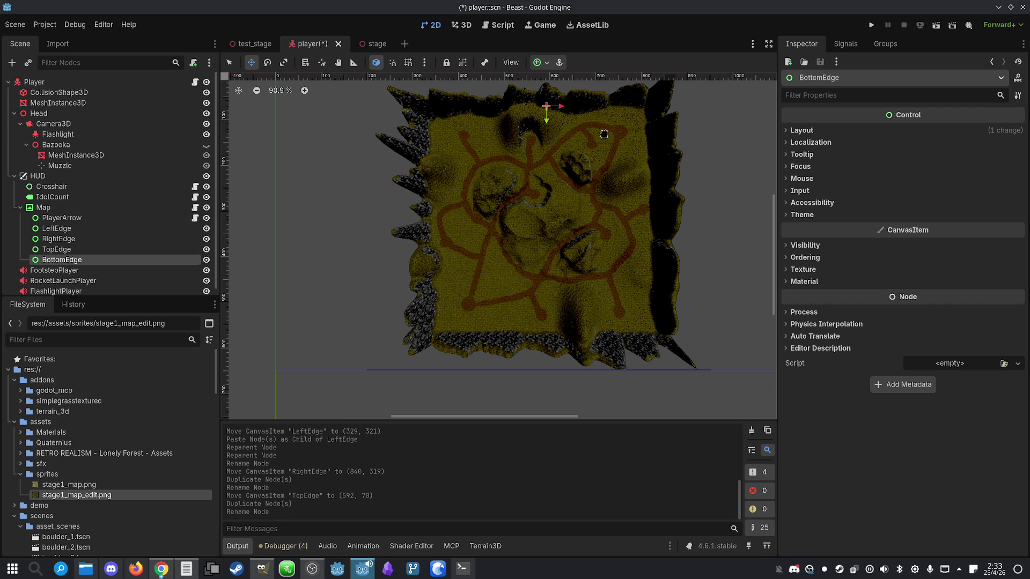
{"action": "left_click_drag", "start_coordinate": [548, 121], "coordinate": [550, 347]}
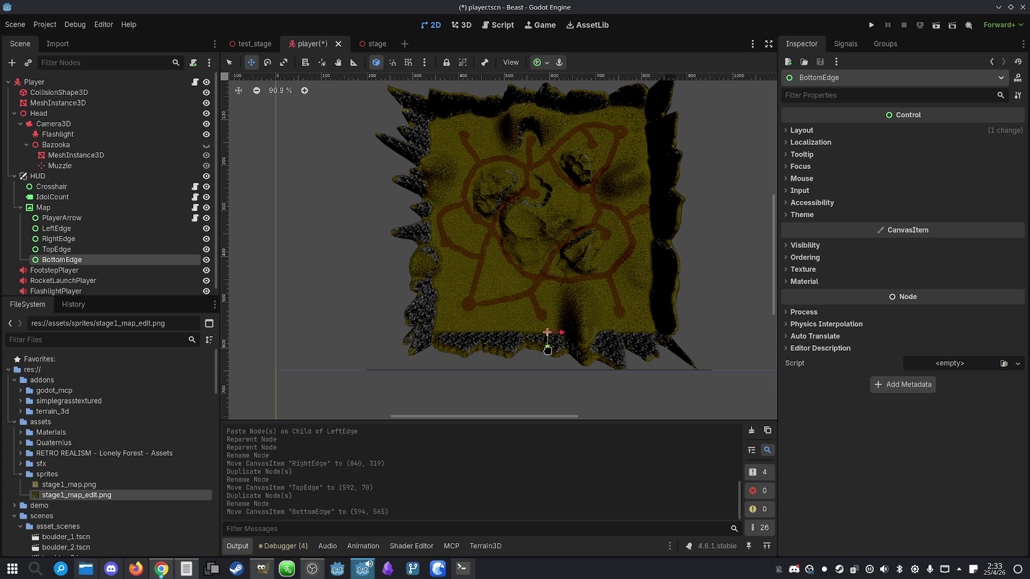
- Save the scene and ask Claude to use Map's four edge controls to place the player exactly
{"action": "key", "text": "ctrl+s"}
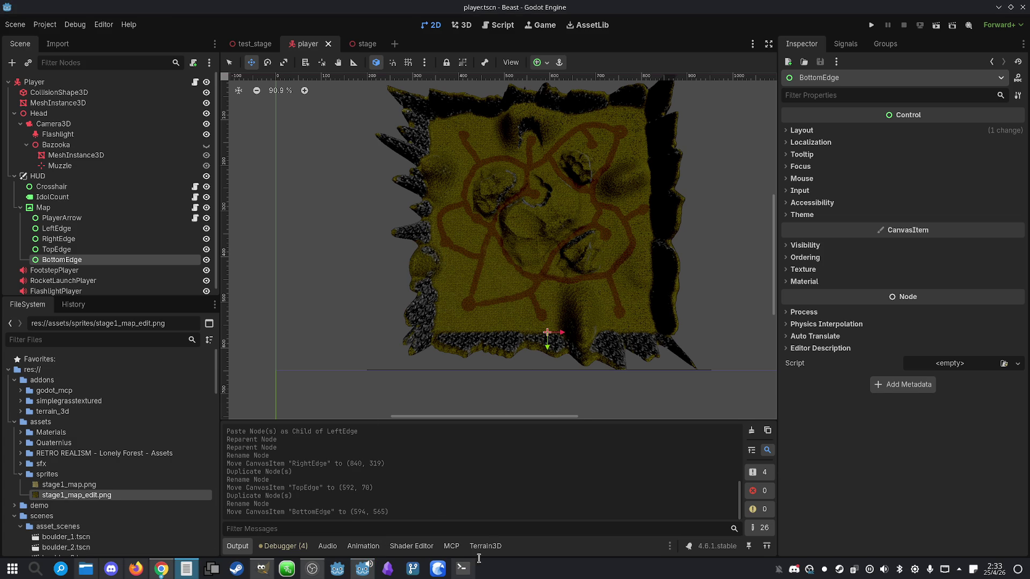
{"action": "left_click", "coordinate": [462, 569]}
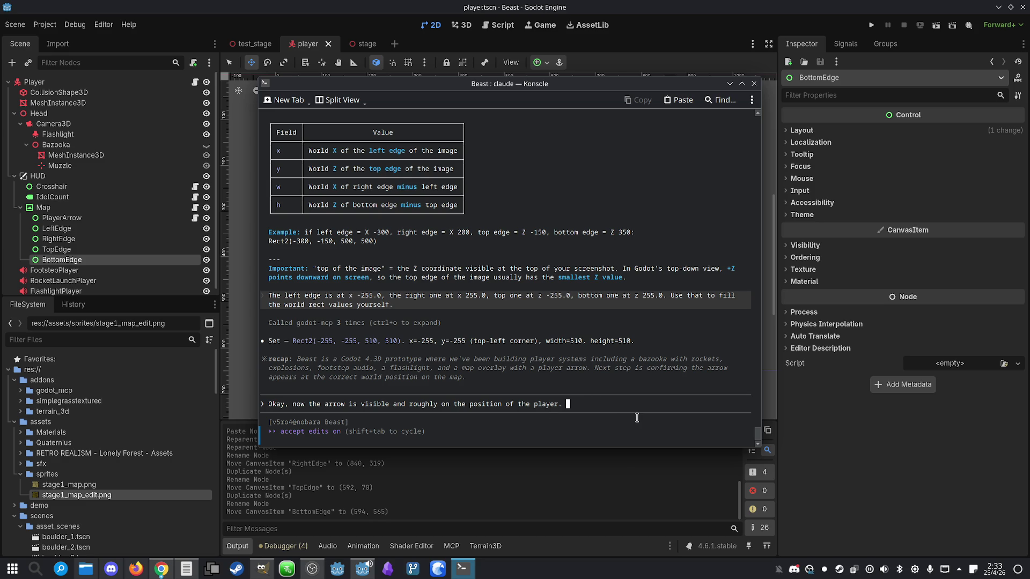
{"action": "key", "text": "BackSpace"}
{"action": "key", "text": "BackSpace"}
{"action": "key", "text": "BackSpace"}
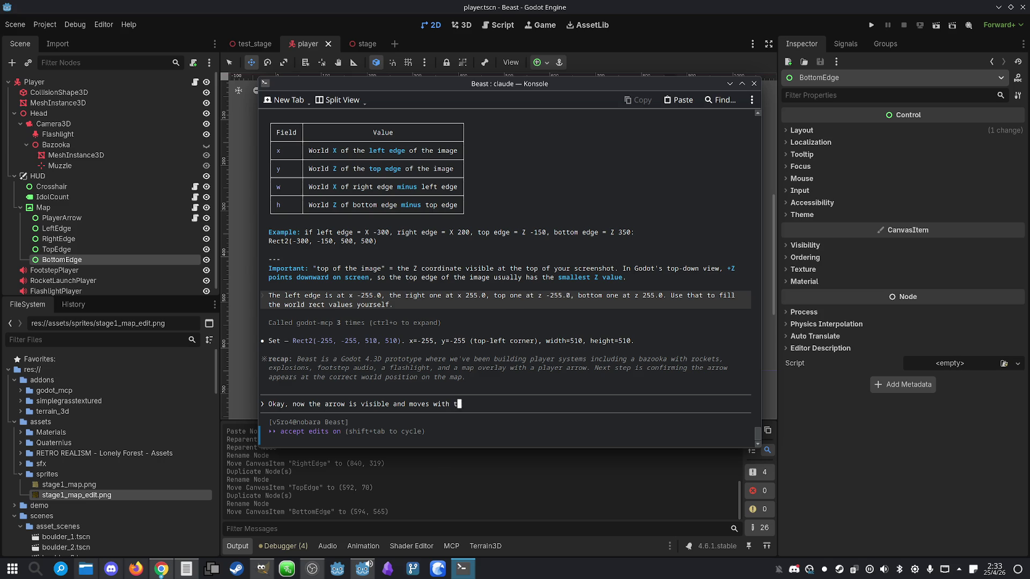
{"action": "type", "text": "T"}
{"action": "type", "text": "Now"}
{"action": "type", "text": "e pos"}
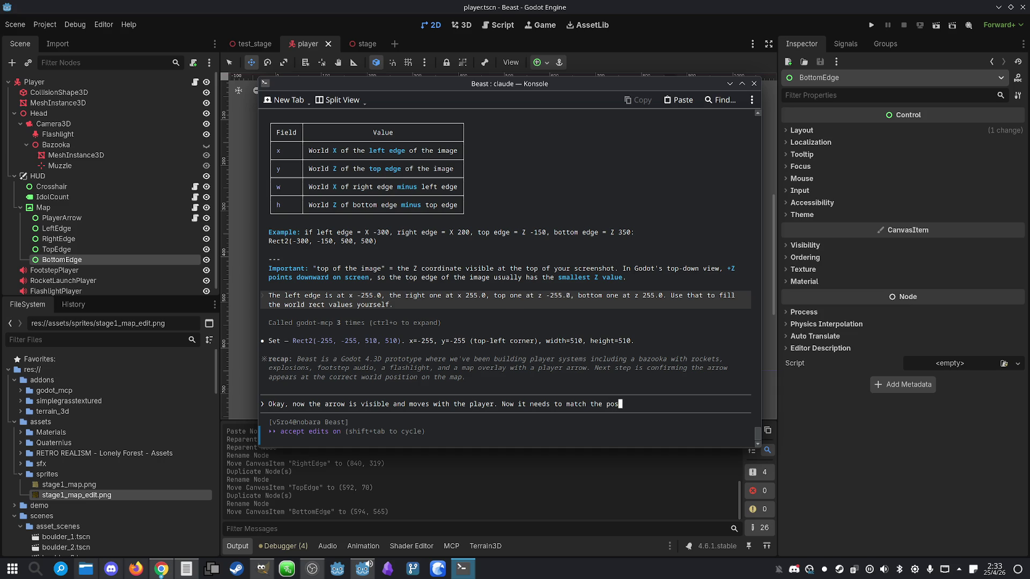
{"action": "type", "text": "itiof the player "}
{"action": "type", "text": "on the map."}
{"action": "type", "text": "To h"}
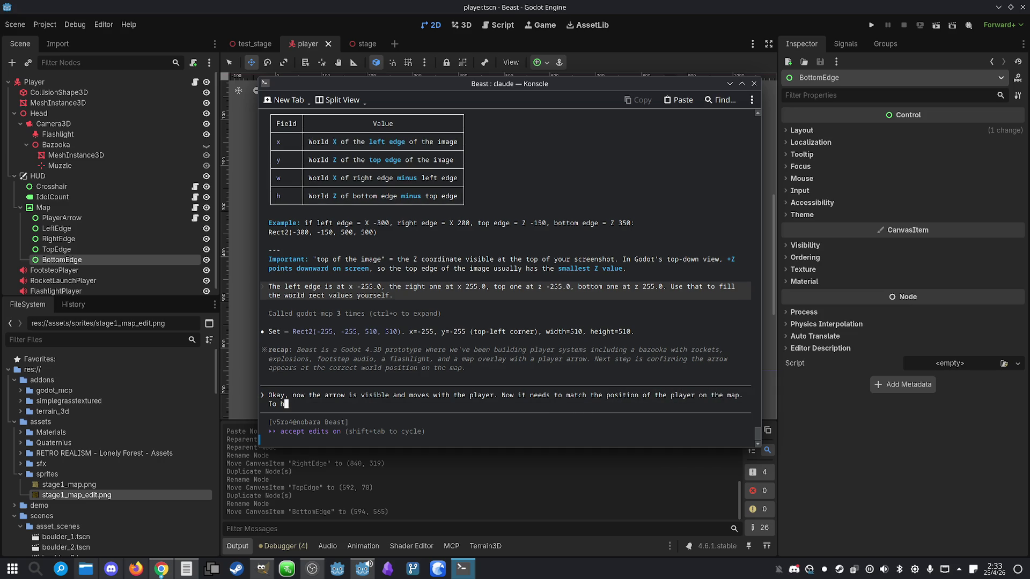
{"action": "type", "text": "elpyou do that, "}
{"action": "type", "text": "I have a"}
{"action": "type", "text": "dded "}
{"action": "type", "text": "4 control childr"}
{"action": "type", "text": "en "}
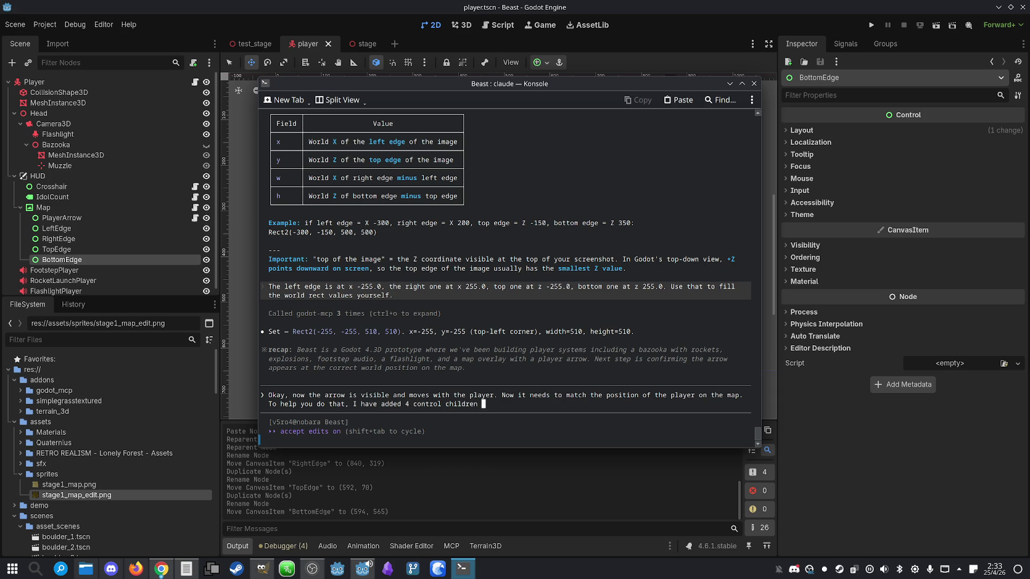
{"action": "type", "text": "to theMap,"}
{"action": "type", "text": "nam"}
{"action": "type", "text": "ed Le"}
{"action": "type", "text": "Edg"}
{"action": "type", "text": "T"}
{"action": "type", "text": "Edge, etc, "}
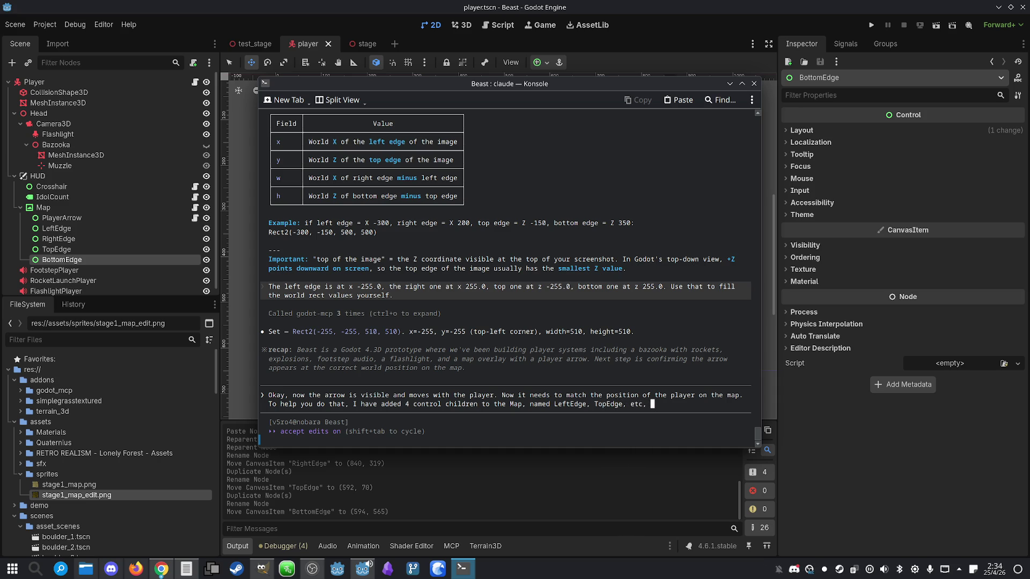
{"action": "type", "text": "that a"}
{"action": "type", "text": "re on th"}
{"action": "type", "text": "e position"}
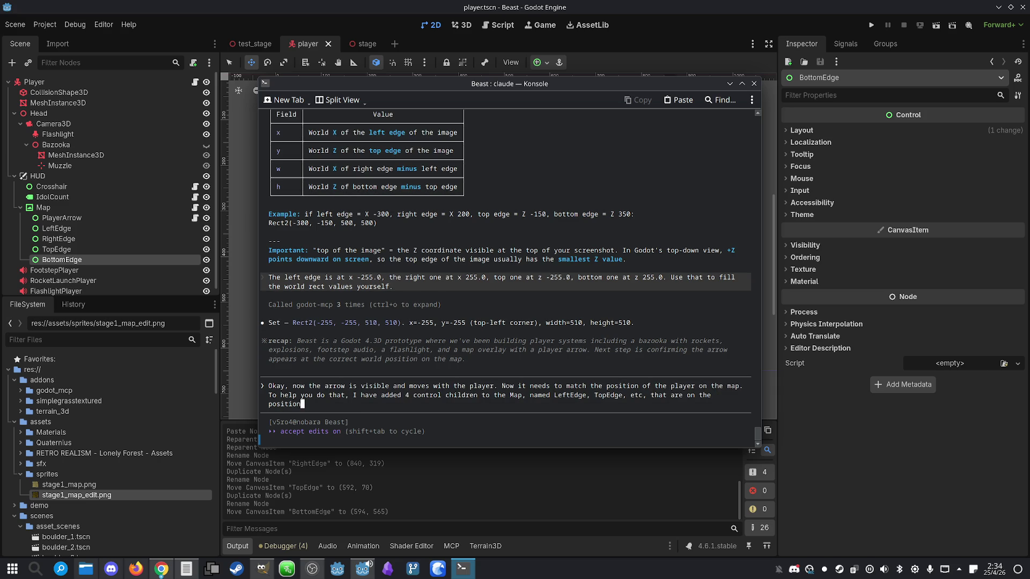
{"action": "type", "text": "po"}
{"action": "type", "text": " the"}
{"action": "key", "text": "BackSpace"}
{"action": "key", "text": "BackSpace"}
{"action": "key", "text": "BackSpace"}
{"action": "type", "text": "each of the ed"}
{"action": "type", "text": "ges, that sho"}
{"action": "type", "text": "uld map"}
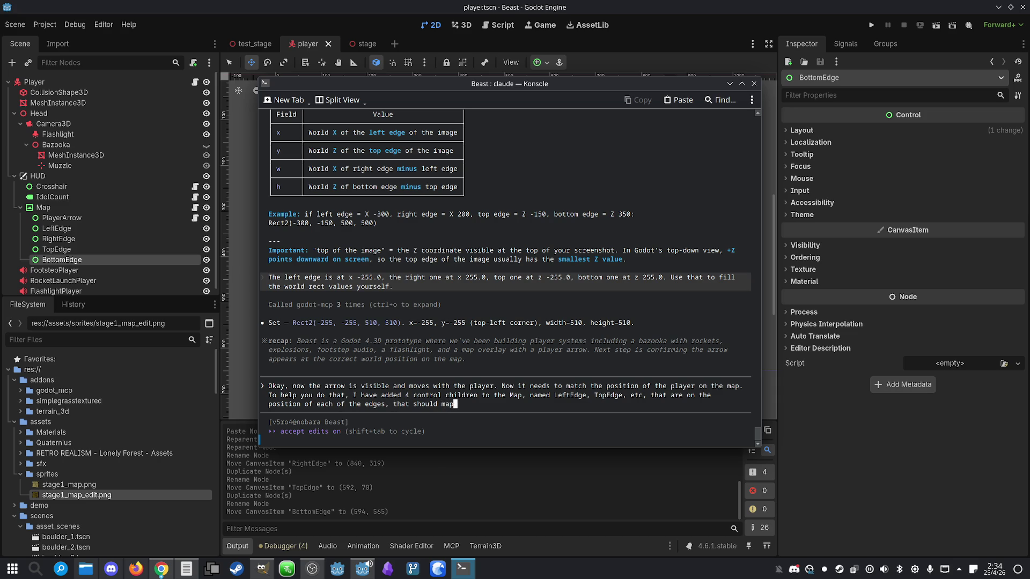
{"action": "type", "text": " the position x255, z -255,"}
{"action": "type", "text": " et"}
{"action": "type", "text": "c of the stage. Use "}
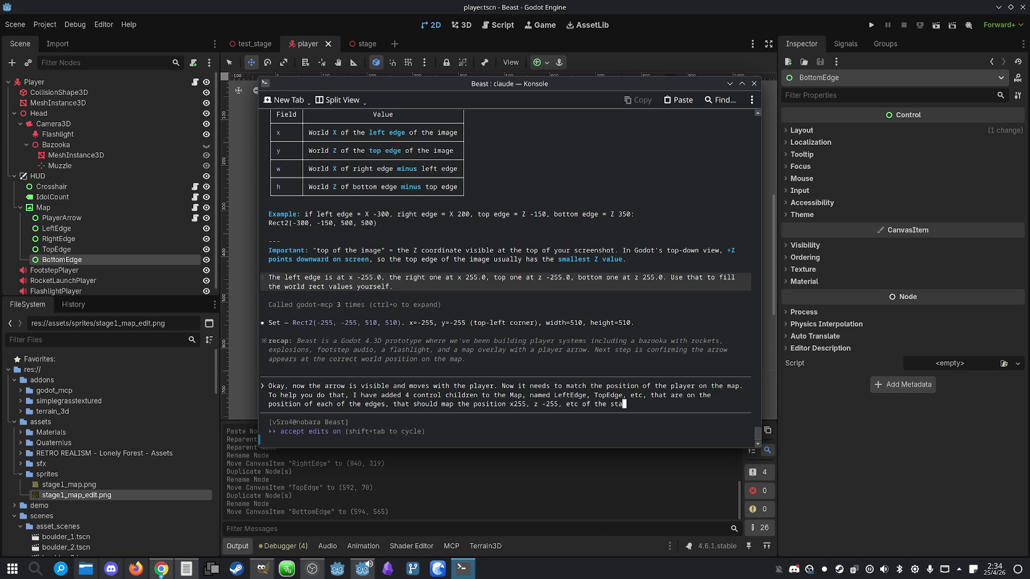
{"action": "type", "text": "that to show t"}
{"action": "type", "text": "he exac"}
{"action": "type", "text": "t position of the pl"}
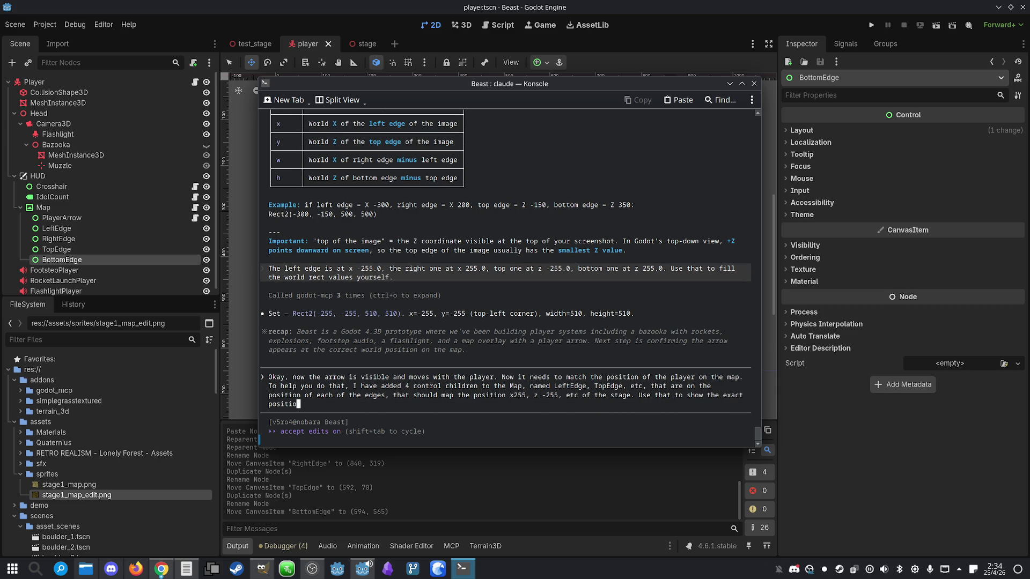
{"action": "type", "text": "ayer on the map."}
{"action": "key", "text": "Return"}
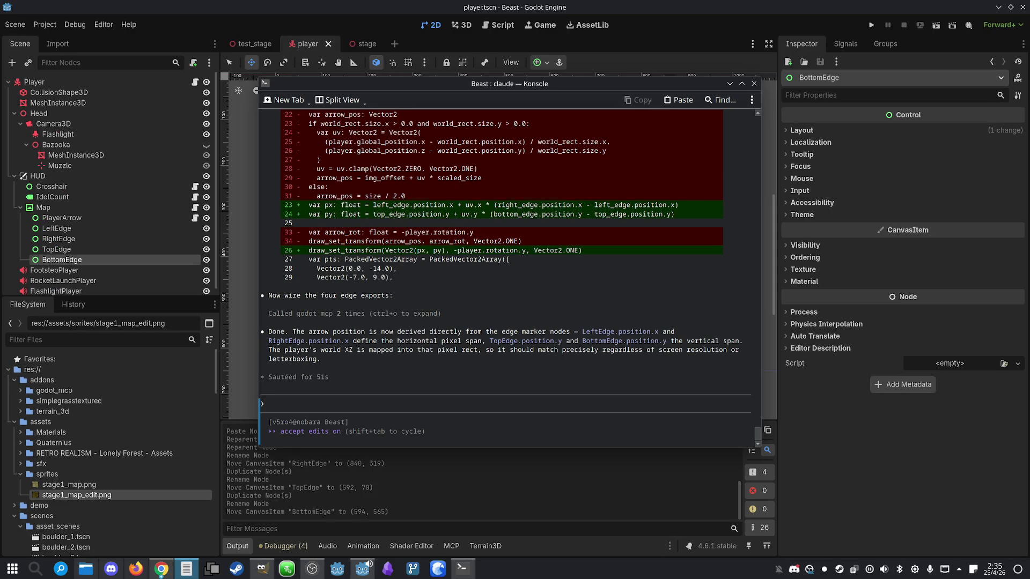
- Return to the Godot editor once Claude has wired the four edge exports
{"action": "left_click", "coordinate": [661, 5]}
- Reload the changed player_arrow.gd and test-run the game, stopping it after the error
{"action": "left_click", "coordinate": [540, 370]}
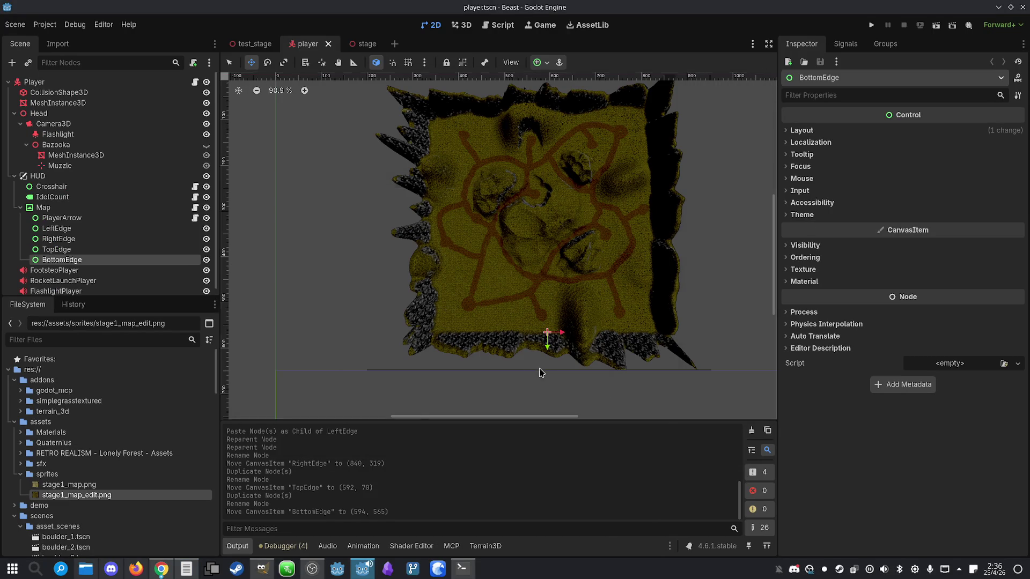
{"action": "left_click", "coordinate": [871, 25]}
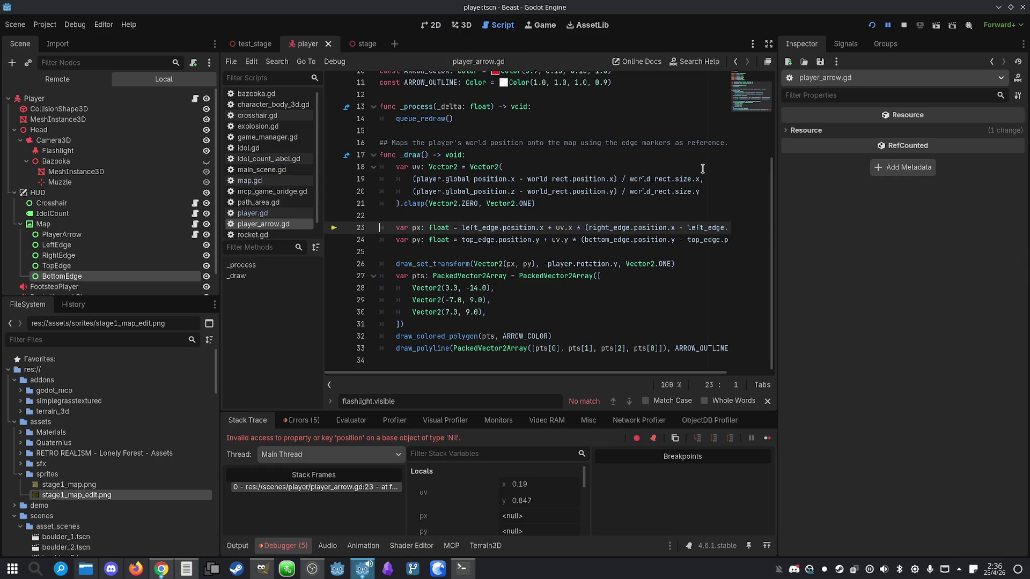
{"action": "left_click", "coordinate": [905, 25]}
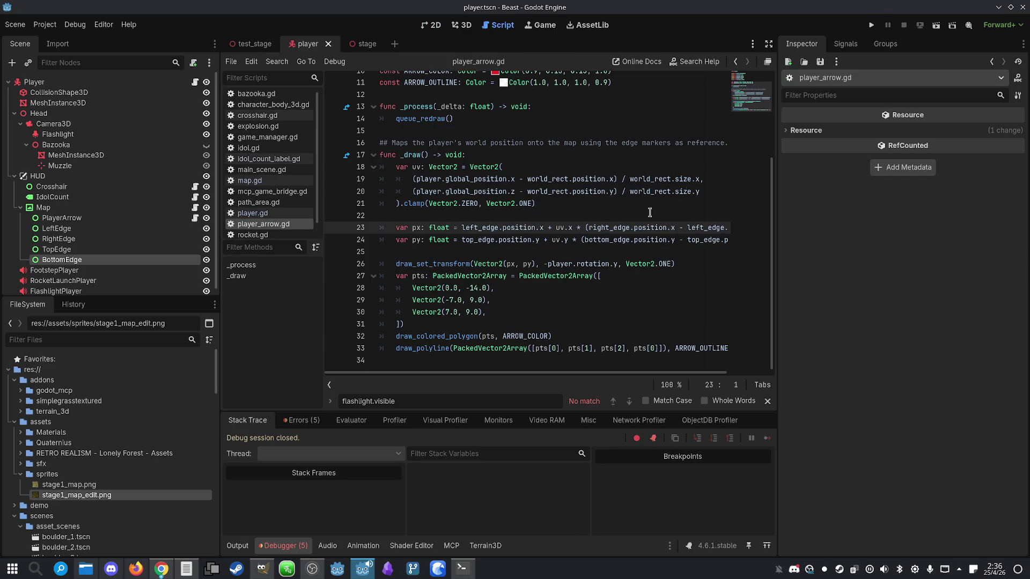
- Inspect the debugger's Nil 'position' error at bottom_edge, then PlayerArrow's empty edge exports
{"action": "left_click", "coordinate": [302, 420]}
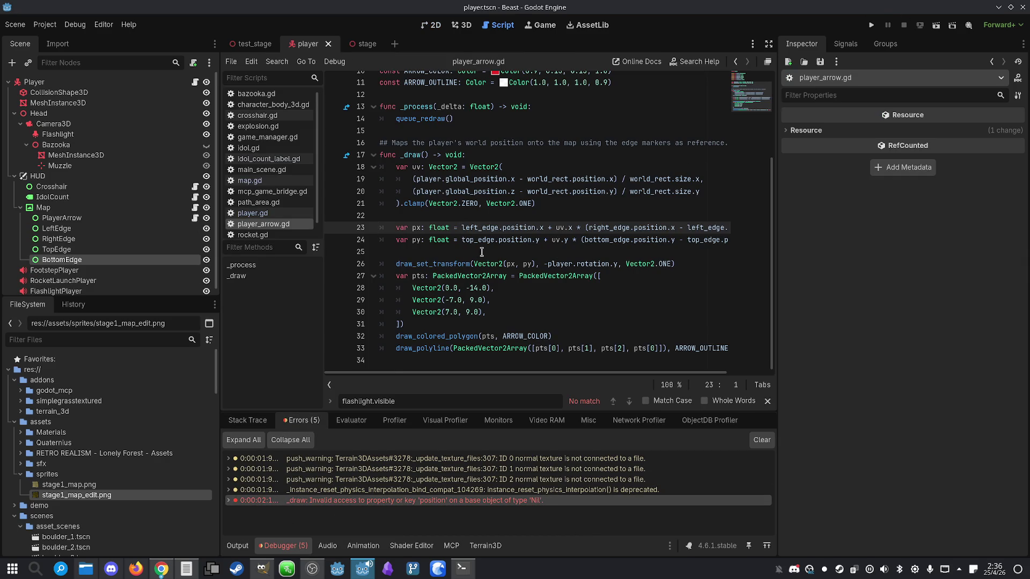
{"action": "left_click", "coordinate": [583, 240]}
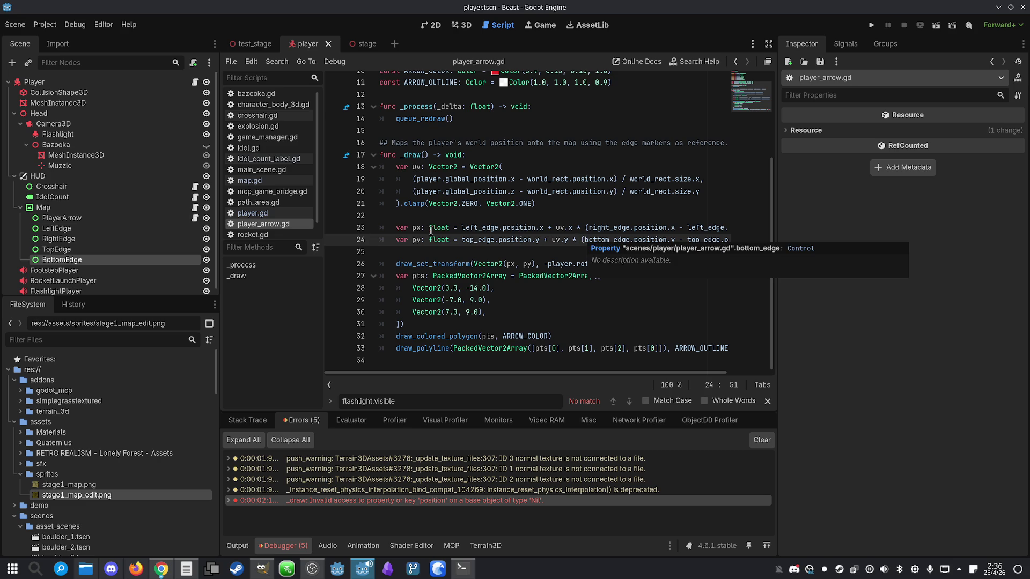
{"action": "left_click", "coordinate": [61, 211]}
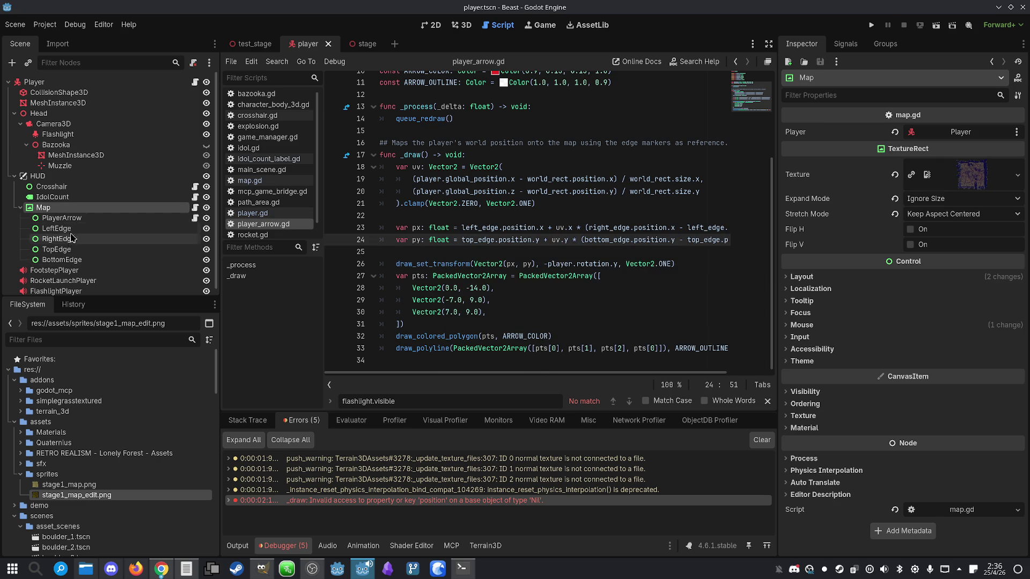
{"action": "left_click", "coordinate": [76, 221]}
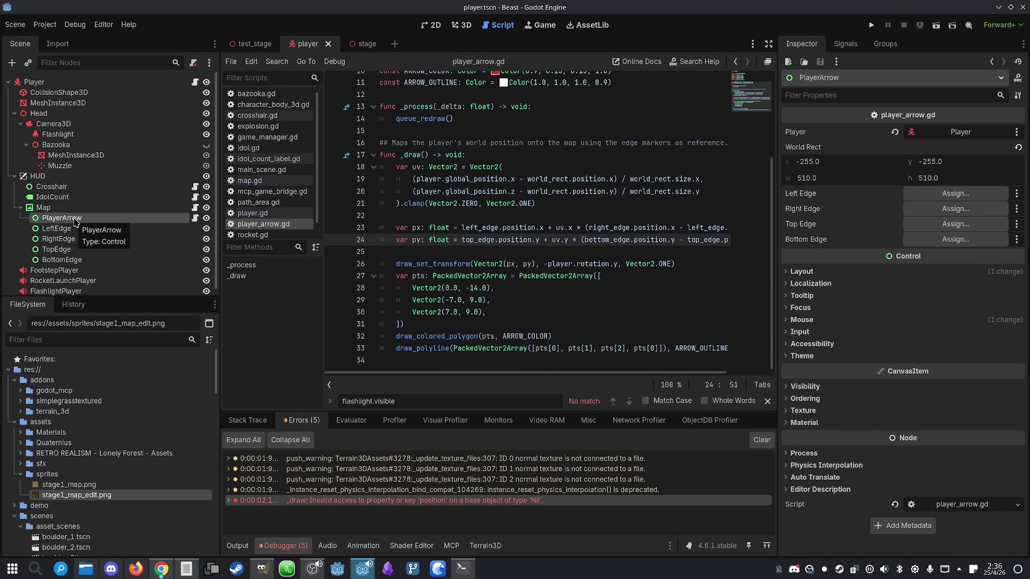
- Trace the _draw error to line 23 and the right_edge export declaration
{"action": "double_click", "coordinate": [484, 501]}
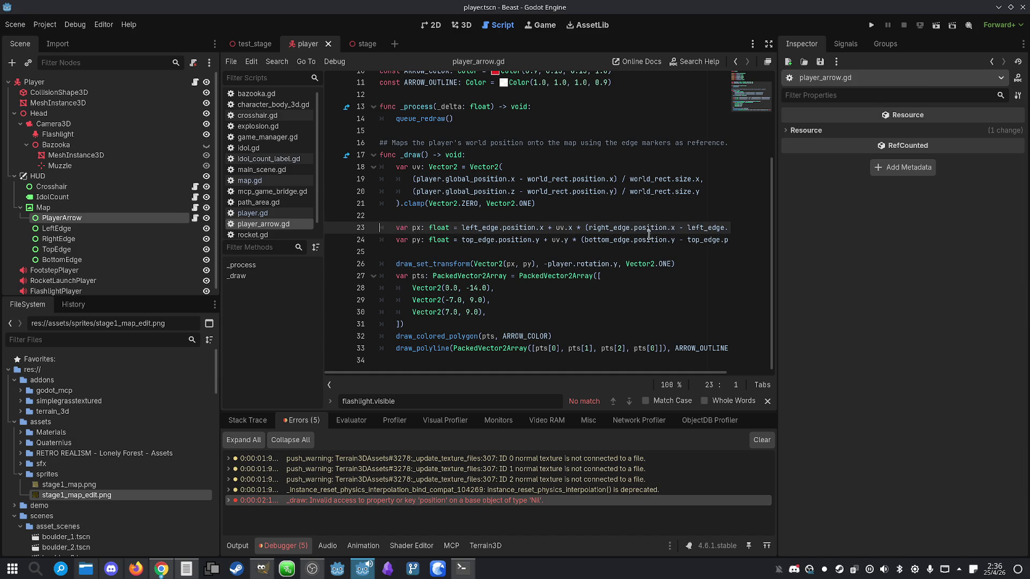
{"action": "double_click", "coordinate": [609, 228]}
{"action": "scroll", "coordinate": [592, 242], "scroll_direction": "up", "scroll_amount": 3}
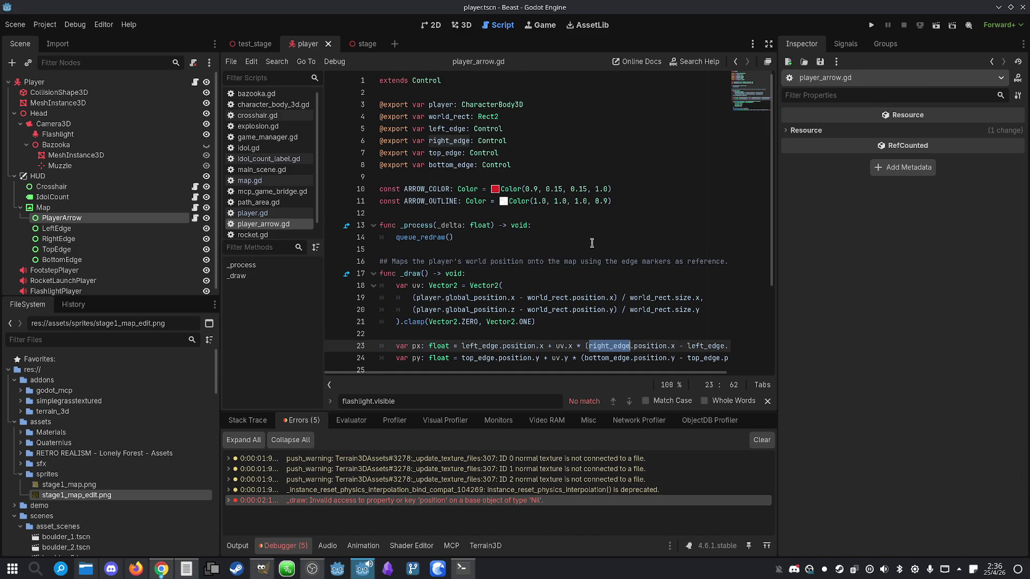
{"action": "left_click", "coordinate": [463, 141]}
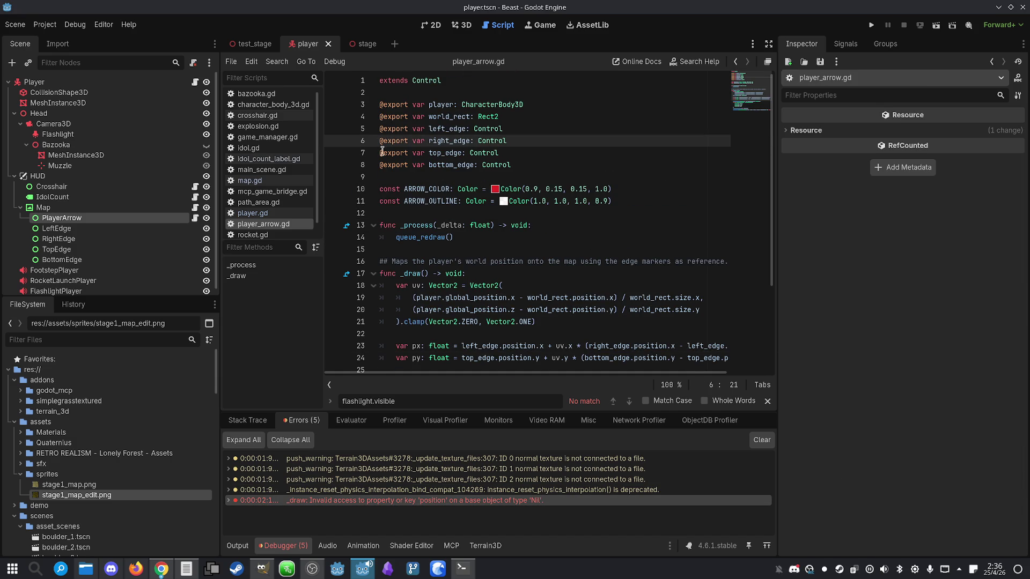
- Assign the LeftEdge, RightEdge, TopEdge and BottomEdge markers to PlayerArrow's edge slots and save
{"action": "left_click", "coordinate": [98, 219]}
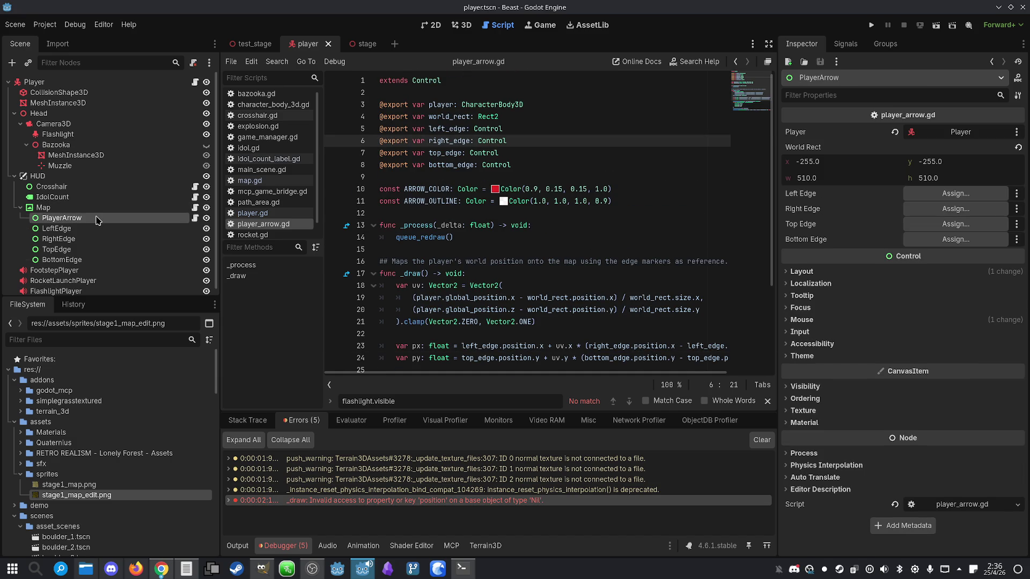
{"action": "mouse_move", "coordinate": [94, 229]}
{"action": "left_mouse_down"}
{"action": "mouse_move", "coordinate": [956, 209]}
{"action": "mouse_move", "coordinate": [956, 193]}
{"action": "left_mouse_up"}
{"action": "mouse_move", "coordinate": [59, 238]}
{"action": "left_mouse_down"}
{"action": "mouse_move", "coordinate": [956, 209]}
{"action": "mouse_move", "coordinate": [89, 250]}
{"action": "mouse_move", "coordinate": [955, 238]}
{"action": "mouse_move", "coordinate": [956, 225]}
{"action": "left_mouse_up"}
{"action": "left_click_drag", "start_coordinate": [64, 260], "coordinate": [956, 239]}
{"action": "left_click", "coordinate": [570, 235]}
{"action": "key", "text": "ctrl+s"}
{"action": "left_click", "coordinate": [589, 214]}
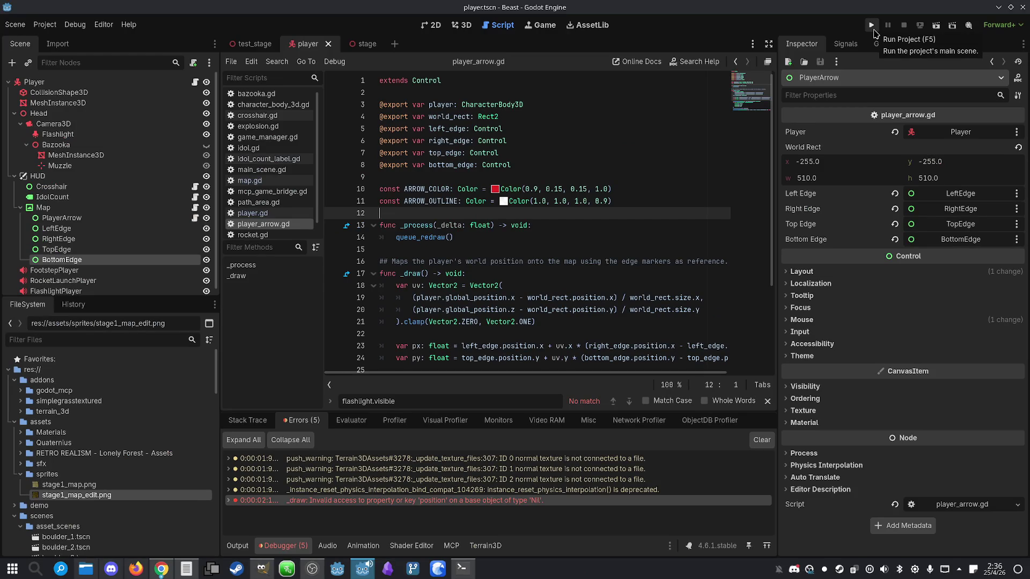
- Run the project full-screen to check the minimap and red arrow, then close the game
{"action": "left_click", "coordinate": [872, 27]}
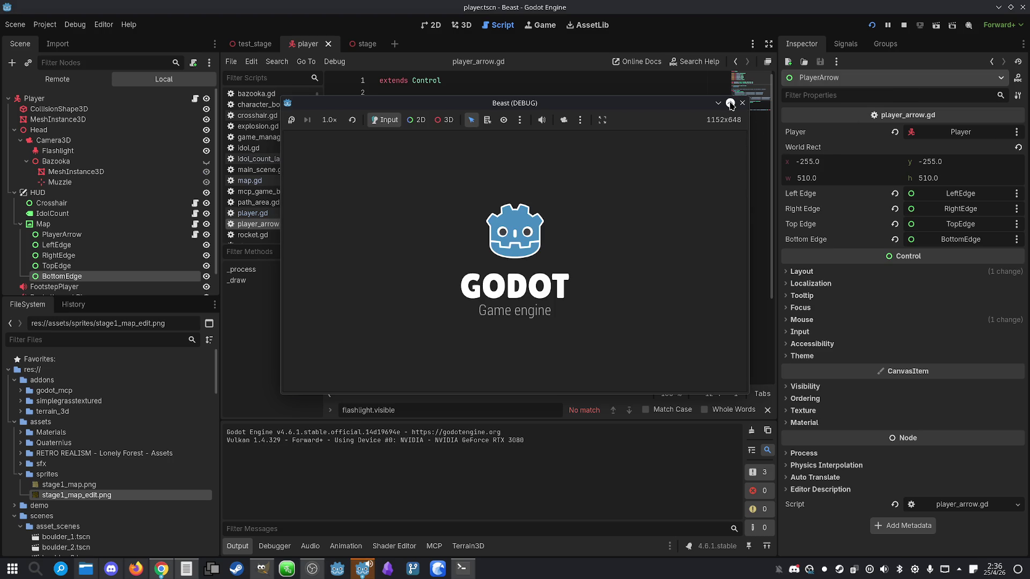
{"action": "left_click", "coordinate": [730, 102]}
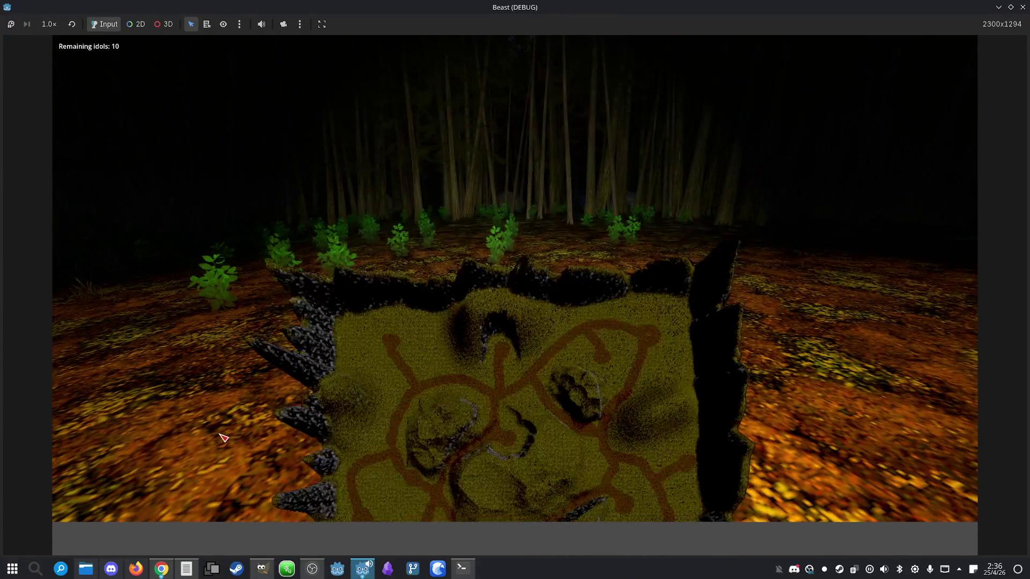
{"action": "key", "text": "super"}
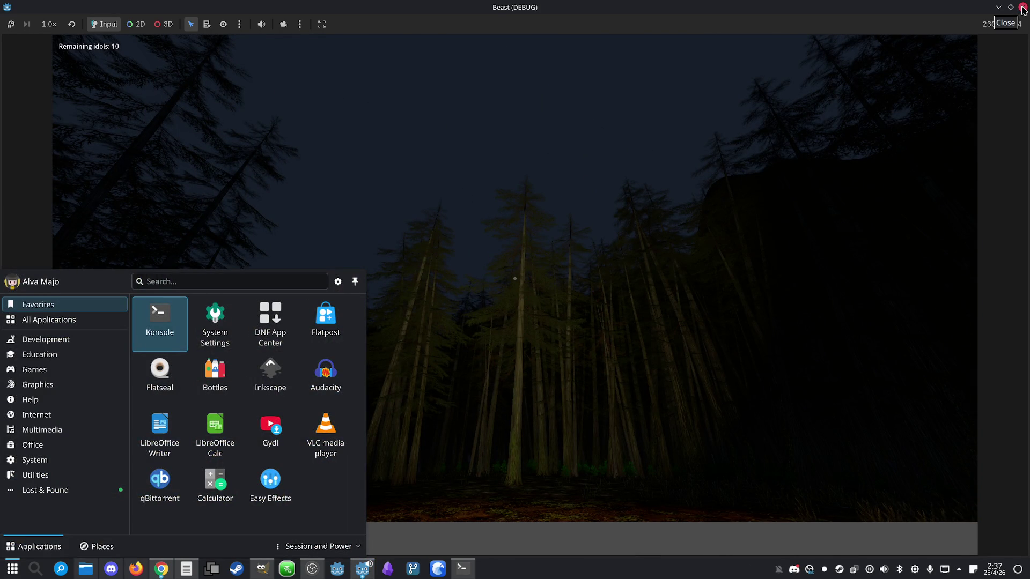
{"action": "left_click", "coordinate": [1023, 9]}
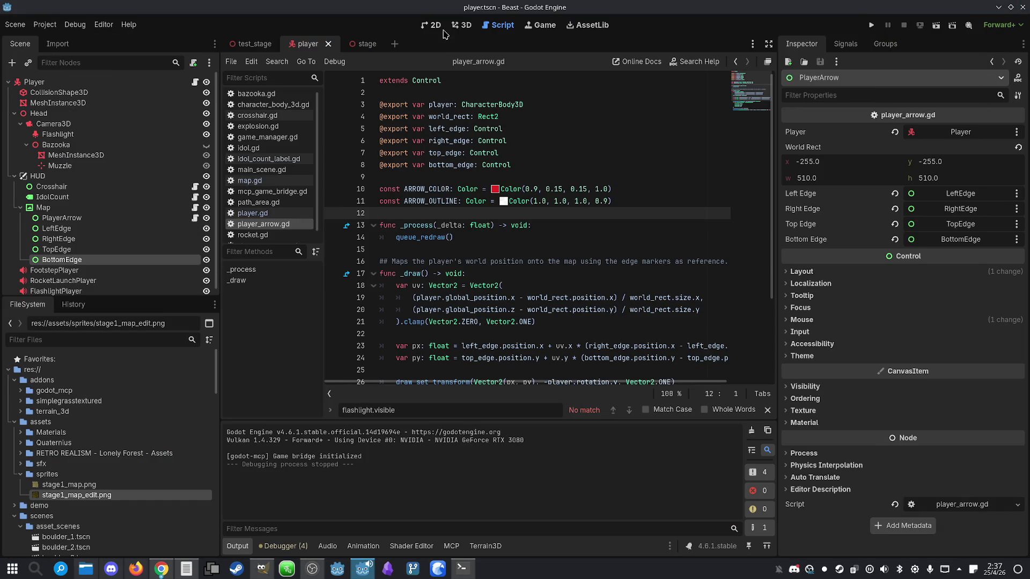
- Open the stage scene in the 3D view and select its Player node
{"action": "left_click", "coordinate": [349, 48]}
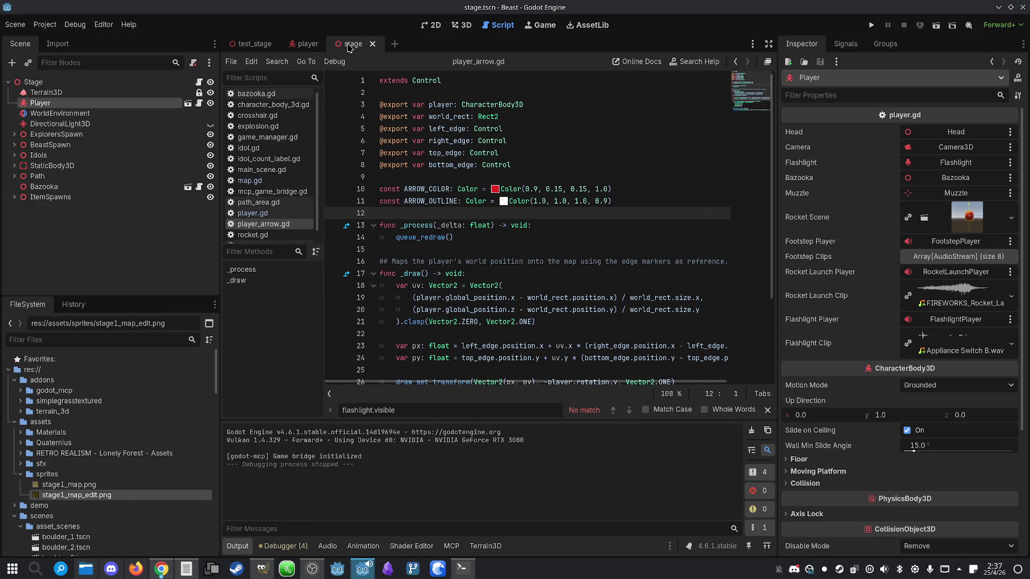
{"action": "left_click", "coordinate": [461, 25]}
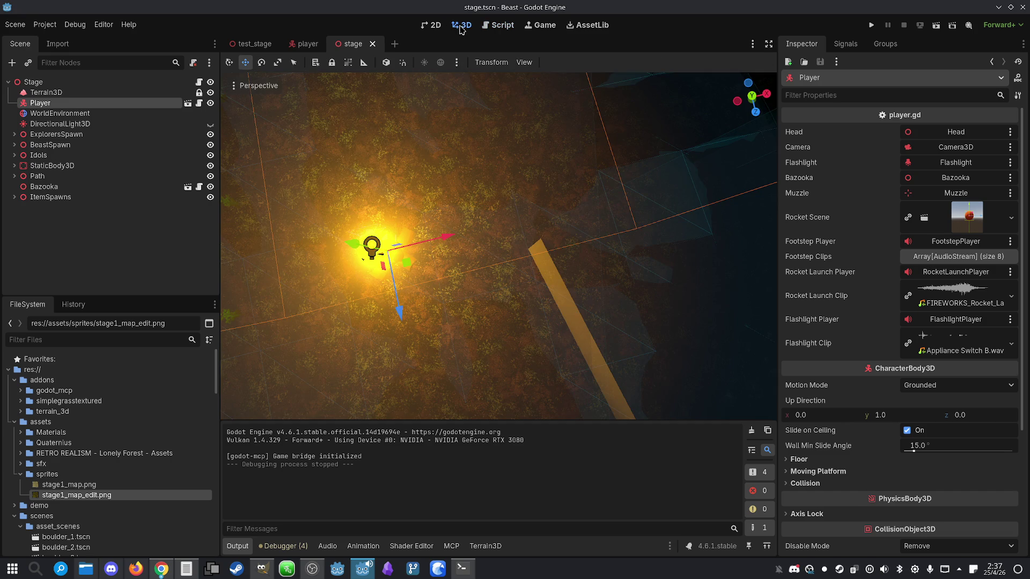
{"action": "left_click", "coordinate": [81, 93]}
{"action": "left_click", "coordinate": [85, 103]}
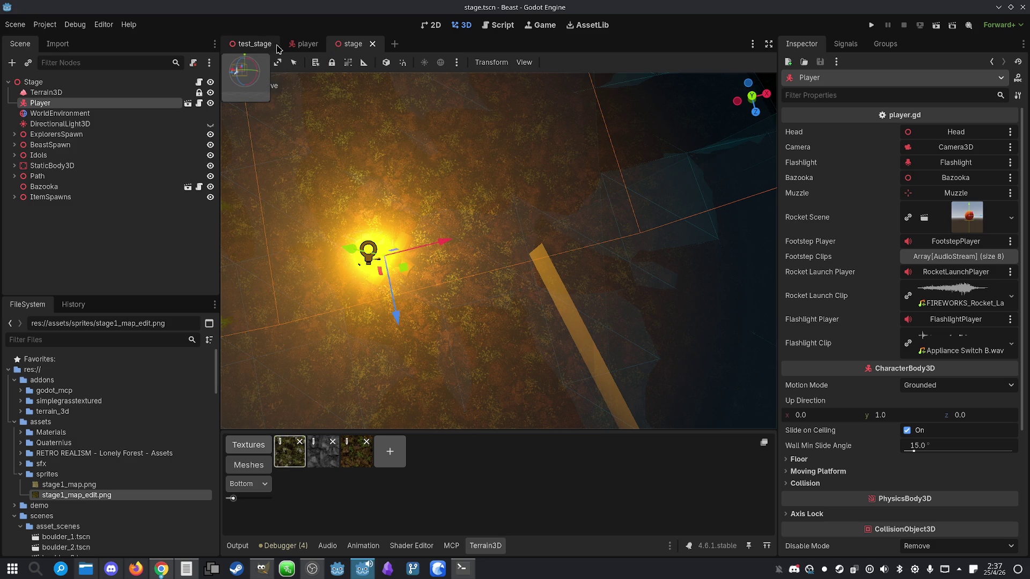
{"action": "left_click", "coordinate": [258, 46]}
{"action": "left_click", "coordinate": [365, 44]}
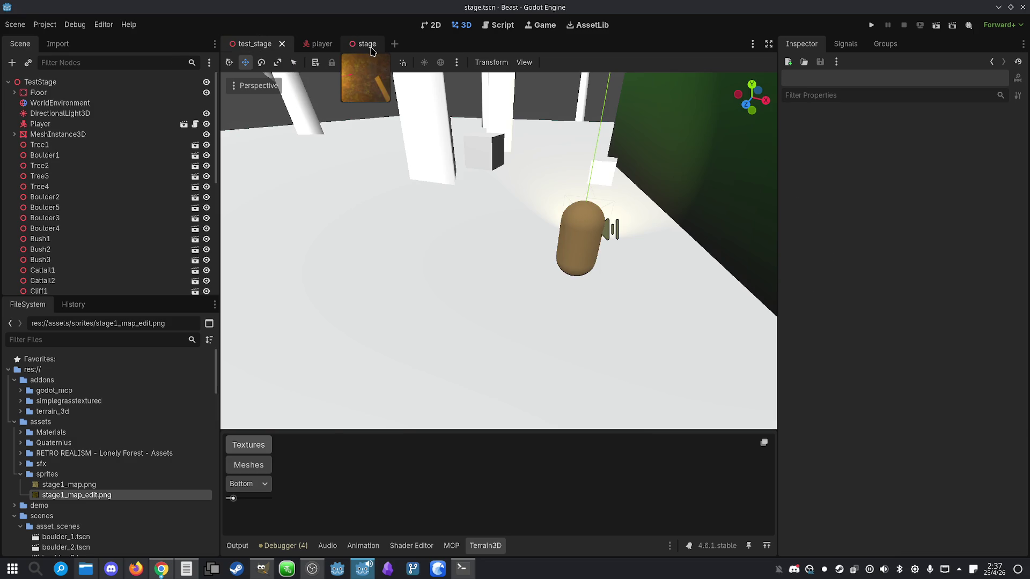
- Read the Player's Transform position, about x -158, z 177, then return to Konsole
{"action": "scroll", "coordinate": [846, 426], "scroll_direction": "down", "scroll_amount": 3}
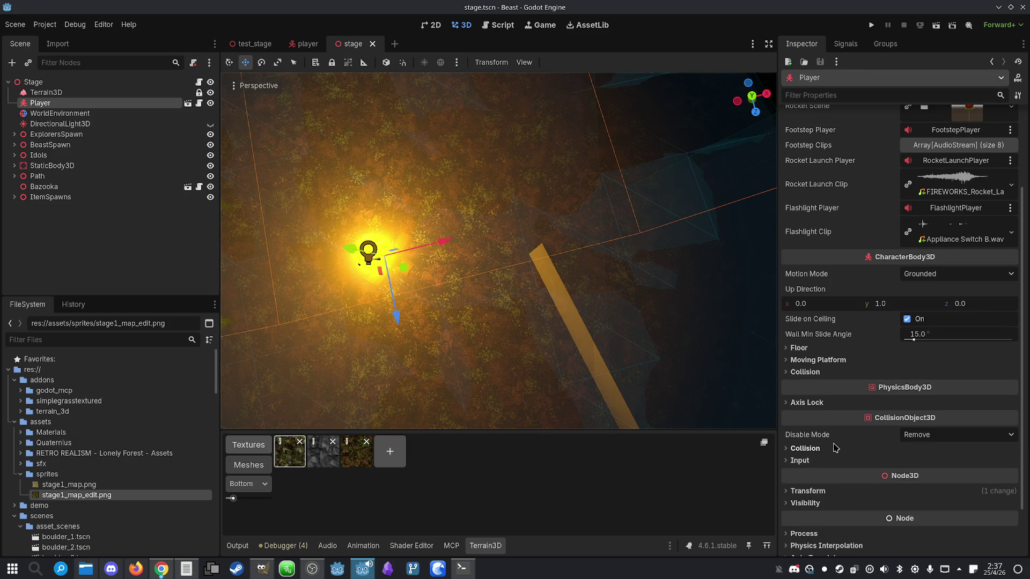
{"action": "left_click", "coordinate": [810, 490]}
{"action": "scroll", "coordinate": [805, 351], "scroll_direction": "down", "scroll_amount": 1}
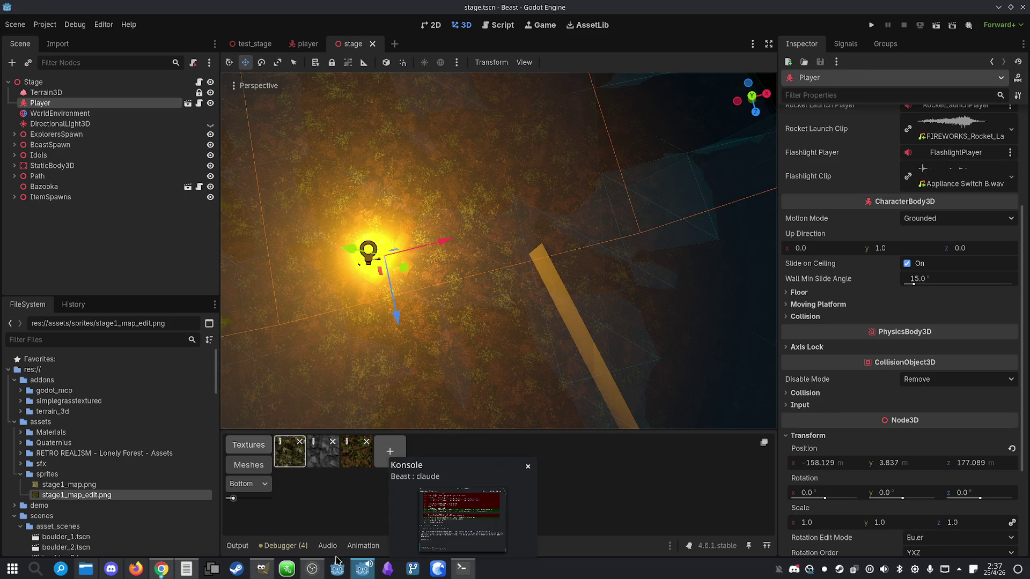
{"action": "left_click", "coordinate": [477, 570]}
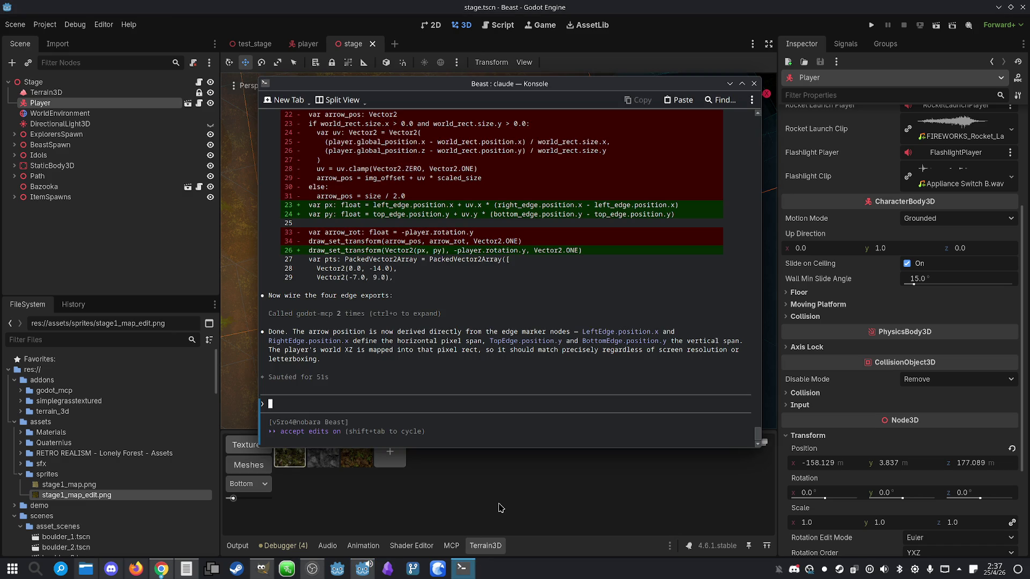
- Tell Claude the player starts at x -158, z 177 but the arrow shows left of the map
{"action": "type", "text": "The player stay"}
{"action": "key", "text": "BackSpace"}
{"action": "type", "text": "rts at "}
{"action": "type", "text": "x -15"}
{"action": "type", "text": "8, z"}
{"action": "type", "text": " 177"}
{"action": "type", "text": ", b"}
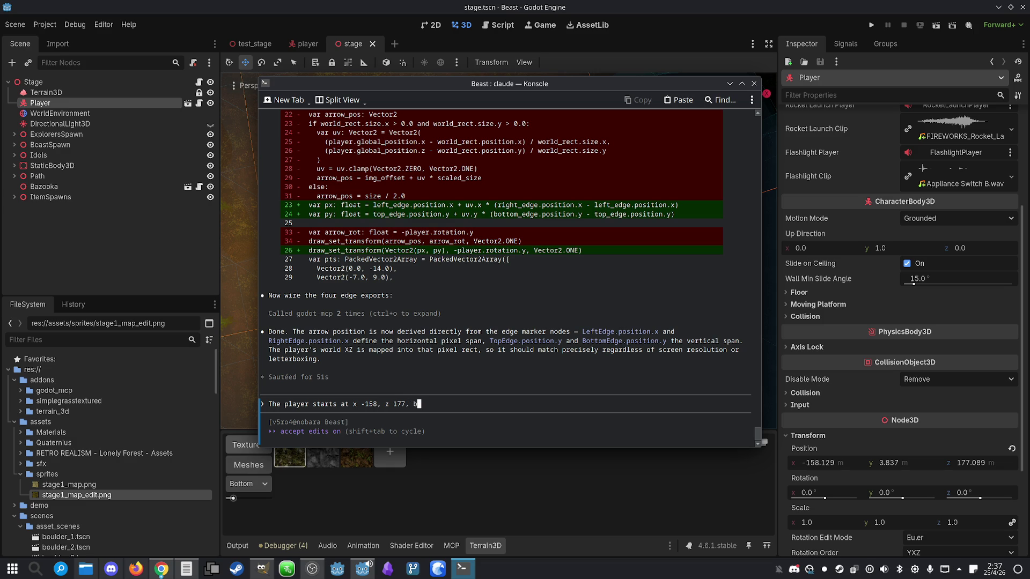
{"action": "type", "text": "ut "}
{"action": "type", "text": "it sho"}
{"action": "key", "text": "BackSpace"}
{"action": "key", "text": "BackSpace"}
{"action": "key", "text": "BackSpace"}
{"action": "type", "text": "the arrow s"}
{"action": "type", "text": "hows out"}
{"action": "type", "text": "side of the m"}
{"action": "type", "text": "ap, to the "}
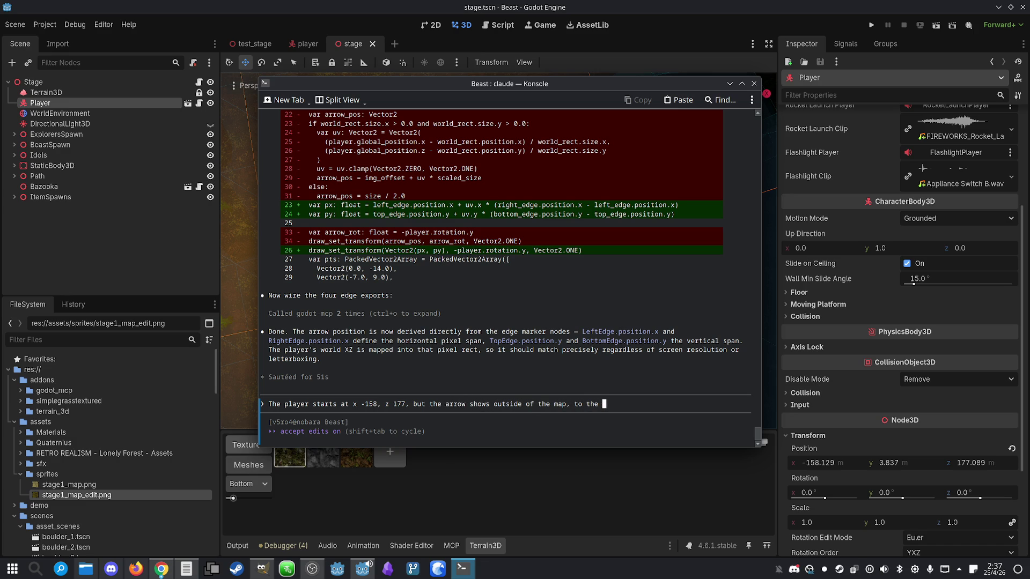
{"action": "type", "text": "left o"}
{"action": "type", "text": "f it."}
{"action": "key", "text": "Return"}
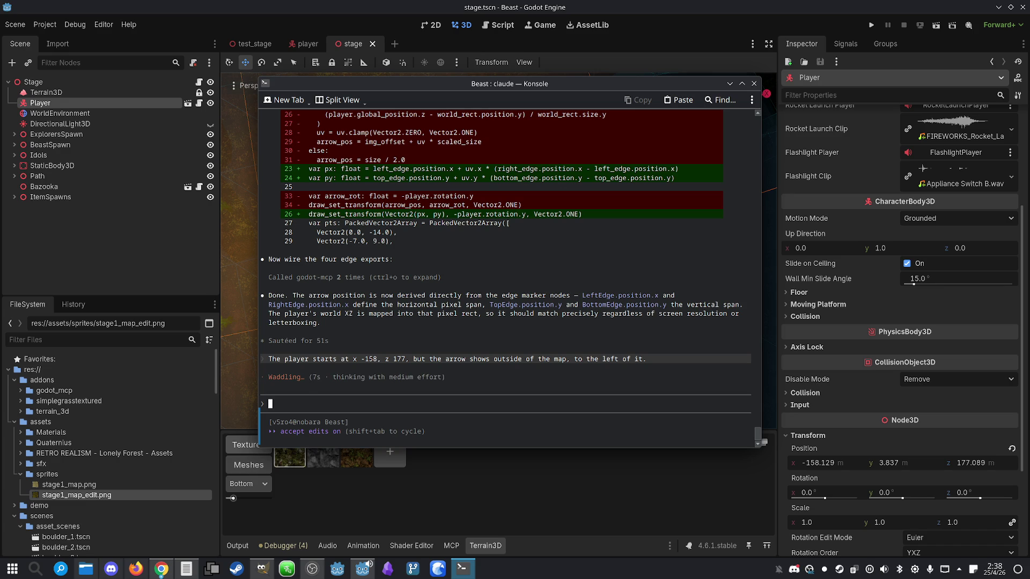
- Add that the arrow should be near the bottom left of the map and resend
{"action": "key", "text": "Escape"}
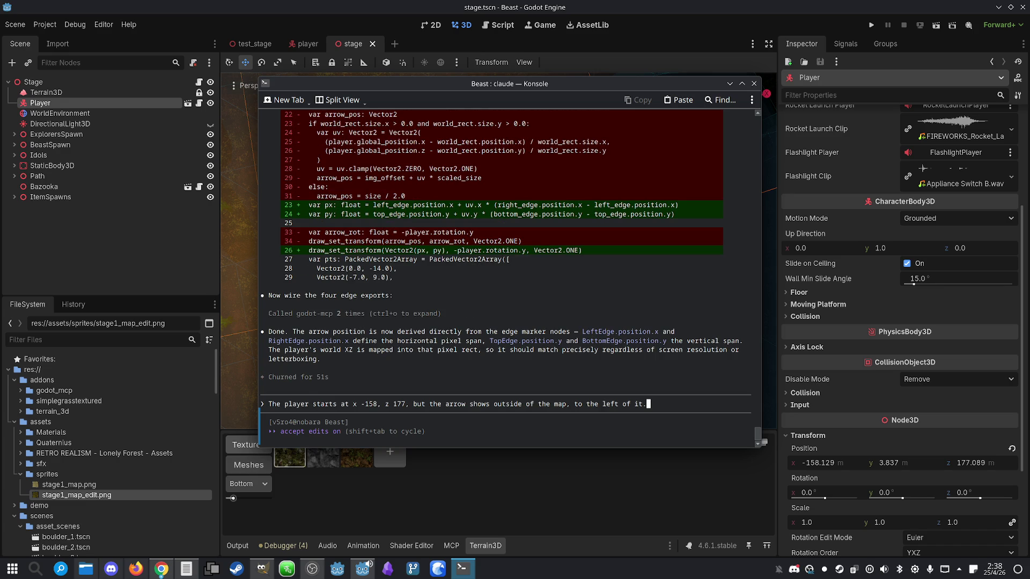
{"action": "type", "text": " It should be"}
{"action": "type", "text": " ne"}
{"action": "type", "text": "ar the bo"}
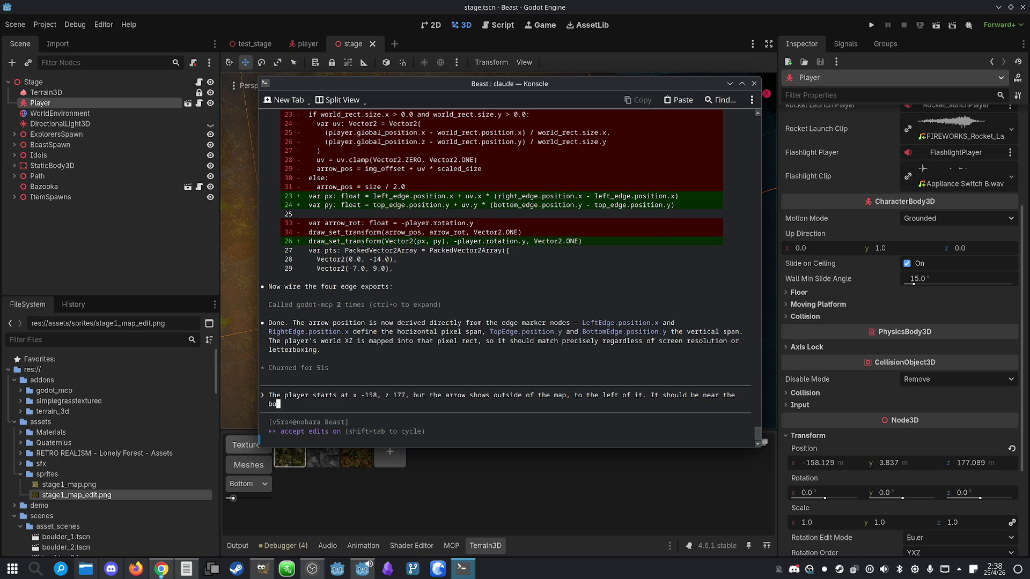
{"action": "type", "text": "ttom left of"}
{"action": "type", "text": " the map."}
{"action": "key", "text": "Return"}
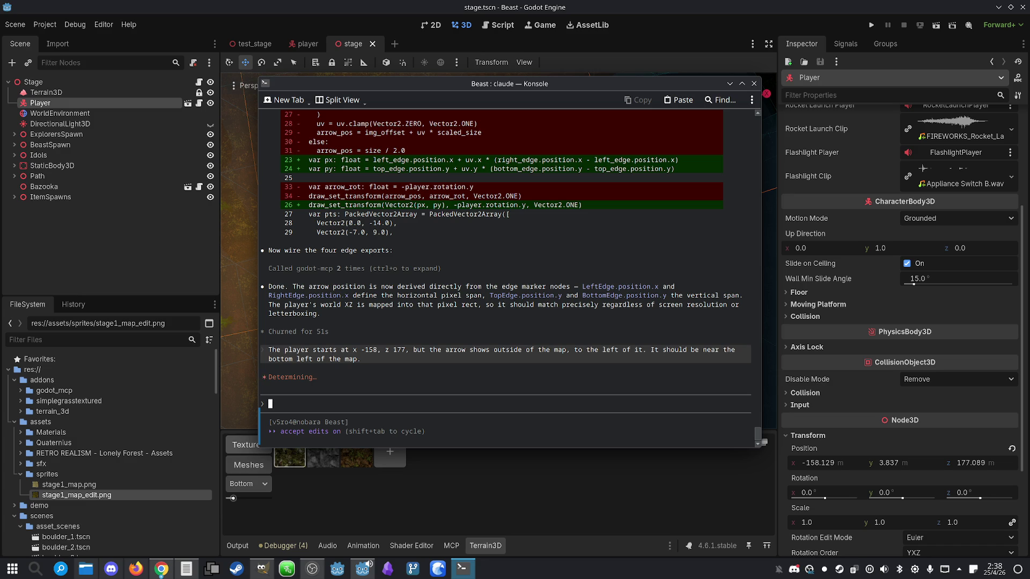
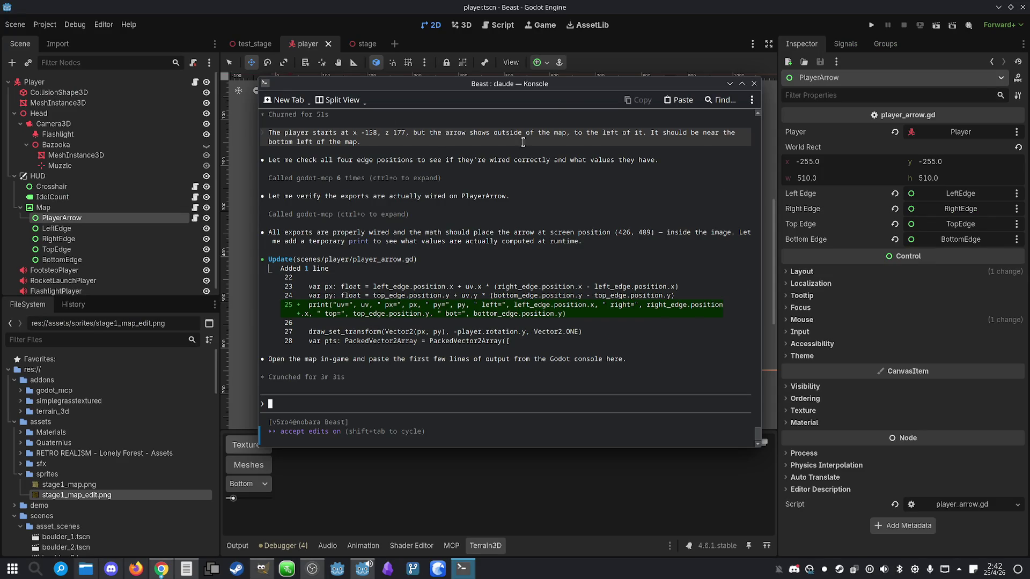
- Bring the Godot editor back in front of Konsole and run the Beast project
{"action": "left_click", "coordinate": [665, 4]}
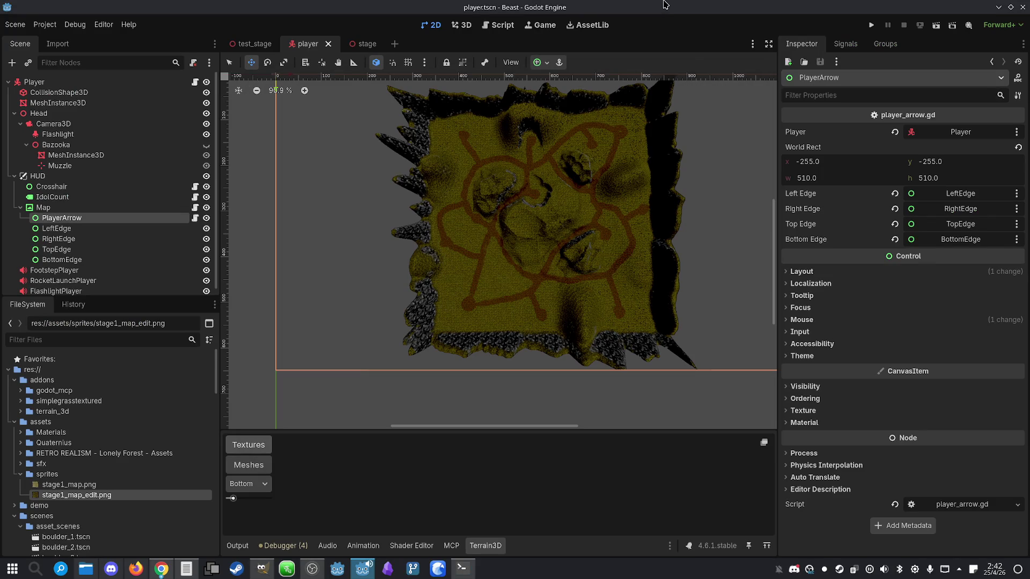
{"action": "left_click", "coordinate": [871, 26]}
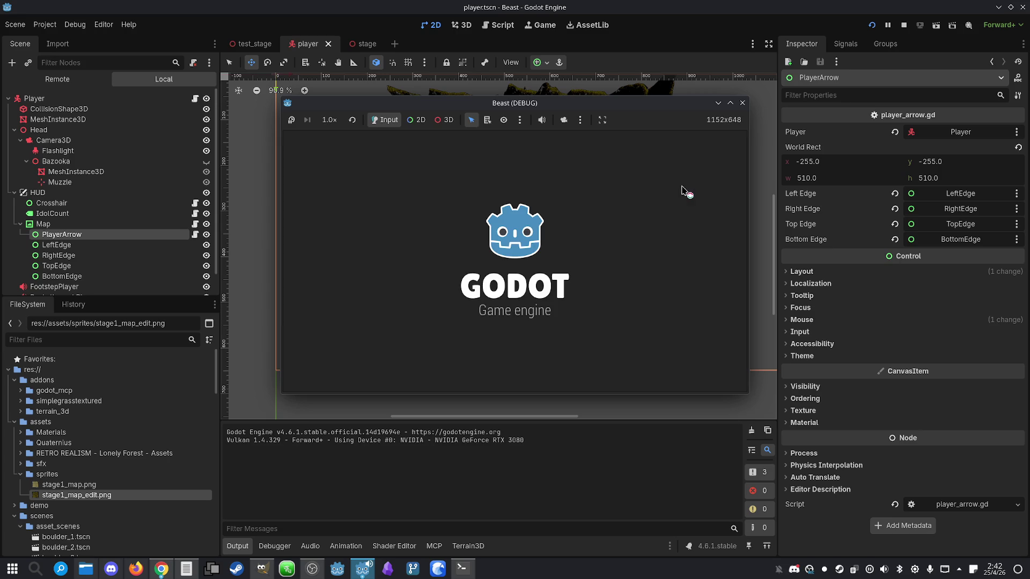
- Maximize the Beast debug window, walk forward, open the map with M, then close the game
{"action": "left_click", "coordinate": [730, 102]}
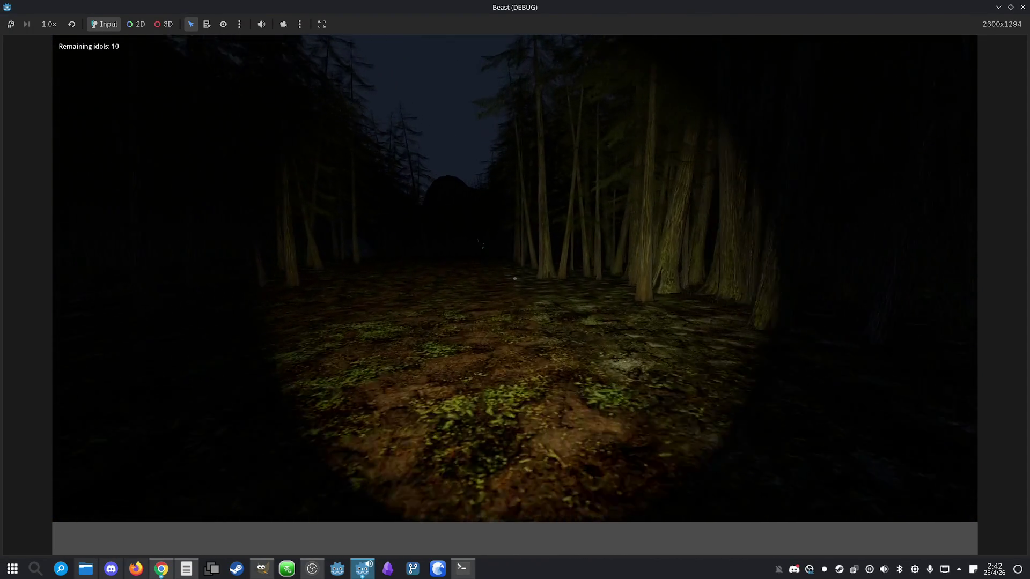
{"action": "key", "text": "m"}
{"action": "key", "text": "m"}
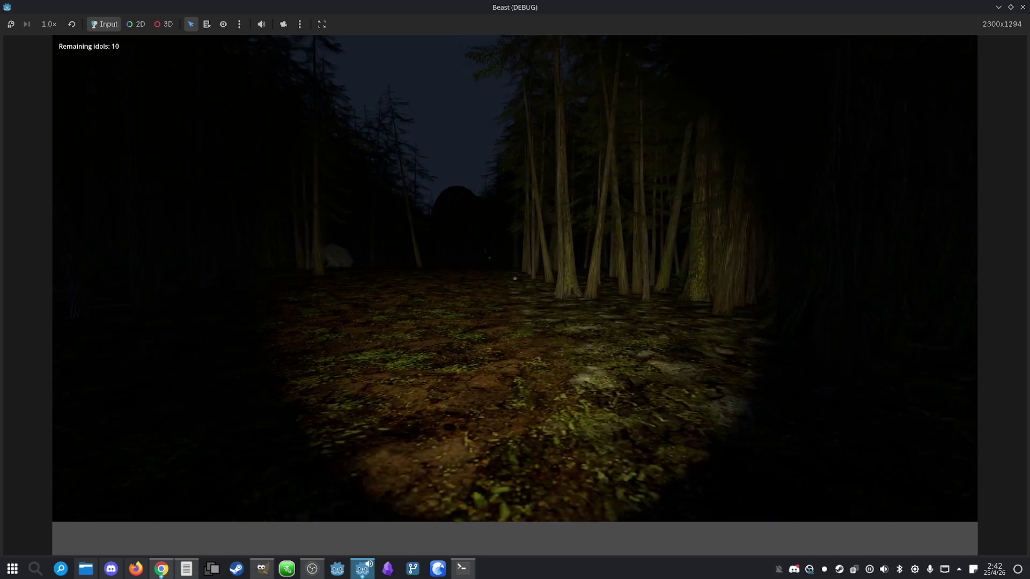
{"action": "key", "text": "w"}
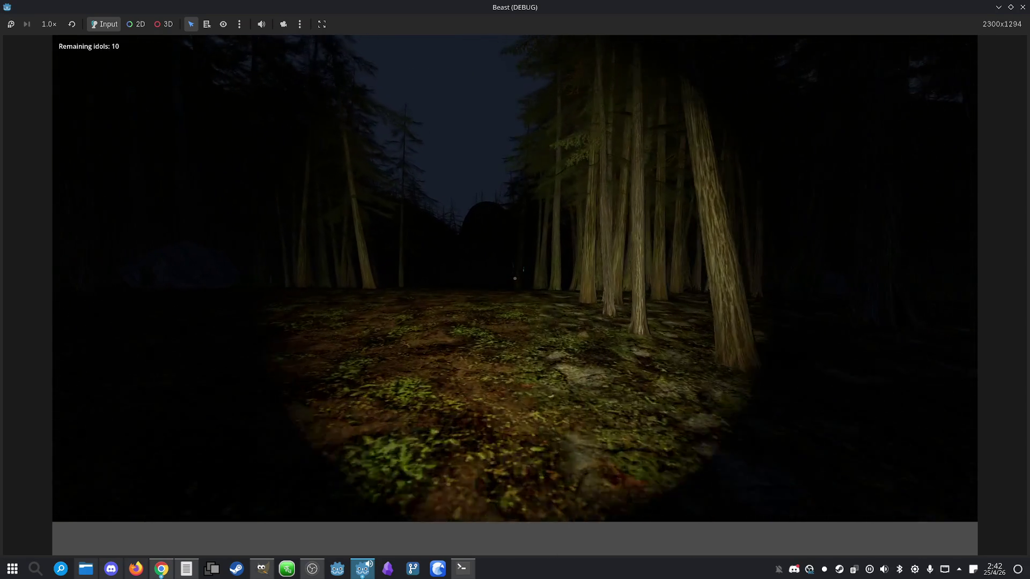
{"action": "key", "text": "m"}
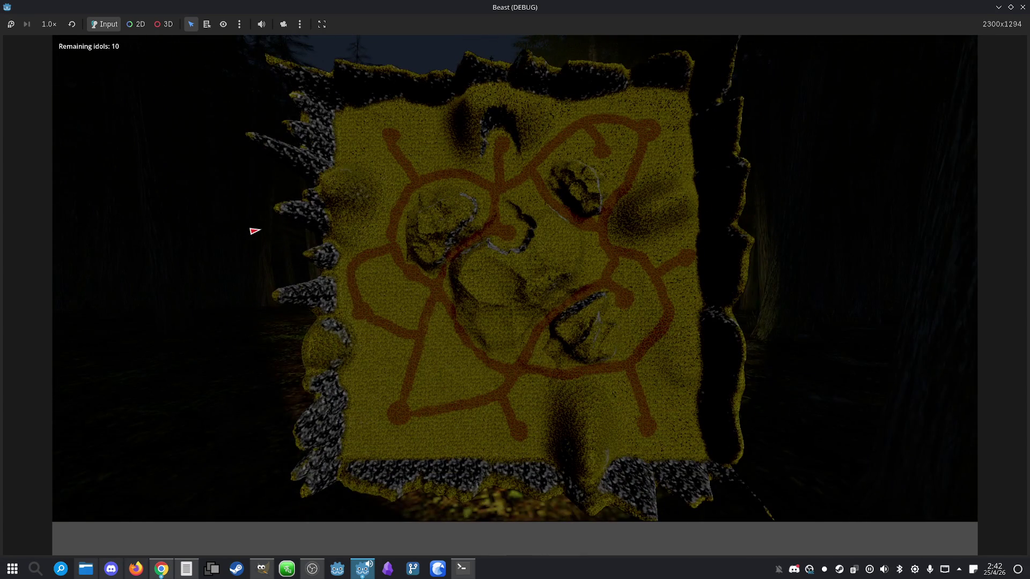
{"action": "key", "text": "super"}
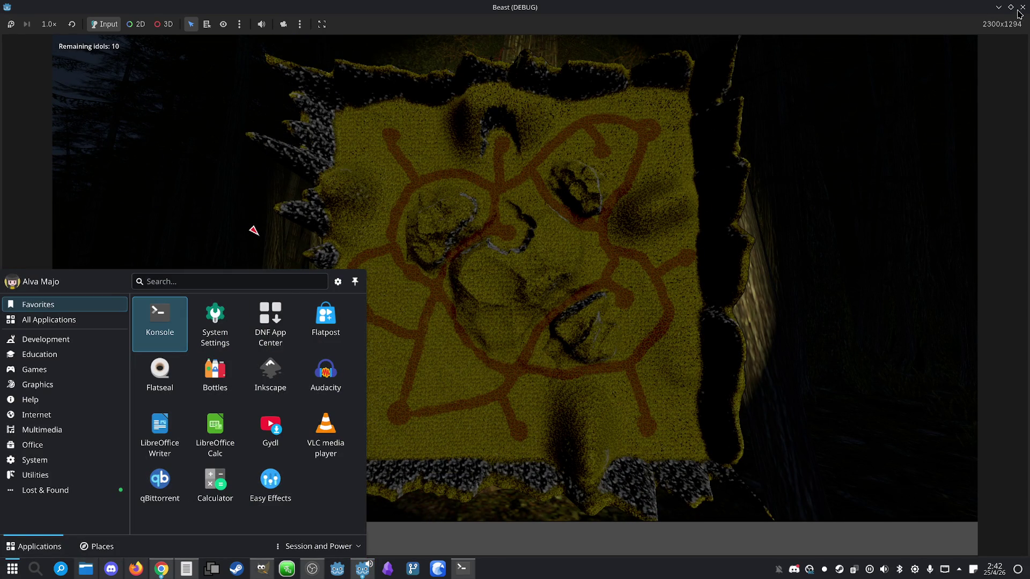
{"action": "left_click", "coordinate": [1023, 7]}
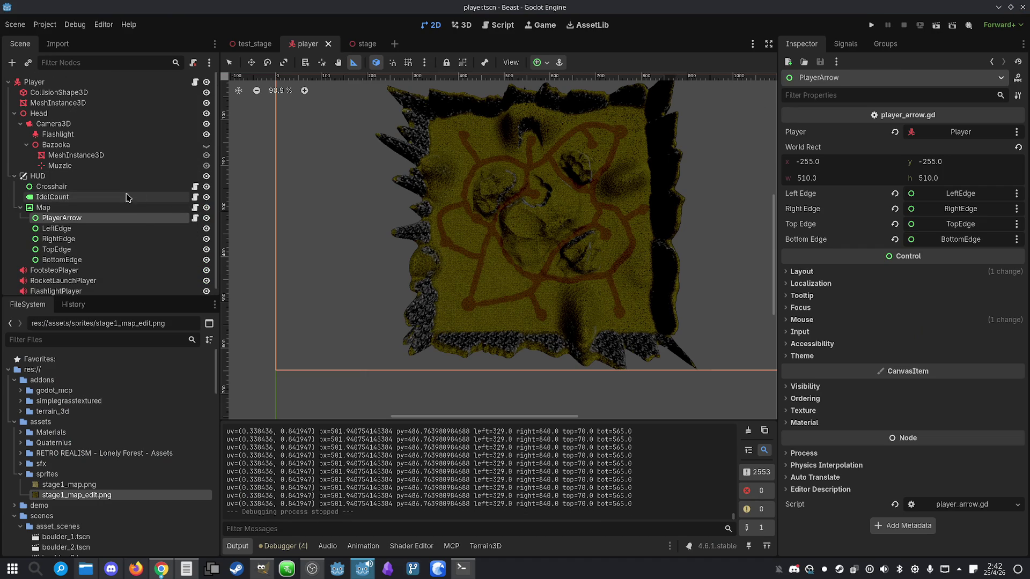
- Open player_arrow.gd to inspect the uv clamp and arrow-point lines, then relaunch the game
{"action": "left_click", "coordinate": [195, 218]}
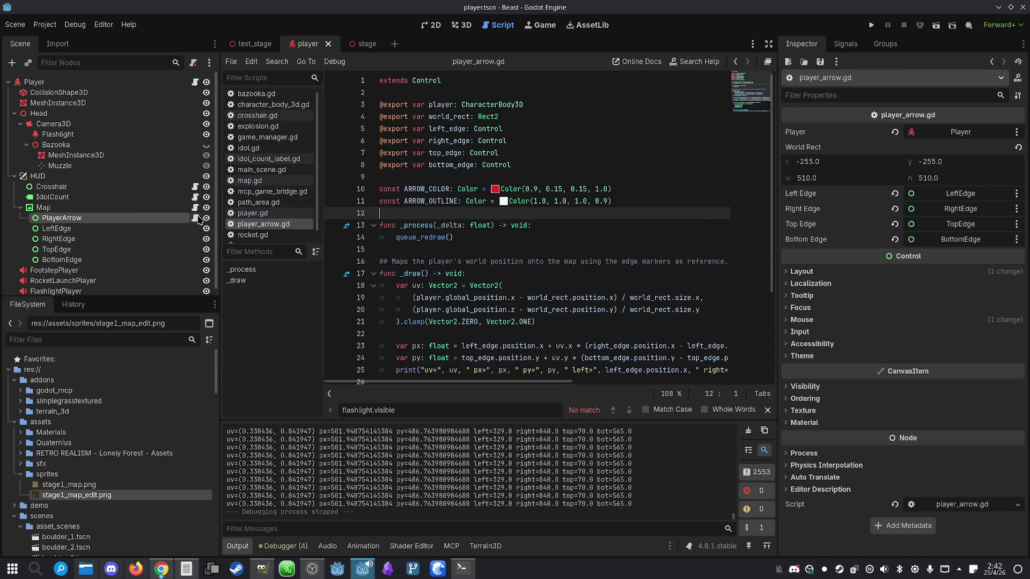
{"action": "left_click", "coordinate": [599, 261]}
{"action": "scroll", "coordinate": [584, 263], "scroll_direction": "down", "scroll_amount": 3}
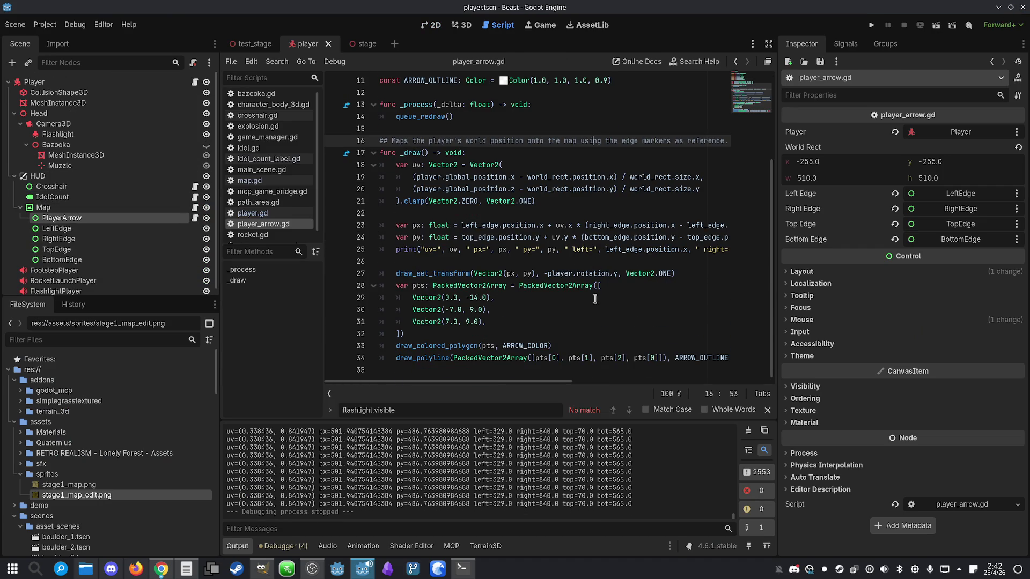
{"action": "left_click", "coordinate": [576, 311]}
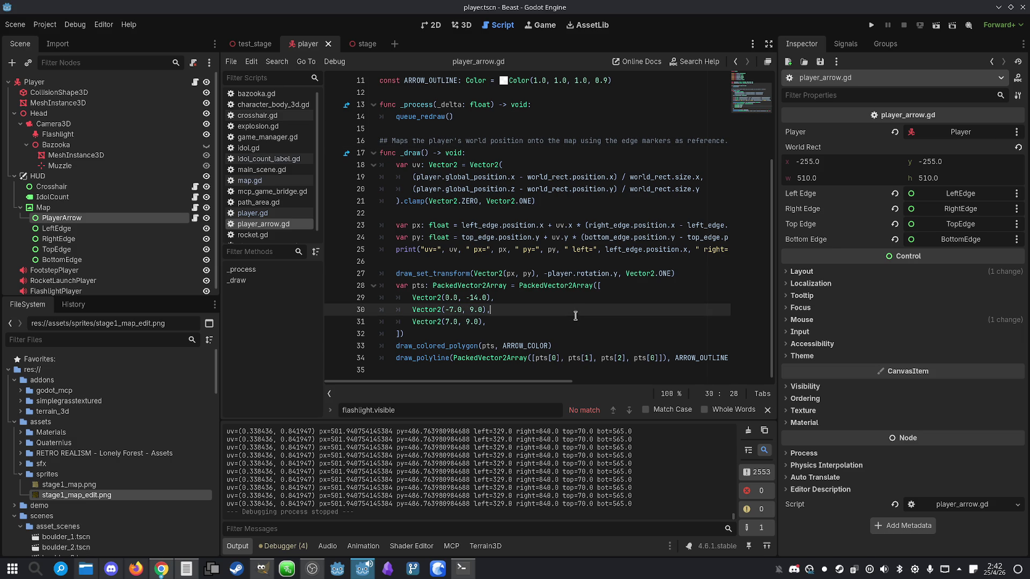
{"action": "left_click", "coordinate": [556, 203]}
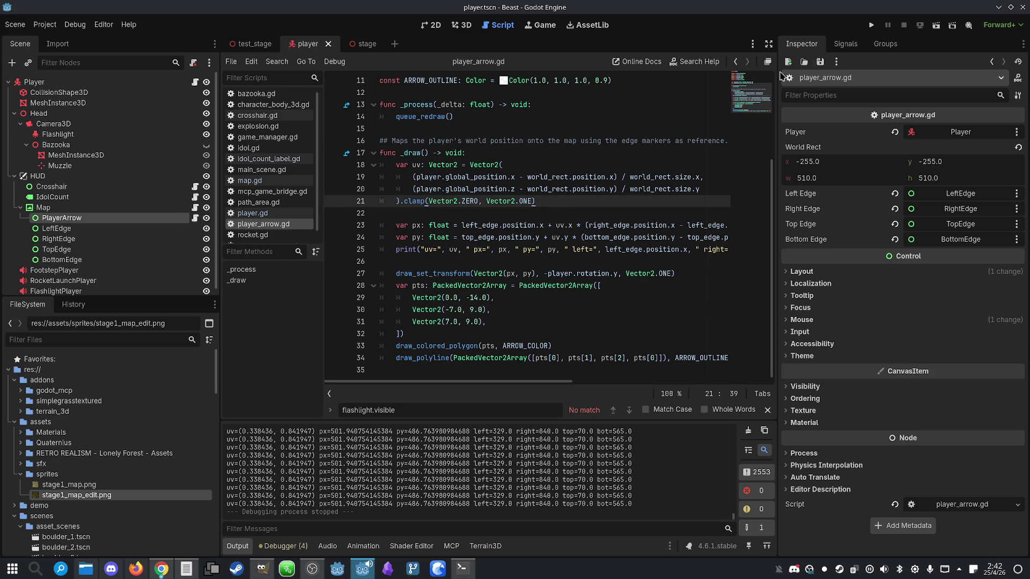
{"action": "left_click", "coordinate": [872, 25]}
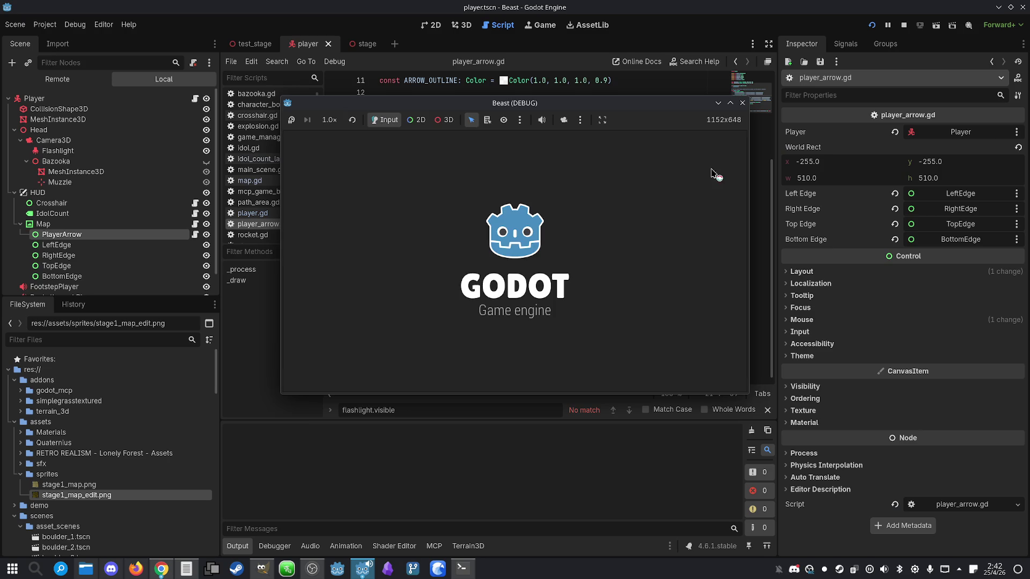
- Maximize the Beast window and walk through the forest past the glowing log and monolith
{"action": "left_click", "coordinate": [731, 102]}
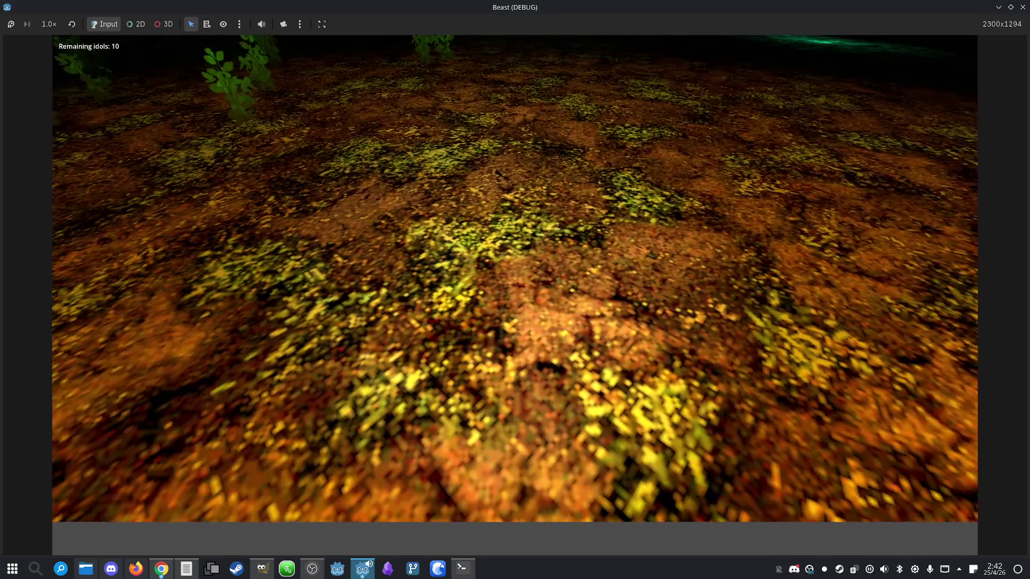
{"action": "key", "text": "w"}
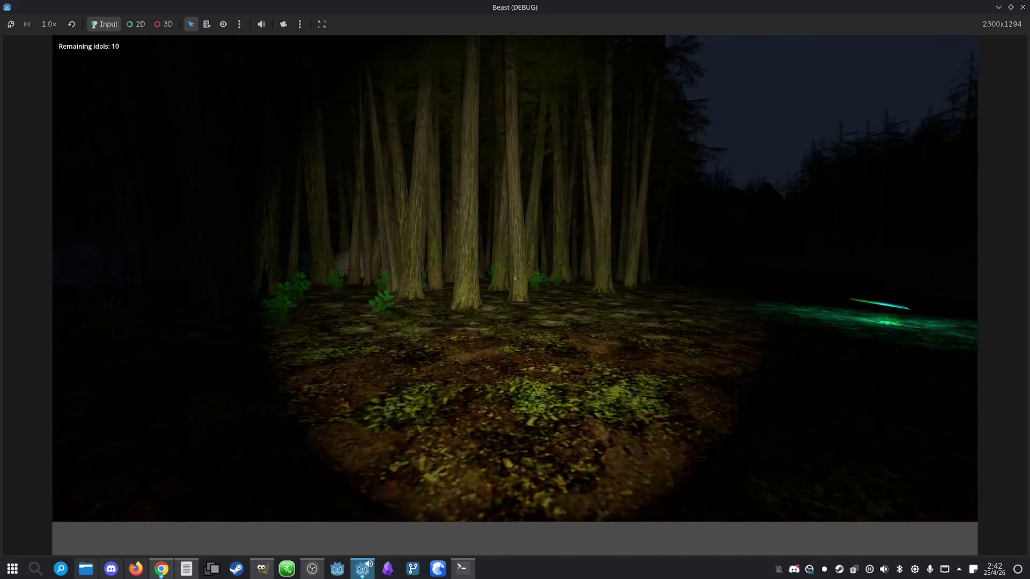
{"action": "key", "text": "w"}
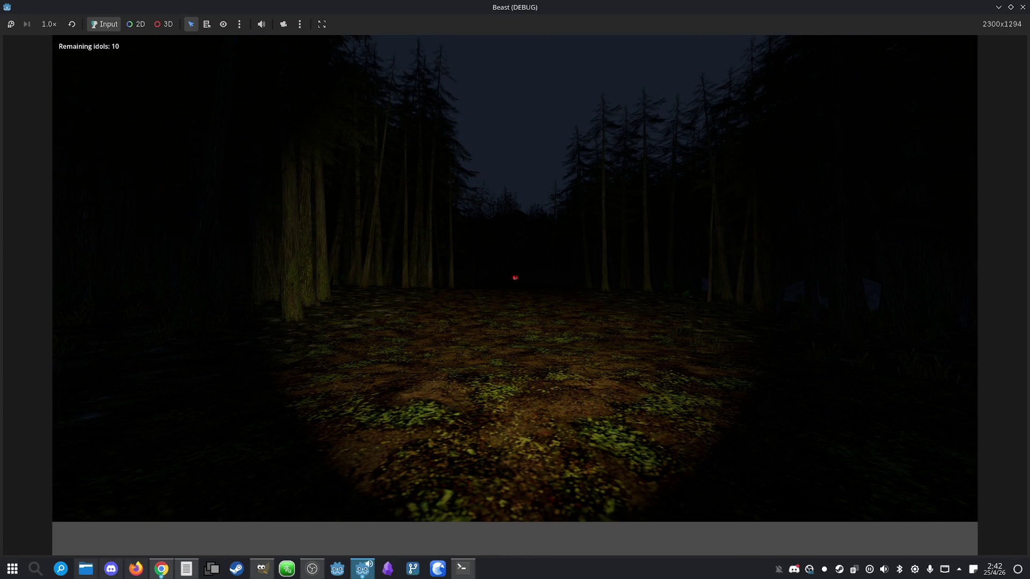
{"action": "key", "text": "w"}
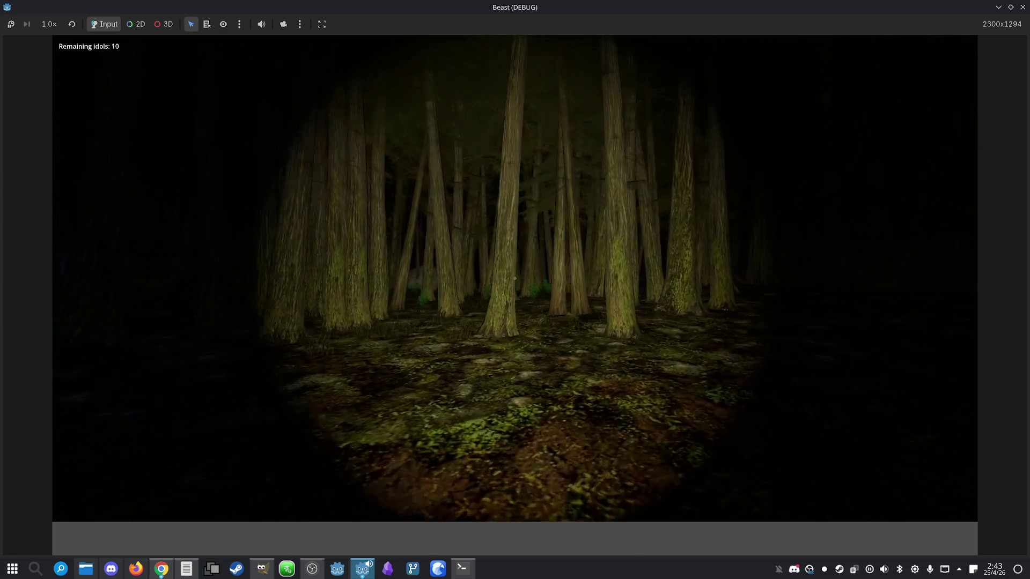
{"action": "key", "text": "w"}
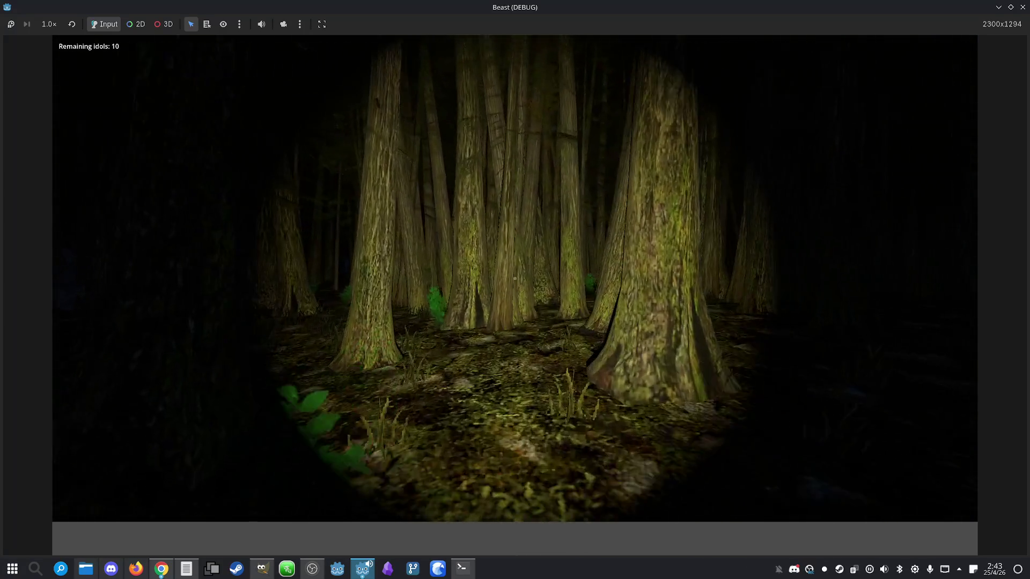
{"action": "key", "text": "w"}
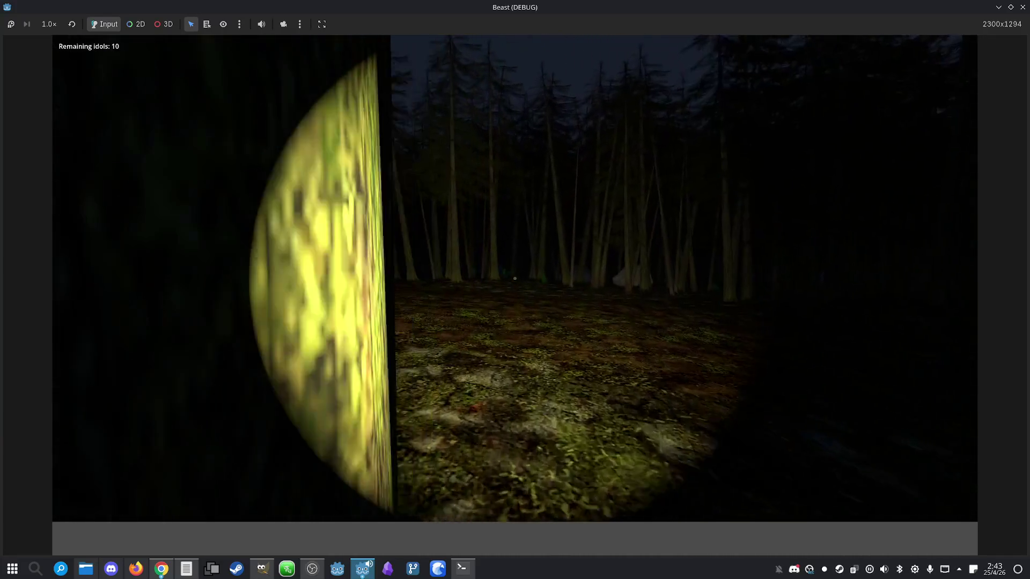
{"action": "key", "text": "w"}
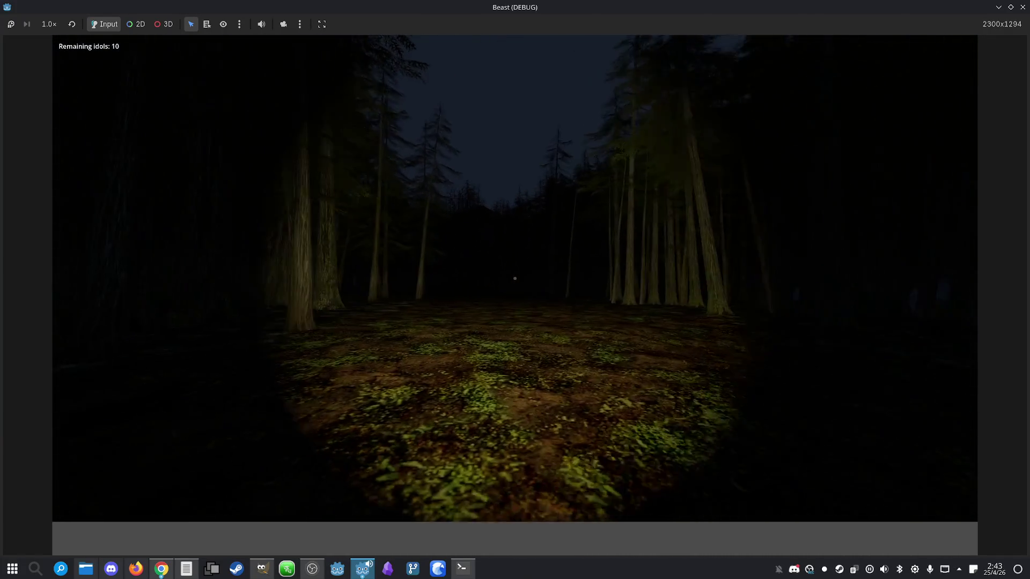
{"action": "key", "text": "w"}
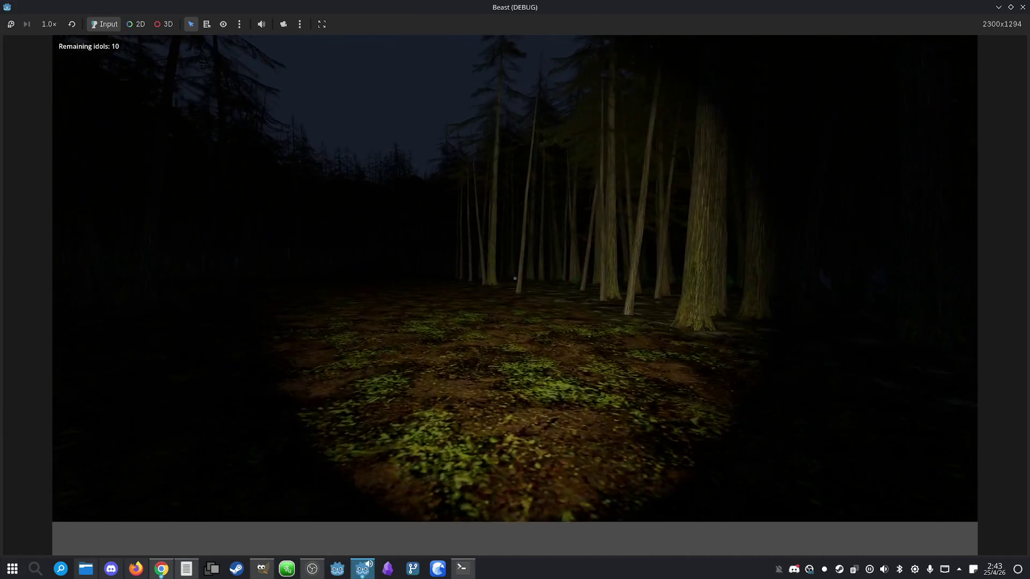
{"action": "key", "text": "w"}
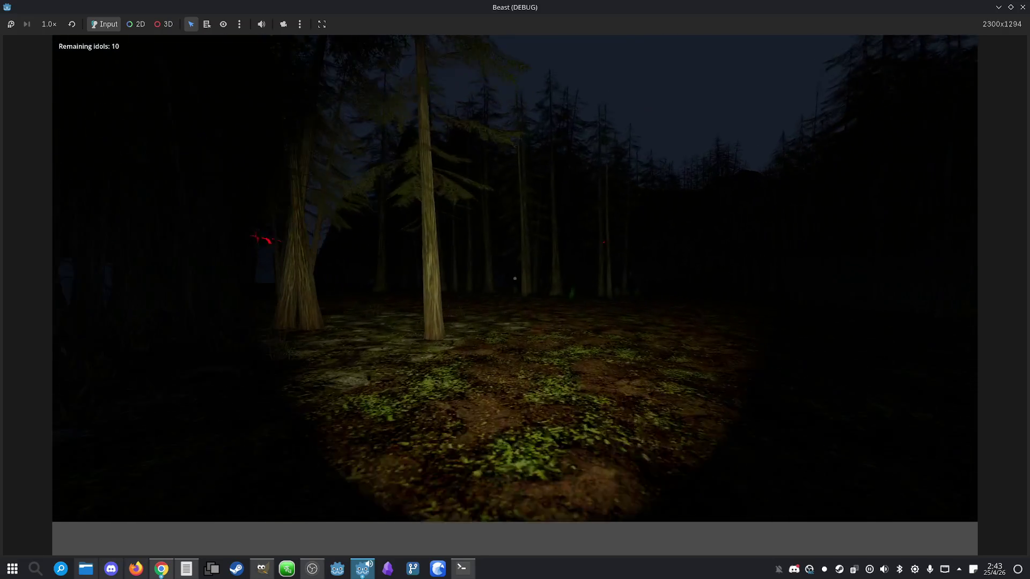
{"action": "key", "text": "w"}
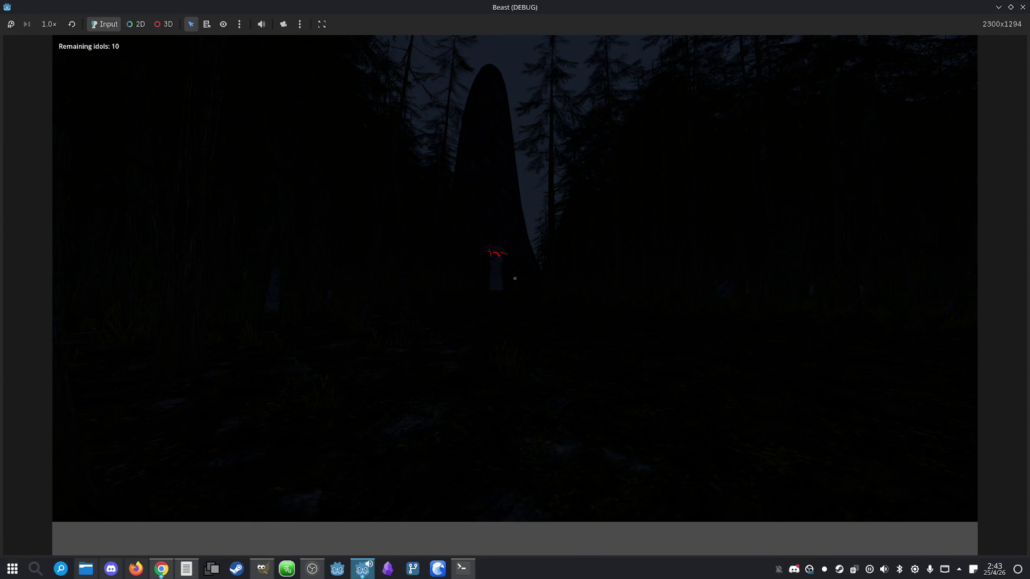
{"action": "key", "text": "w"}
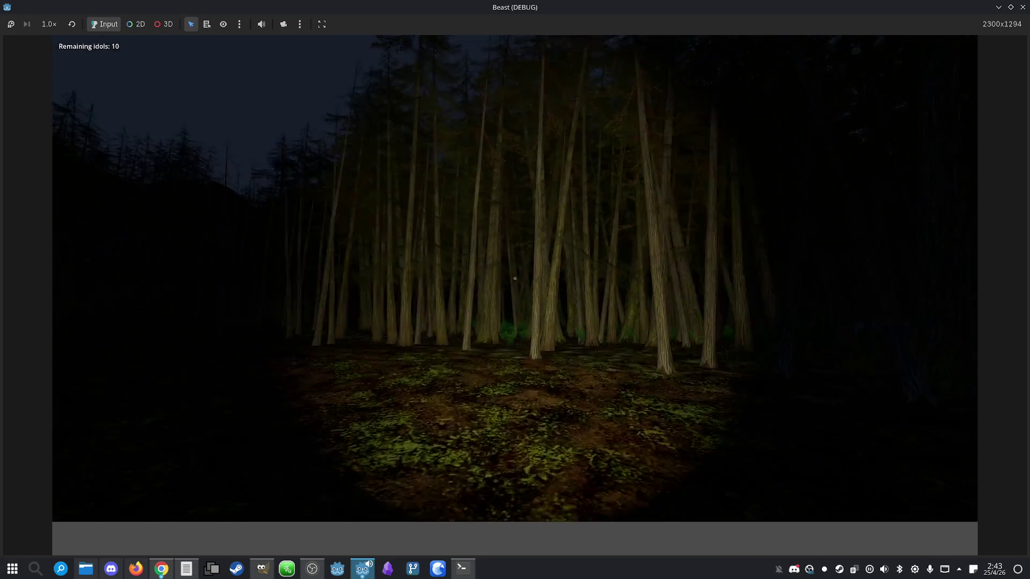
{"action": "key", "text": "w"}
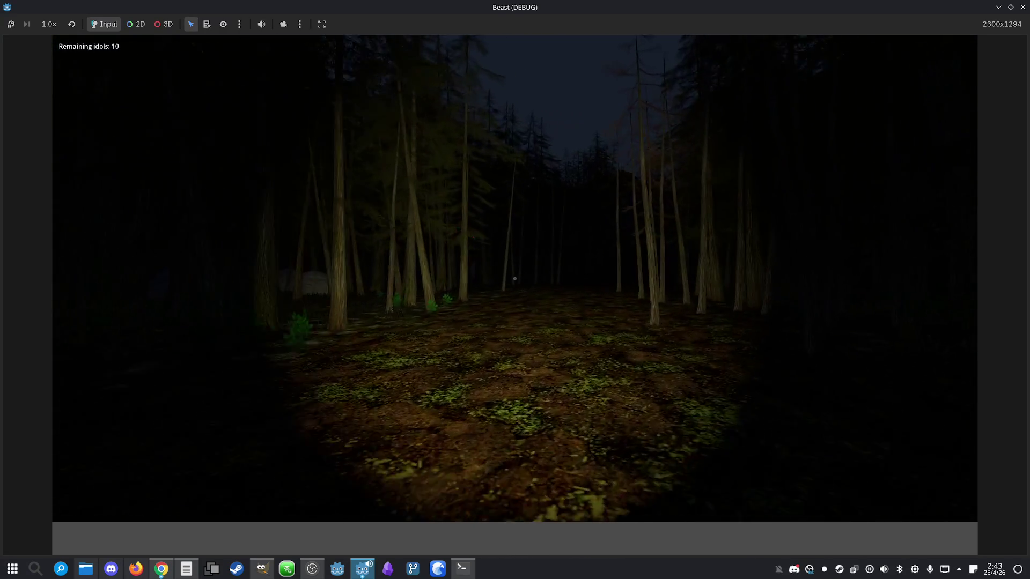
- Open the minimap with M, turn the player to rotate the arrow, then close the game
{"action": "key", "text": "m"}
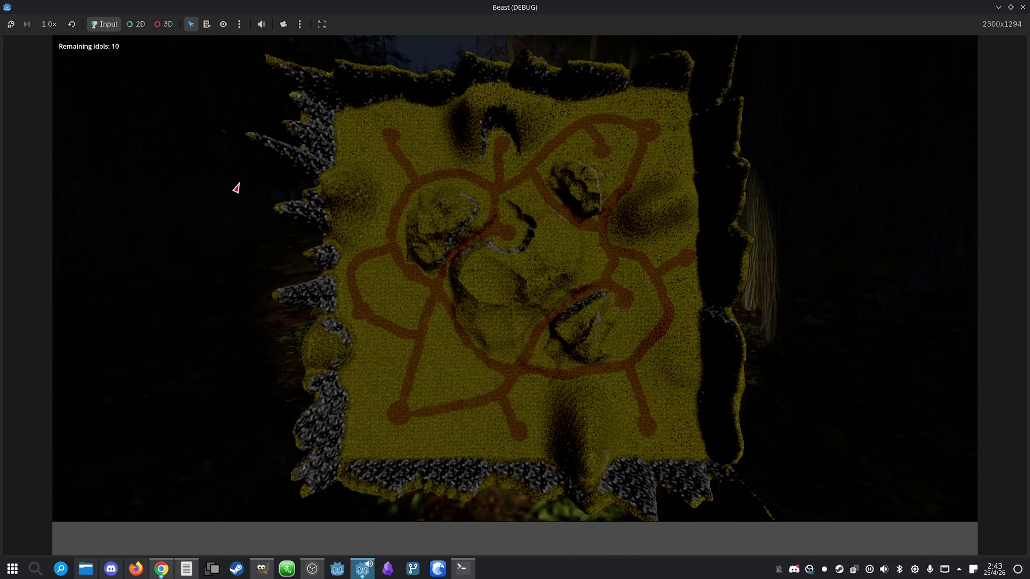
{"action": "key", "text": "d"}
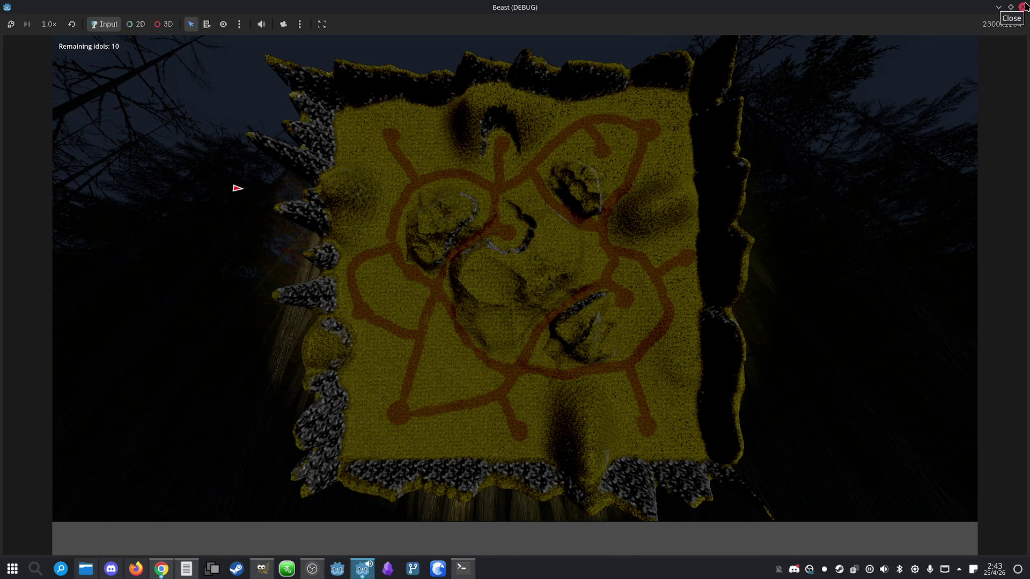
{"action": "left_click", "coordinate": [1025, 7]}
- Inspect how px, left_edge and position place the arrow in player_arrow.gd's _draw()
{"action": "left_click", "coordinate": [635, 222]}
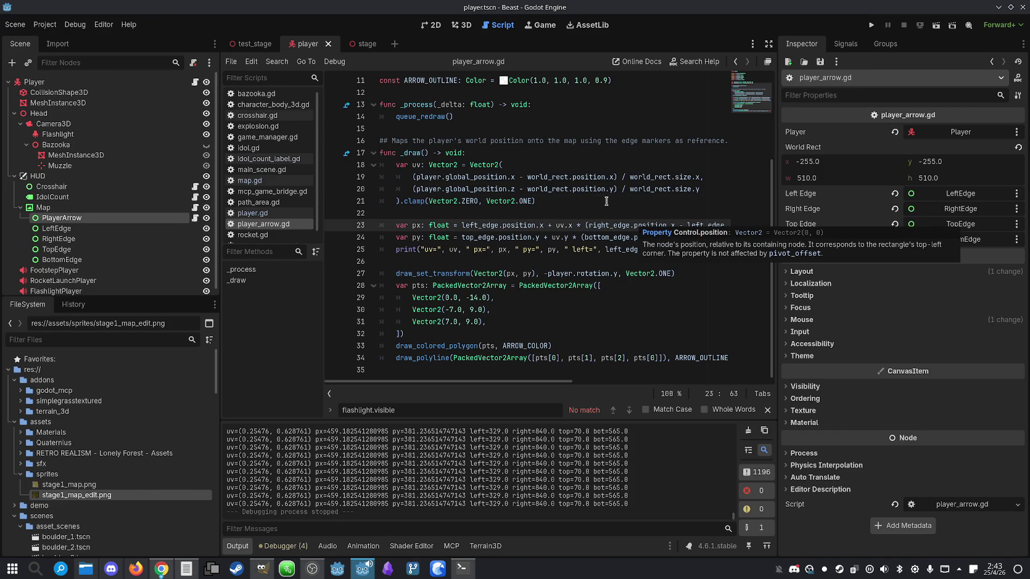
{"action": "left_click", "coordinate": [415, 226]}
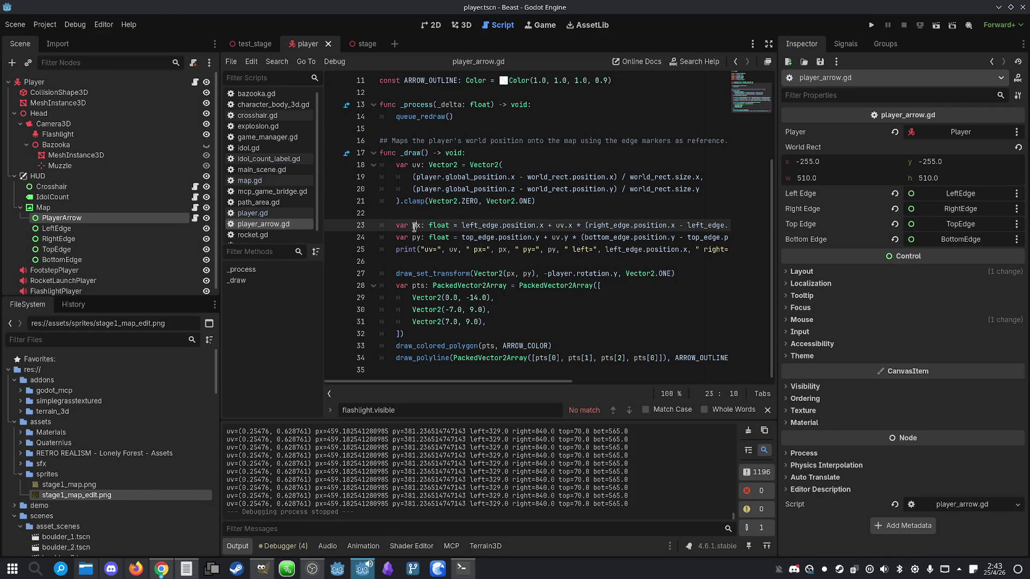
{"action": "double_click", "coordinate": [480, 224]}
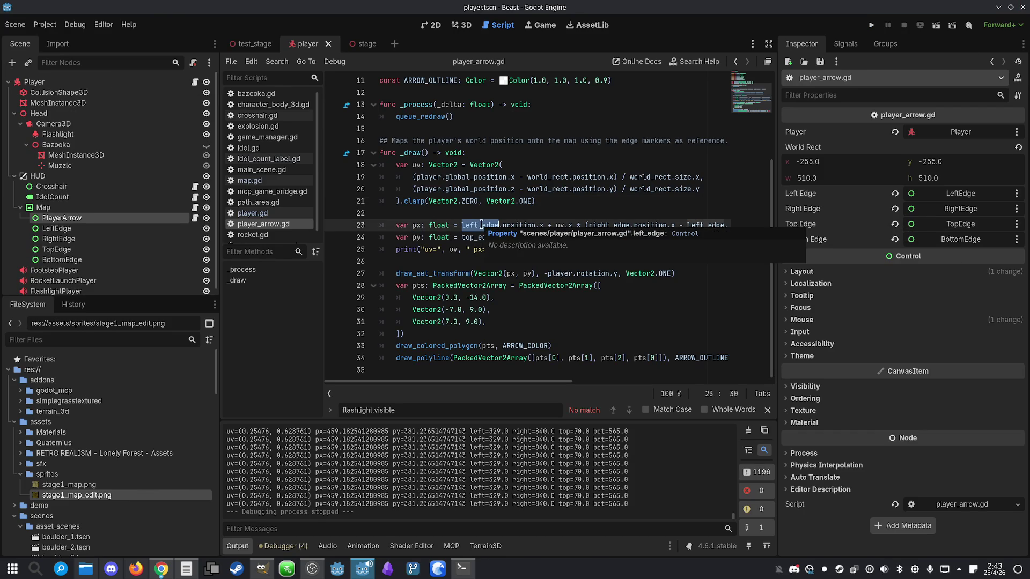
{"action": "left_click", "coordinate": [514, 225]}
{"action": "double_click", "coordinate": [531, 237]}
{"action": "left_click_drag", "start_coordinate": [776, 295], "coordinate": [872, 296]}
{"action": "scroll", "coordinate": [764, 217], "scroll_direction": "up", "scroll_amount": 2}
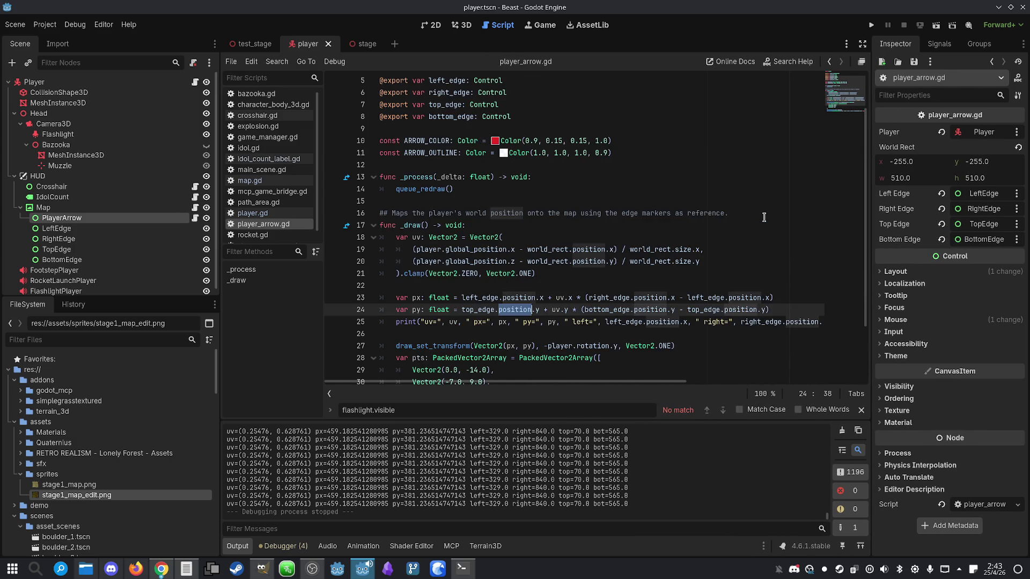
{"action": "scroll", "coordinate": [764, 217], "scroll_direction": "down", "scroll_amount": 1}
{"action": "left_click", "coordinate": [585, 199]}
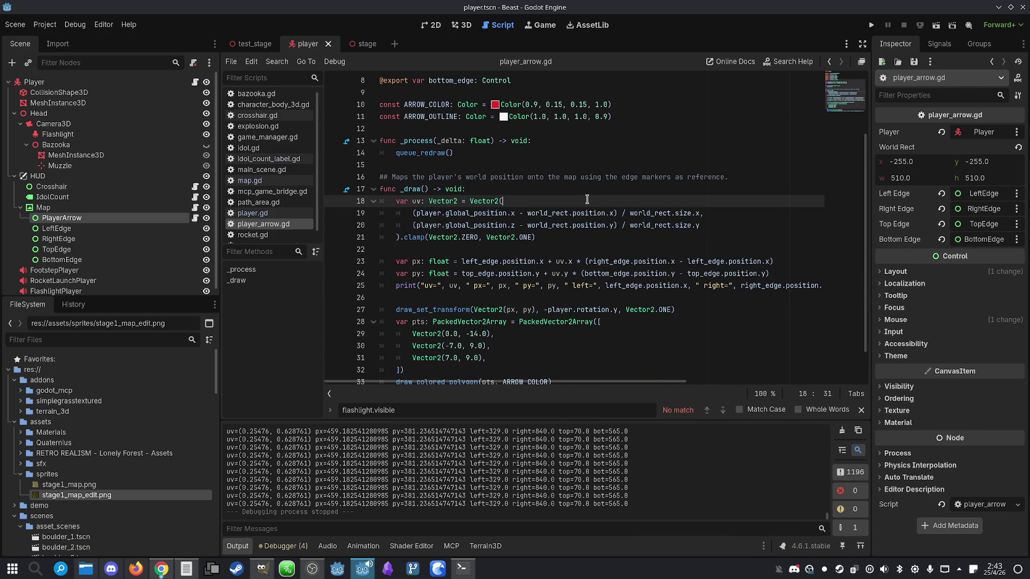
{"action": "scroll", "coordinate": [584, 198], "scroll_direction": "down", "scroll_amount": 1}
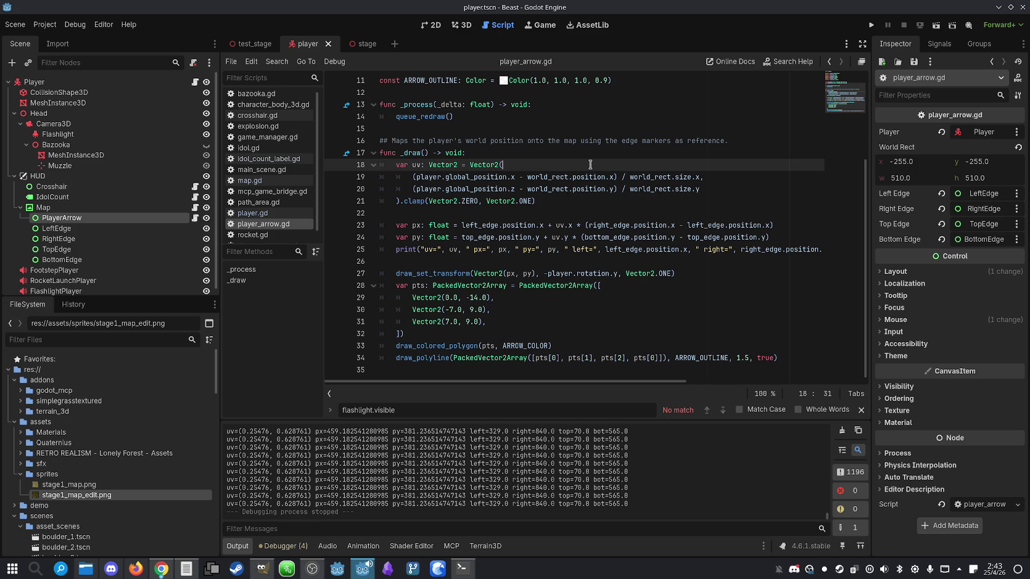
{"action": "left_click", "coordinate": [572, 156]}
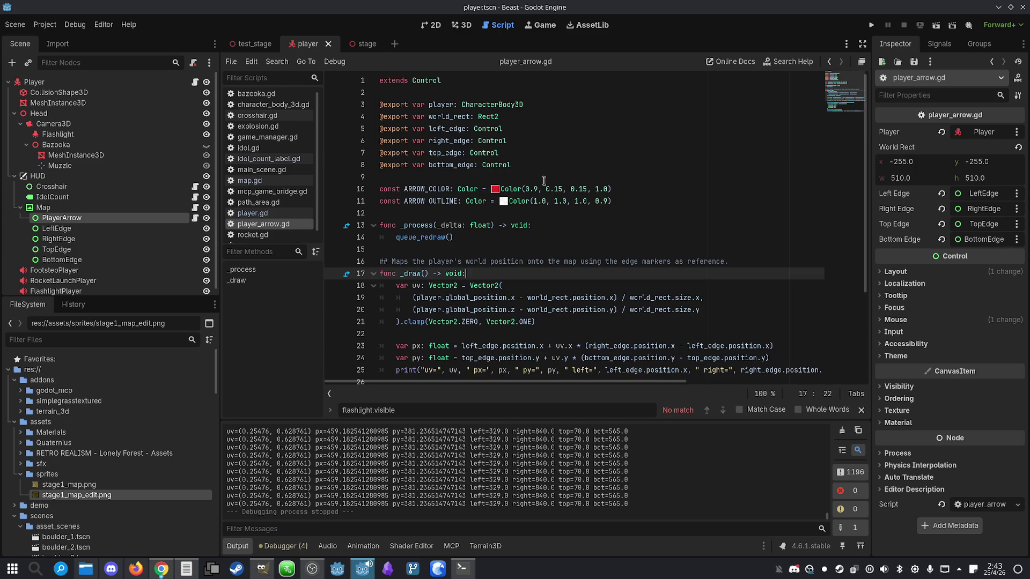
{"action": "scroll", "coordinate": [544, 180], "scroll_direction": "down", "scroll_amount": 3}
{"action": "left_click", "coordinate": [531, 285]}
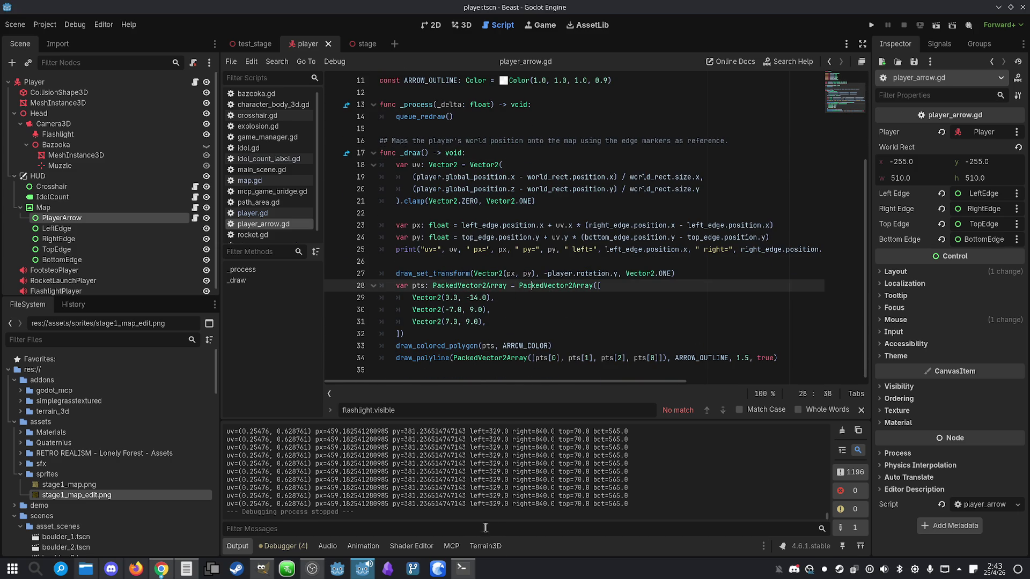
- Switch to the Claude terminal and start typing a 'Comment' request
{"action": "left_click", "coordinate": [463, 569]}
{"action": "type", "text": "com"}
{"action": "key", "text": "BackSpace"}
{"action": "key", "text": "BackSpace"}
{"action": "key", "text": "BackSpace"}
{"action": "type", "text": "Comment"}
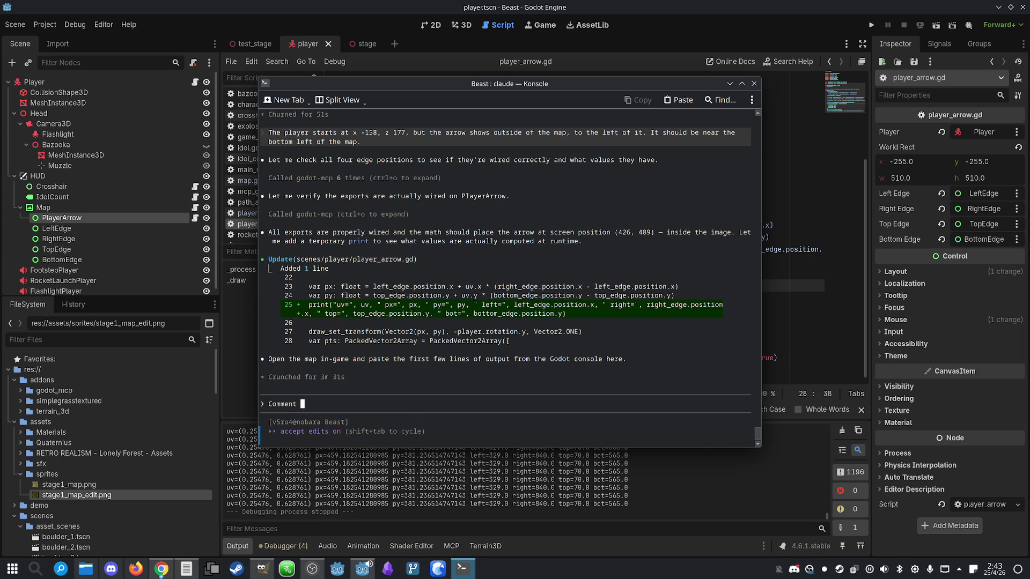
- Ask Claude what _draw() does (uv? px?) and to comment the code so you can understand
{"action": "left_click", "coordinate": [470, 570]}
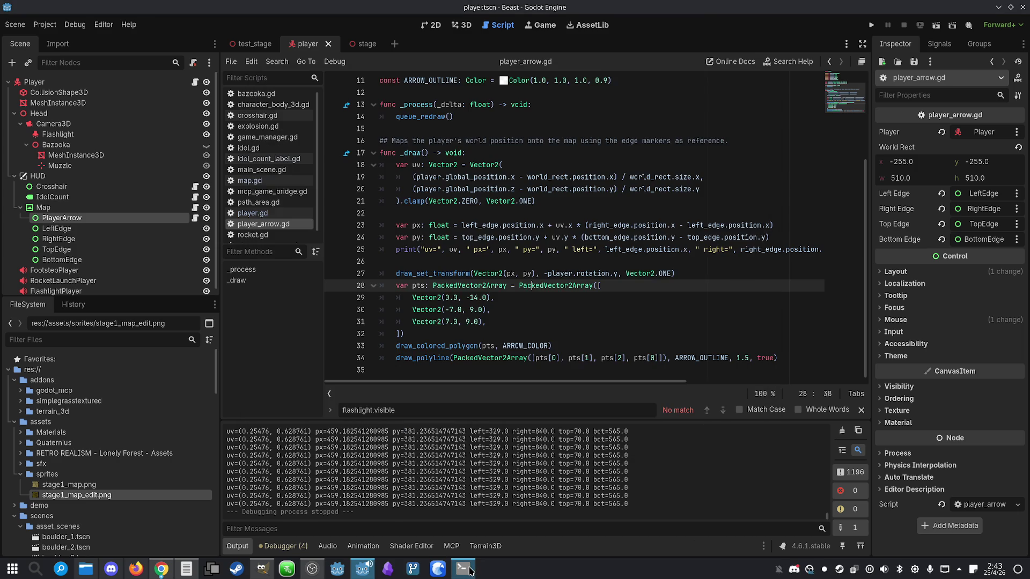
{"action": "left_click", "coordinate": [466, 572]}
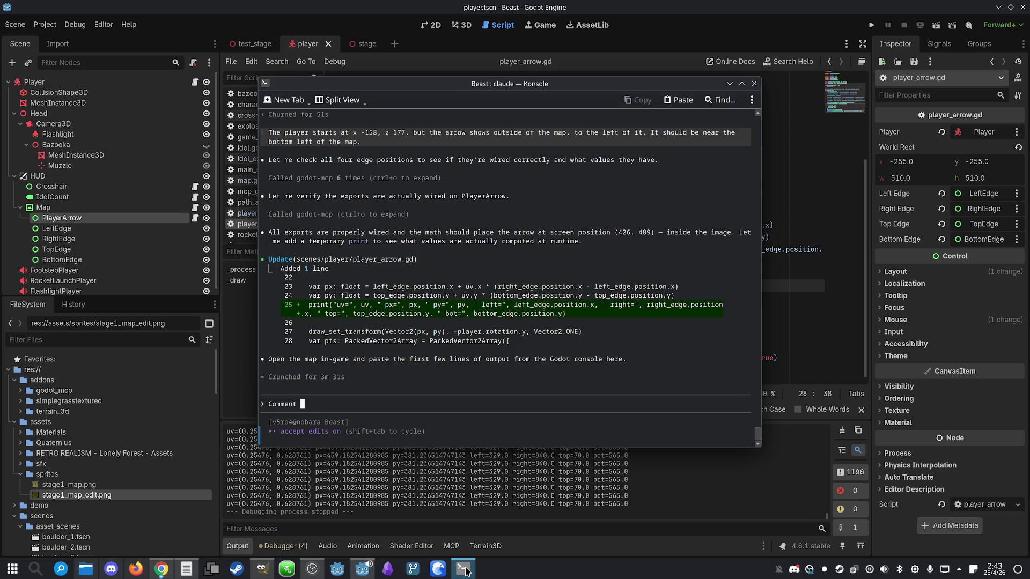
{"action": "type", "text": "what"}
{"action": "key", "text": "BackSpace"}
{"action": "key", "text": "BackSpace"}
{"action": "key", "text": "BackSpace"}
{"action": "type", "text": "I down't unde"}
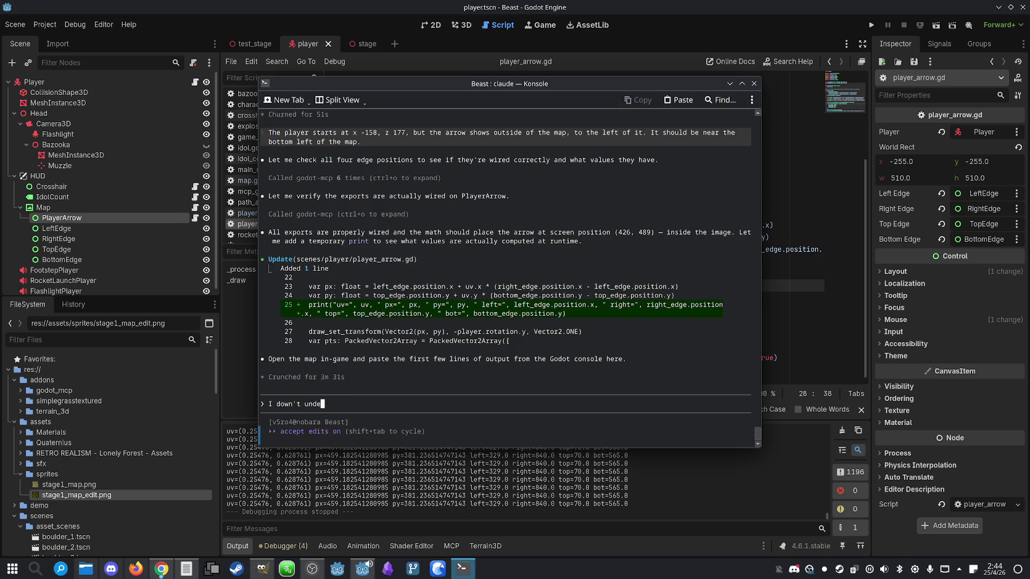
{"action": "type", "text": "rstand what"}
{"action": "key", "text": "BackSpace"}
{"action": "key", "text": "BackSpace"}
{"action": "key", "text": "BackSpace"}
{"action": "key", "text": "BackSpace"}
{"action": "key", "text": "BackSpace"}
{"action": "key", "text": "BackSpace"}
{"action": "type", "text": "I dont' andwe"}
{"action": "key", "text": "BackSpace"}
{"action": "key", "text": "BackSpace"}
{"action": "type", "text": "rstand what the _draw() function dows"}
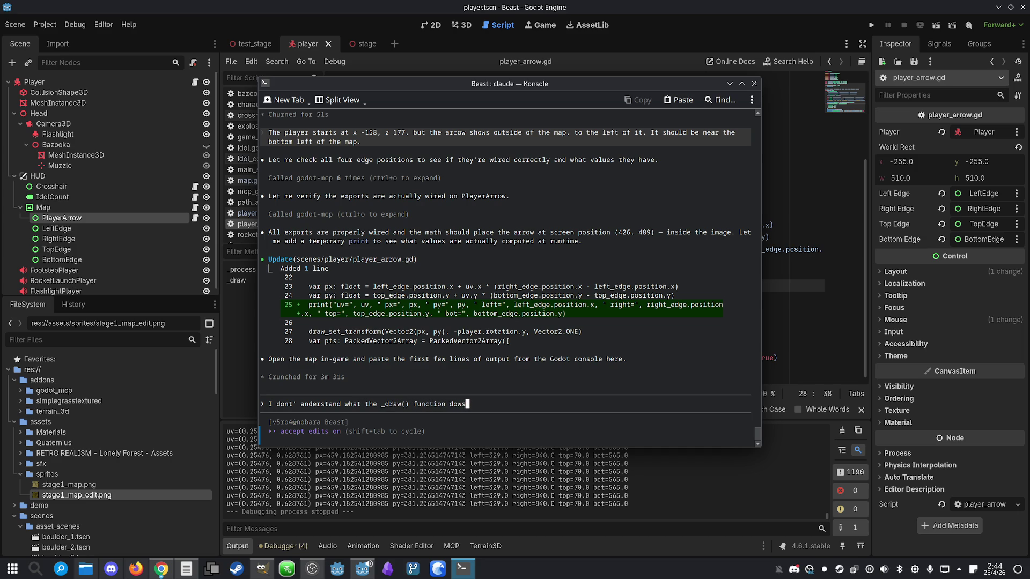
{"action": "key", "text": "BackSpace"}
{"action": "type", "text": "es"}
{"action": "type", "text": " \""}
{"action": "key", "text": "BackSpace"}
{"action": "type", "text": "(uc"}
{"action": "key", "text": "BackSpace"}
{"action": "type", "text": "v? px"}
{"action": "type", "text": "?) p"}
{"action": "key", "text": "BackSpace"}
{"action": "type", "text": ". "}
{"action": "type", "text": "comment the code "}
{"action": "type", "text": "so I can und"}
{"action": "type", "text": "erstand"}
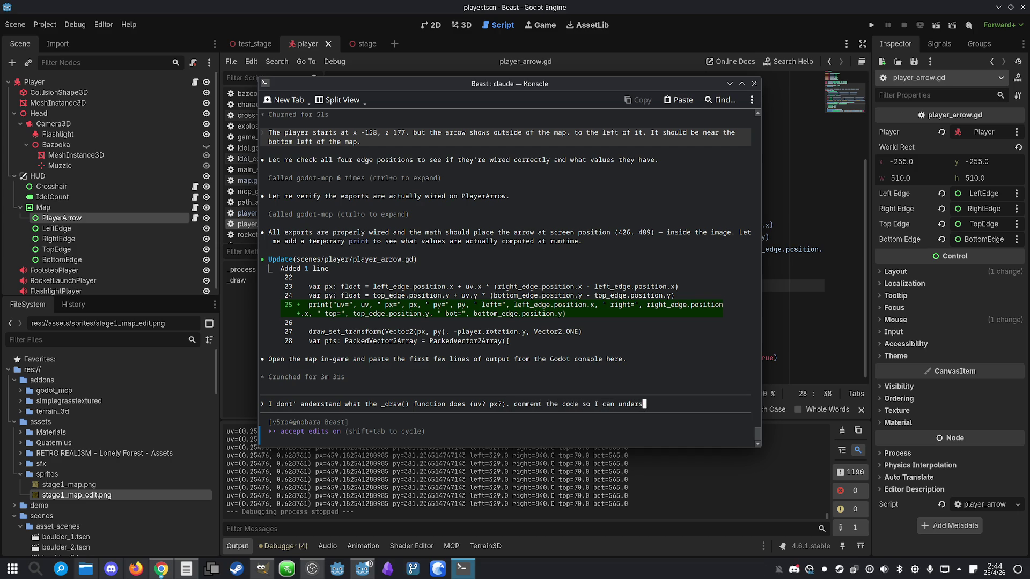
{"action": "key", "text": "Return"}
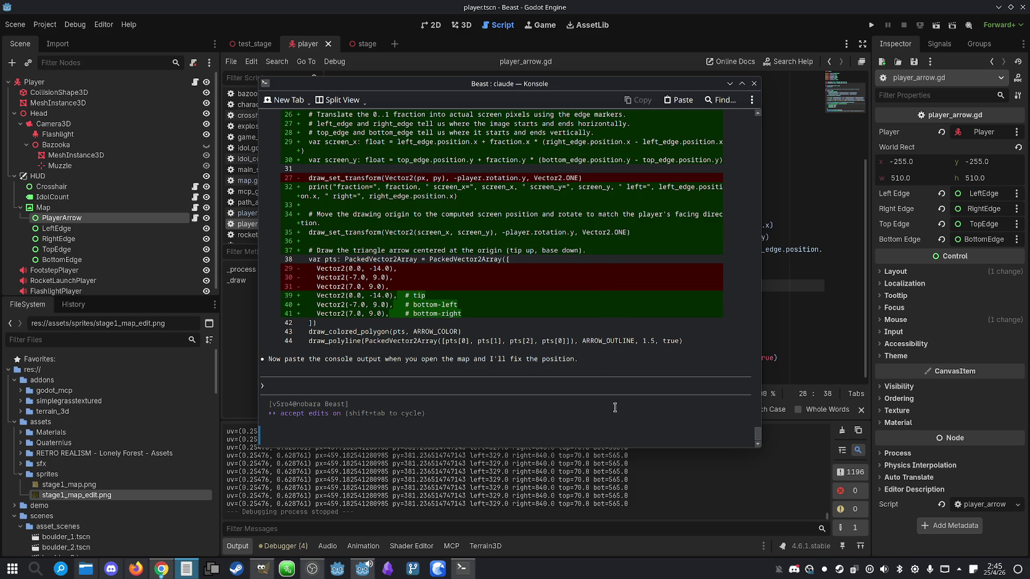
- Return to Godot and review the rewritten _draw() code and its commented arrow points
{"action": "left_click", "coordinate": [795, 286]}
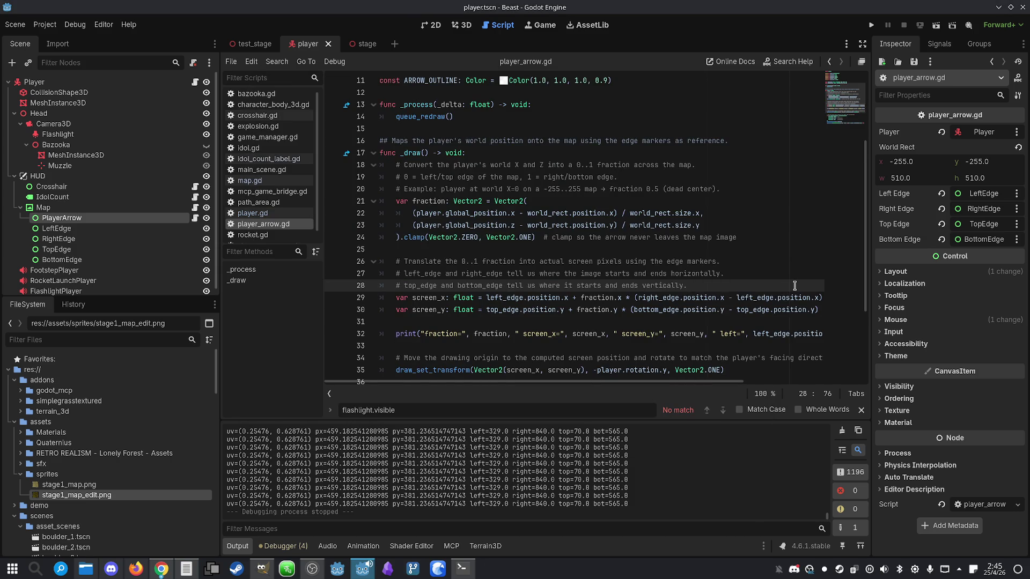
{"action": "scroll", "coordinate": [795, 285], "scroll_direction": "down", "scroll_amount": 4}
{"action": "left_click", "coordinate": [670, 324]}
{"action": "scroll", "coordinate": [670, 324], "scroll_direction": "up", "scroll_amount": 5}
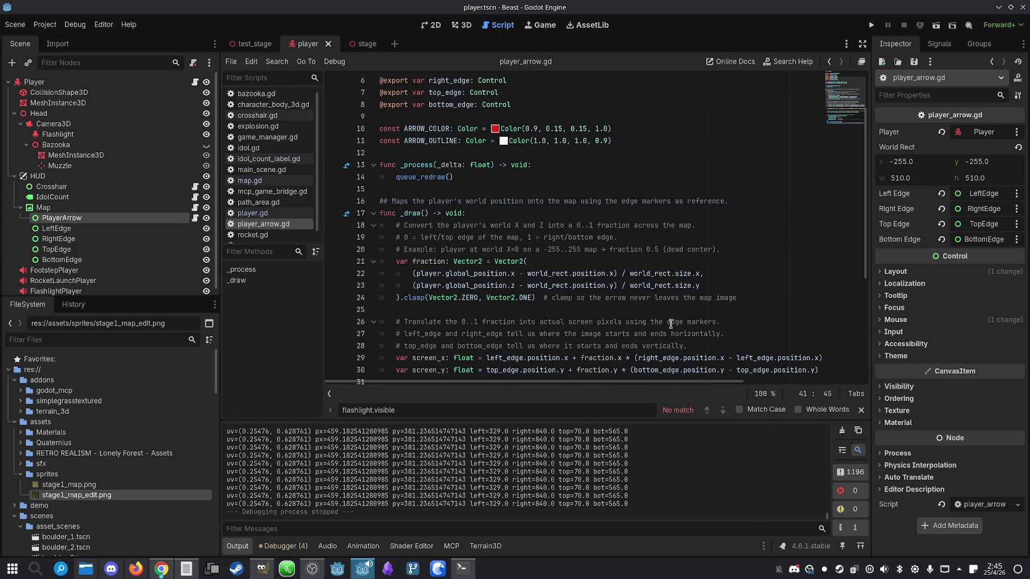
{"action": "scroll", "coordinate": [671, 323], "scroll_direction": "up", "scroll_amount": 2}
{"action": "scroll", "coordinate": [666, 338], "scroll_direction": "down", "scroll_amount": 7}
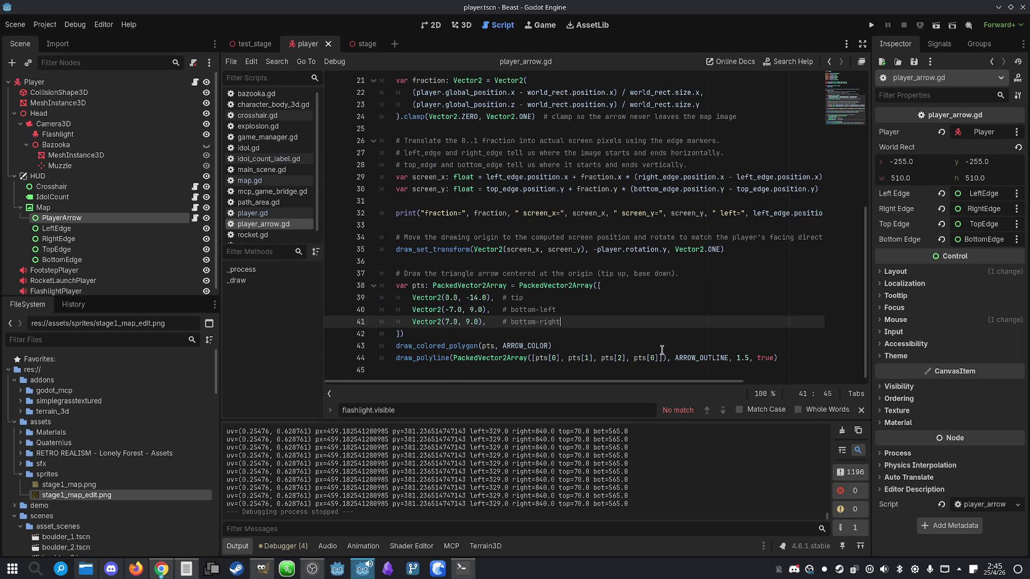
{"action": "key", "text": "alt+Tab"}
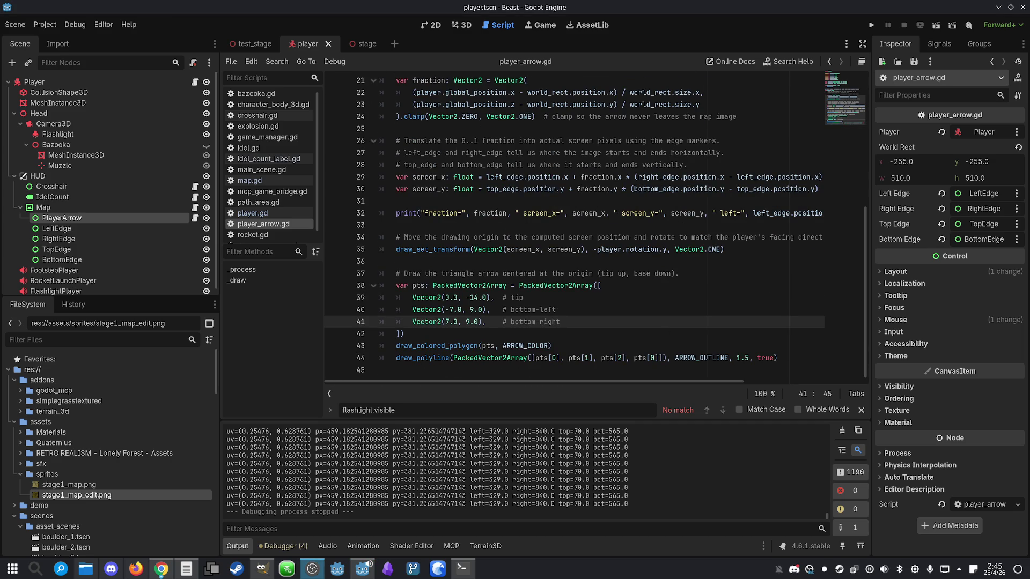
{"action": "key", "text": "alt+Tab"}
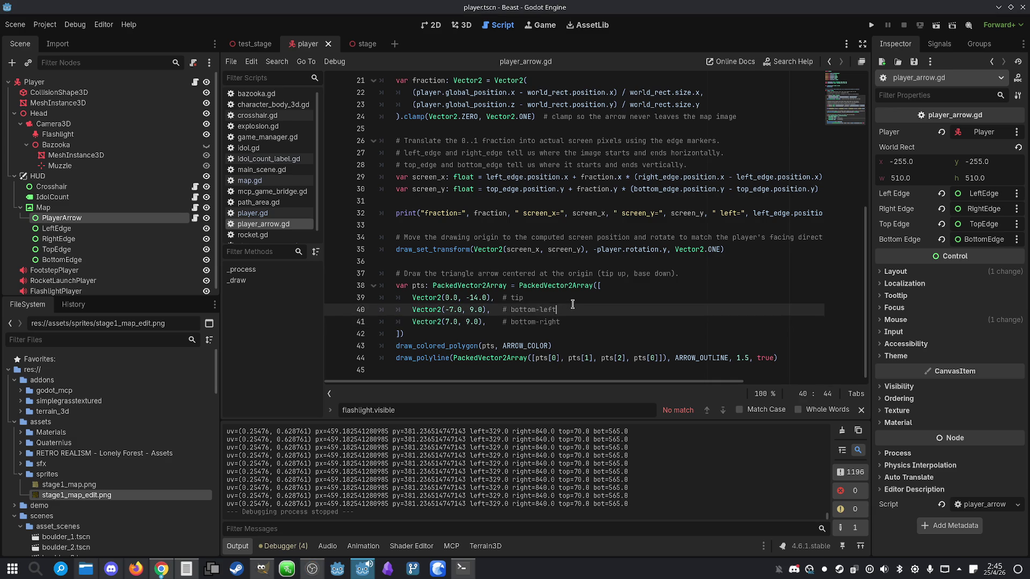
{"action": "left_click", "coordinate": [594, 308]}
{"action": "scroll", "coordinate": [591, 316], "scroll_direction": "up", "scroll_amount": 6}
{"action": "scroll", "coordinate": [590, 301], "scroll_direction": "down", "scroll_amount": 6}
{"action": "left_click", "coordinate": [594, 321]}
{"action": "scroll", "coordinate": [597, 324], "scroll_direction": "up", "scroll_amount": 4}
{"action": "scroll", "coordinate": [597, 324], "scroll_direction": "up", "scroll_amount": 3}
{"action": "scroll", "coordinate": [598, 322], "scroll_direction": "down", "scroll_amount": 5}
{"action": "scroll", "coordinate": [601, 318], "scroll_direction": "up", "scroll_amount": 1}
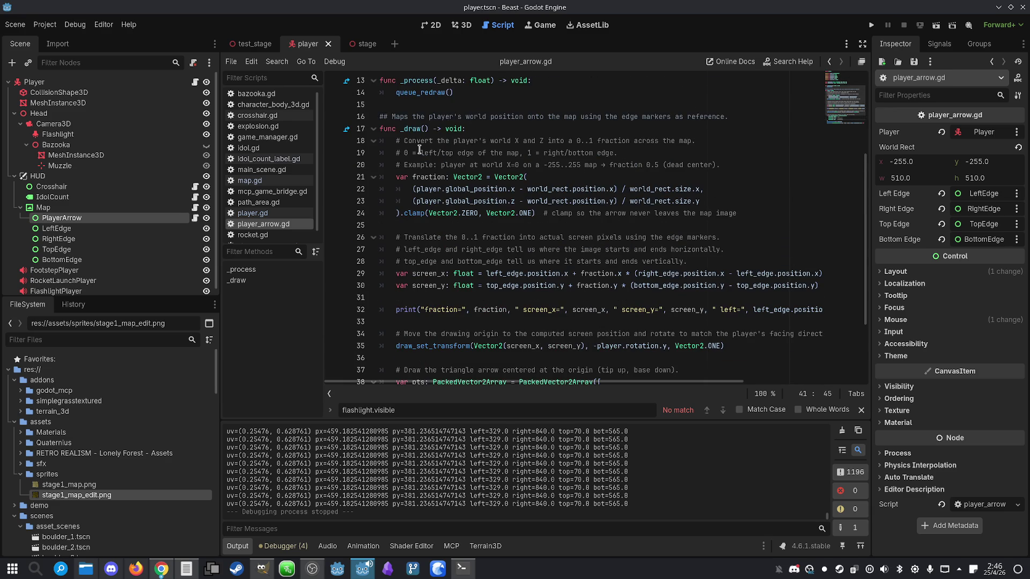
- Read the comments explaining fraction, the edge markers, world_rect and the clamp
{"action": "left_click_drag", "start_coordinate": [499, 142], "coordinate": [584, 143]}
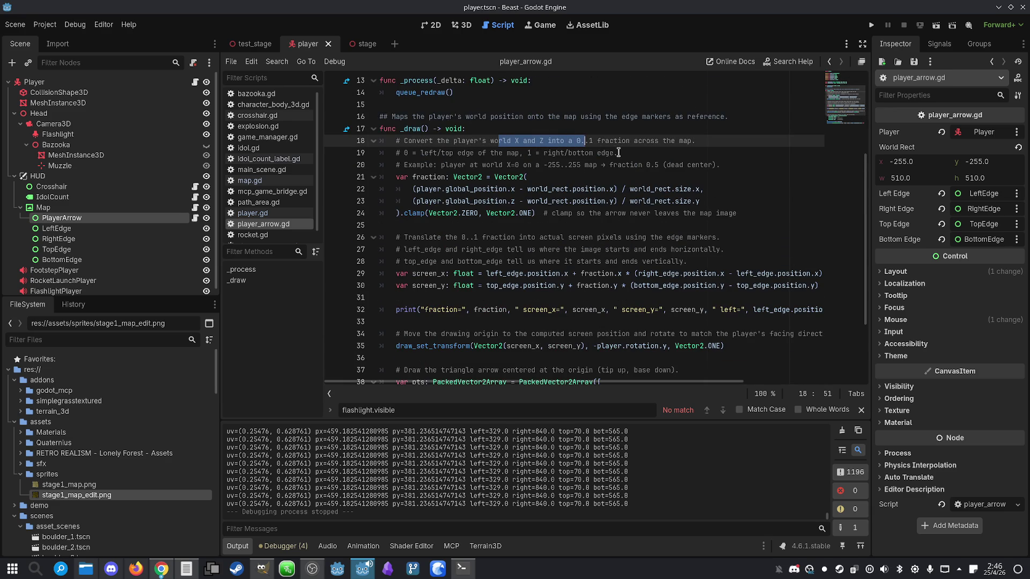
{"action": "left_click", "coordinate": [618, 153]}
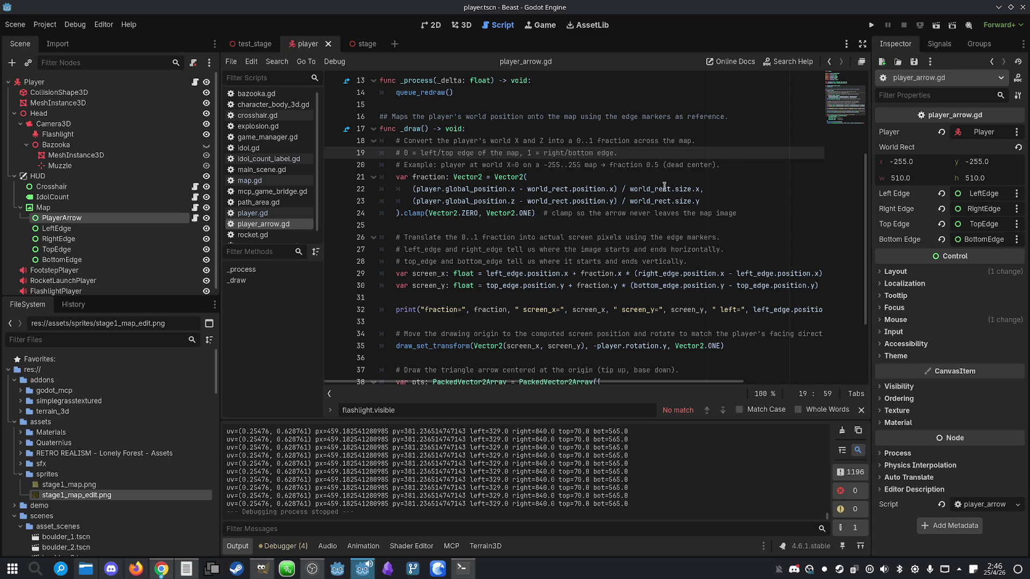
{"action": "left_click", "coordinate": [750, 162]}
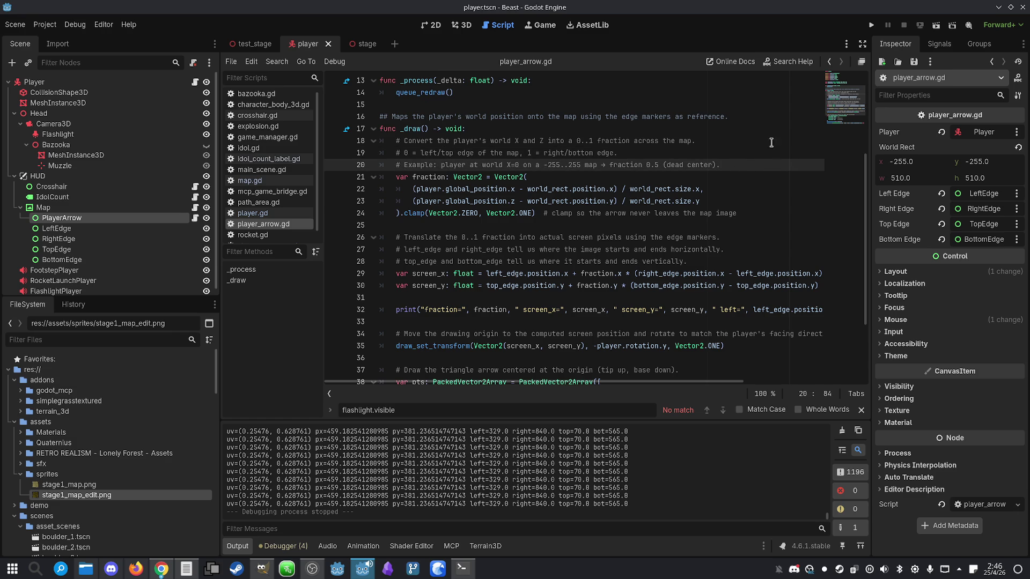
{"action": "double_click", "coordinate": [435, 178]}
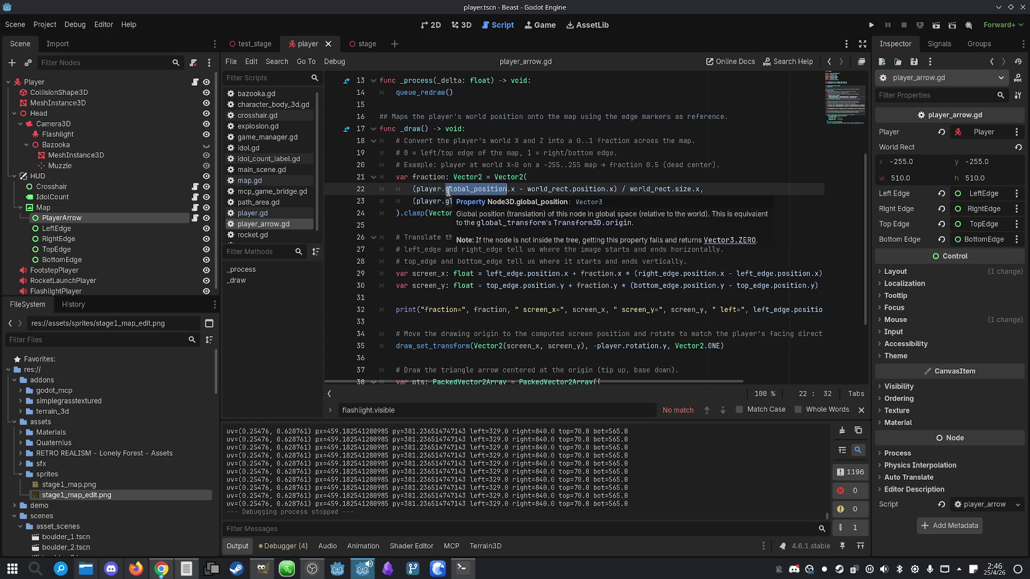
{"action": "left_click", "coordinate": [606, 176]}
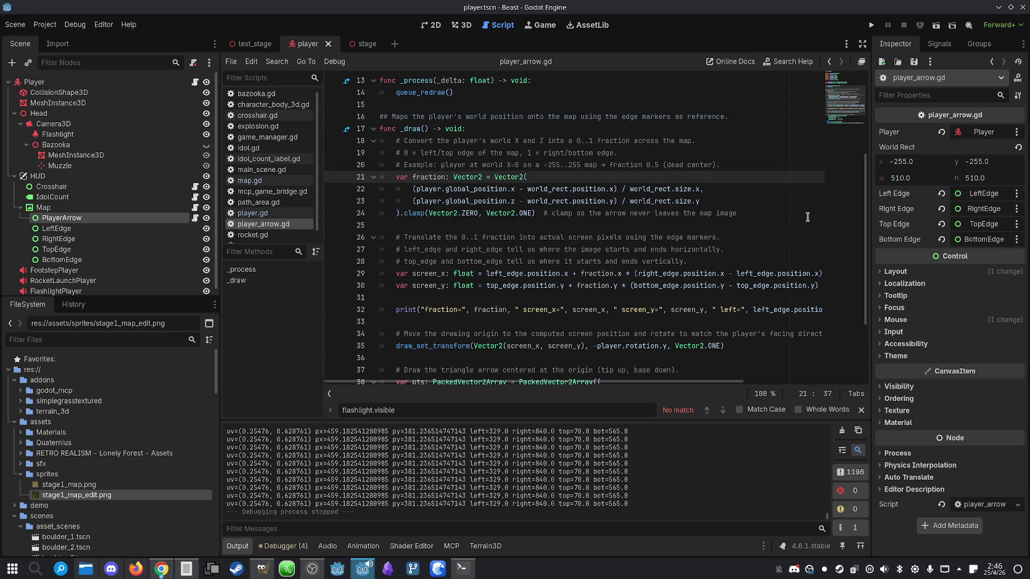
{"action": "double_click", "coordinate": [556, 190]}
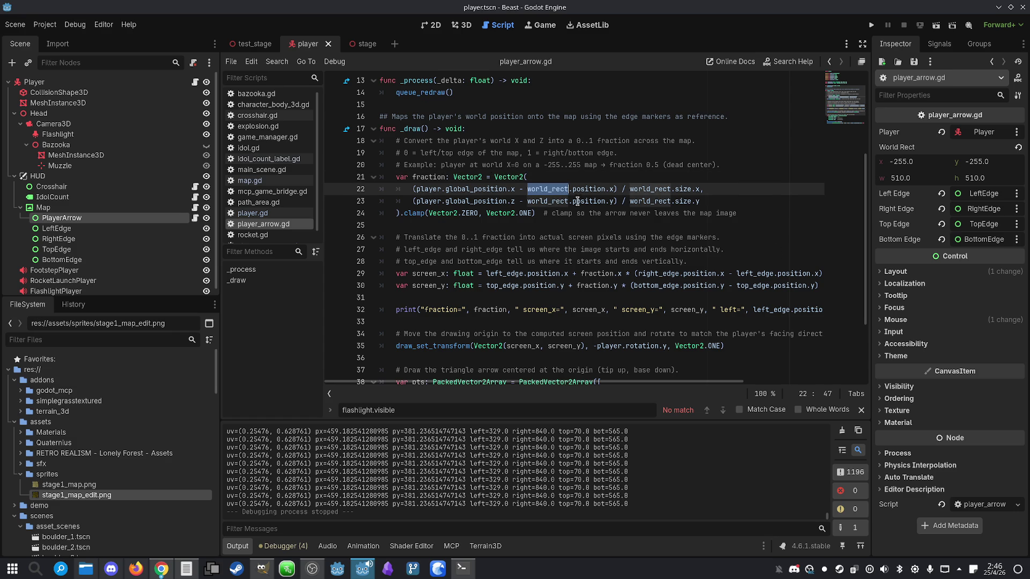
{"action": "mouse_move", "coordinate": [583, 206]}
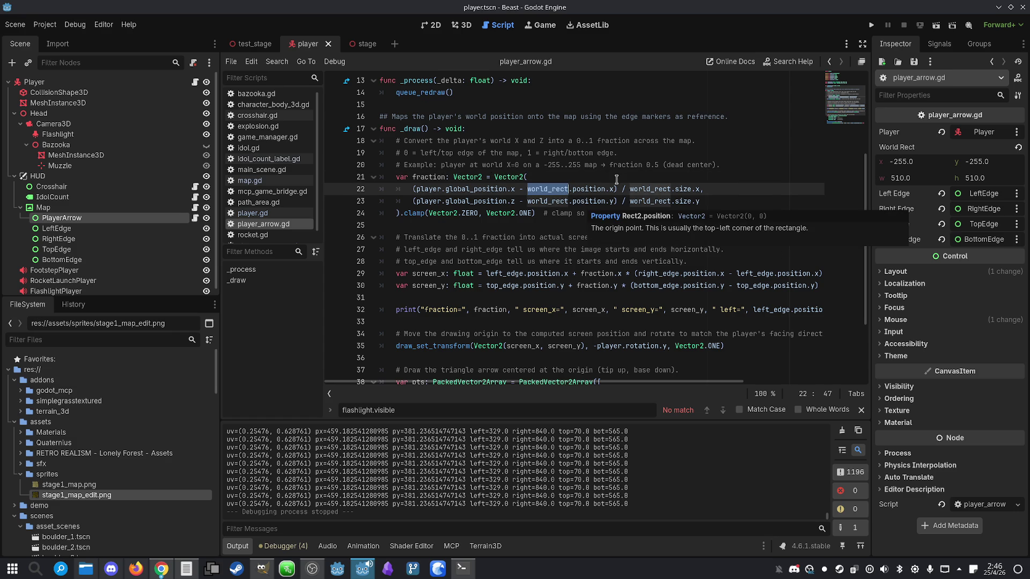
{"action": "left_click", "coordinate": [643, 173]}
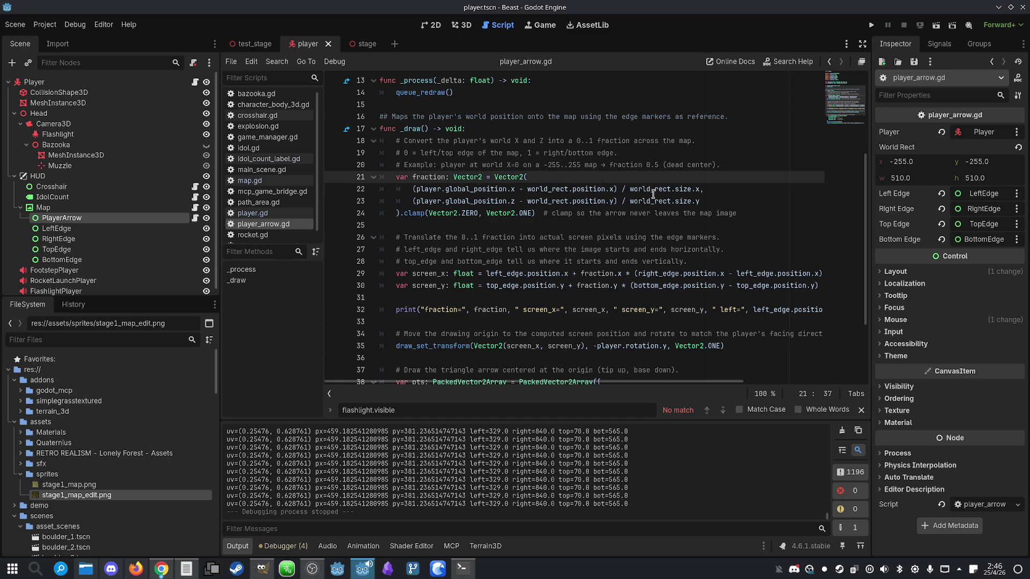
{"action": "double_click", "coordinate": [653, 192]}
{"action": "left_click", "coordinate": [748, 188]}
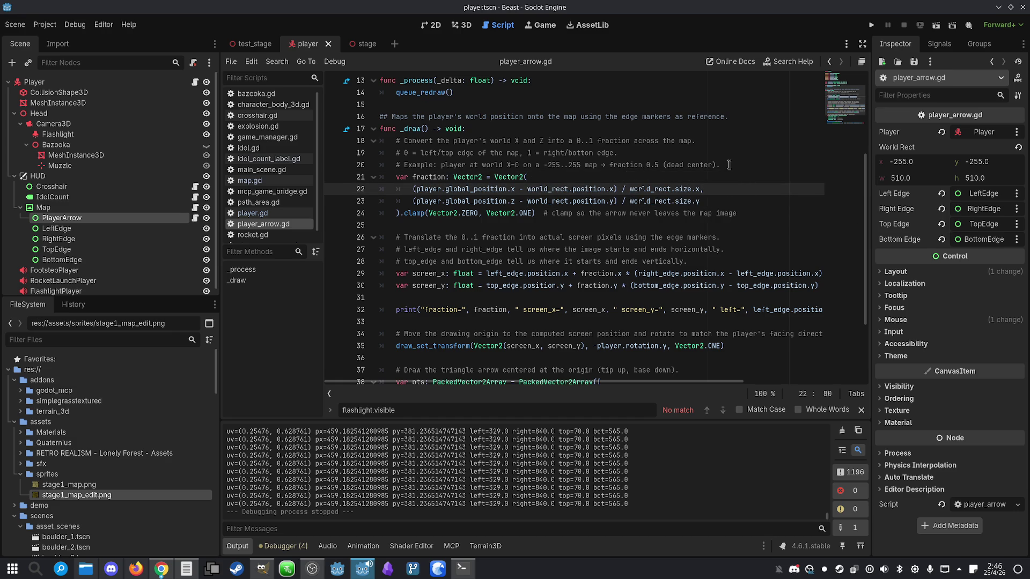
{"action": "double_click", "coordinate": [563, 214]}
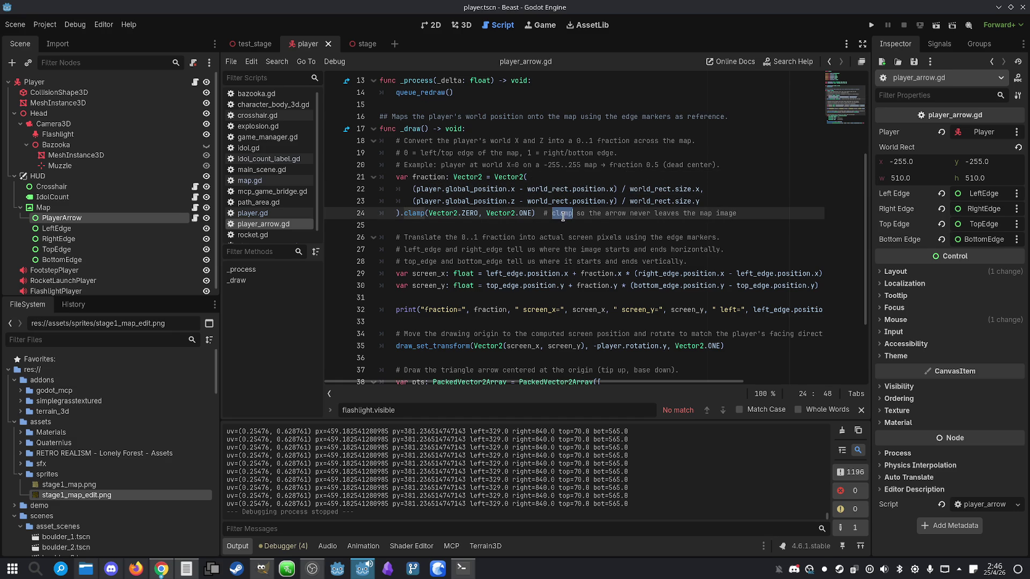
{"action": "double_click", "coordinate": [740, 210]}
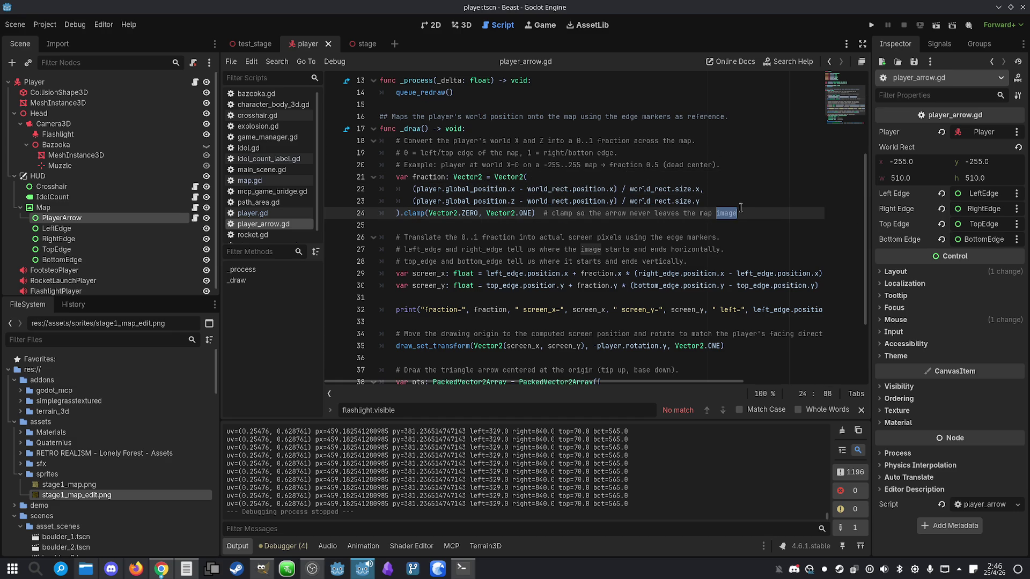
{"action": "left_click", "coordinate": [741, 210]}
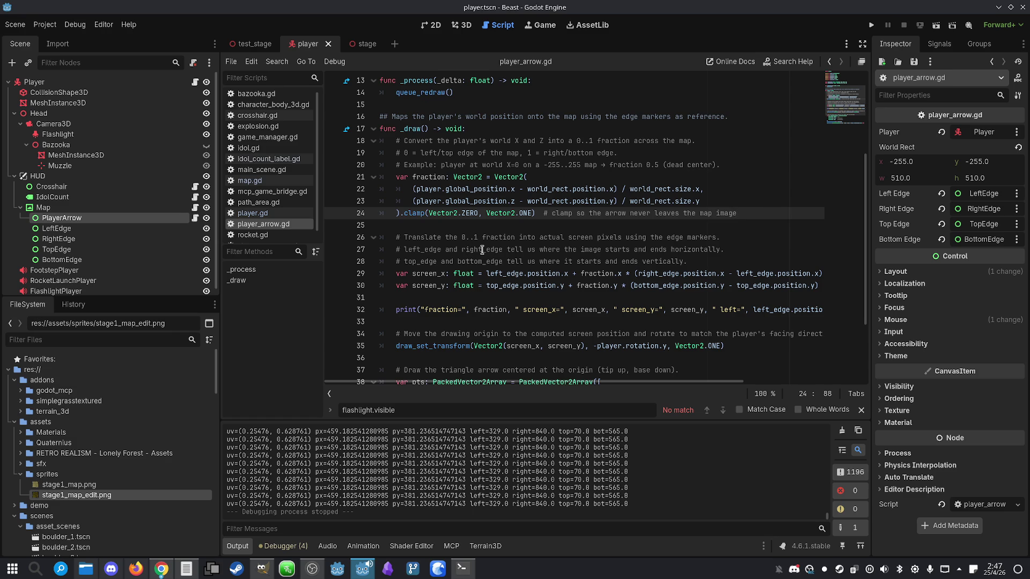
- Add a print(fraction) line below the clamp, delete it again, and run the game
{"action": "double_click", "coordinate": [414, 177]}
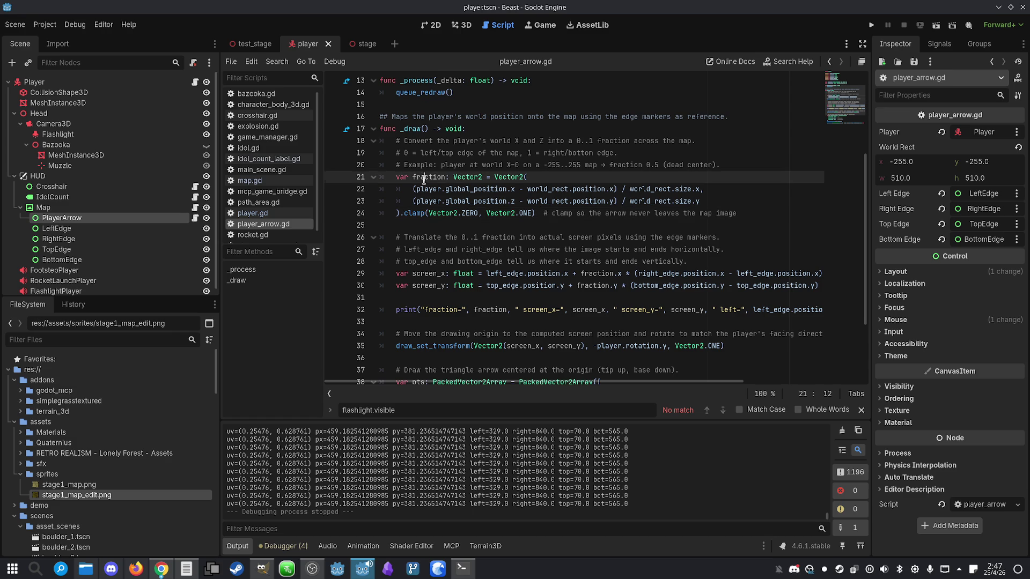
{"action": "left_click", "coordinate": [491, 226]}
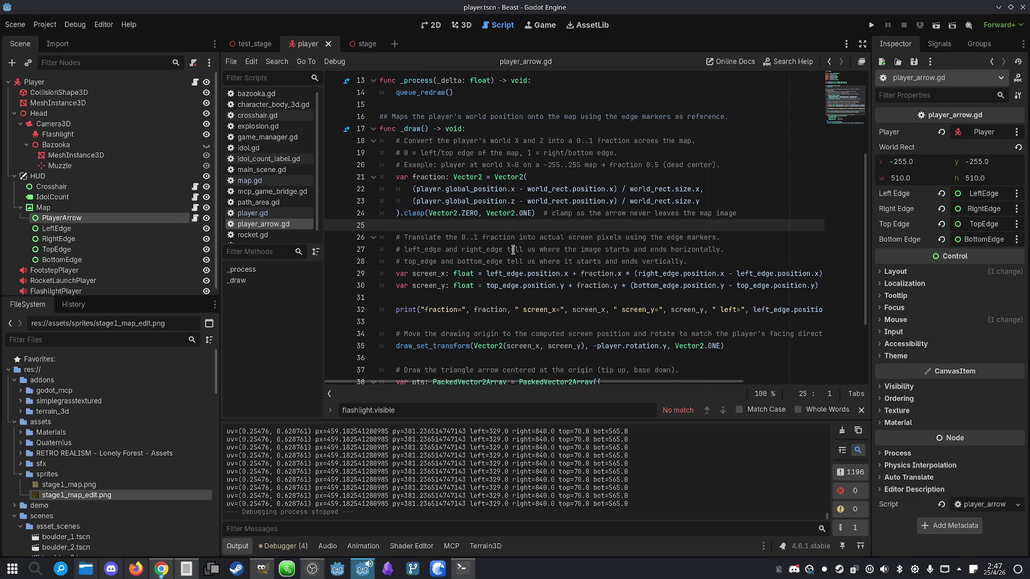
{"action": "key", "text": "Return"}
{"action": "key", "text": "Return"}
{"action": "key", "text": "Up"}
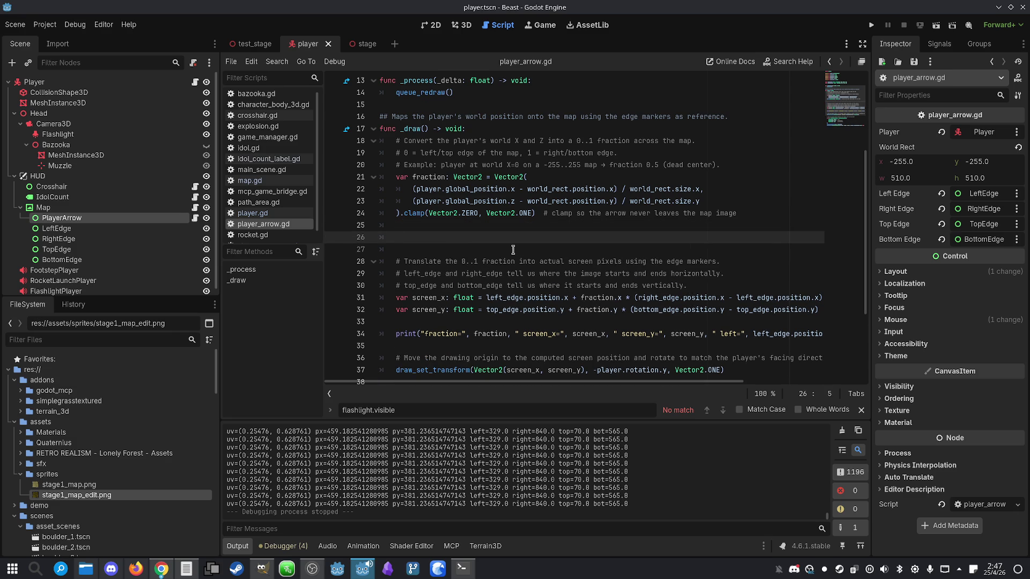
{"action": "type", "text": "int()"}
{"action": "type", "text": "fraction"}
{"action": "key", "text": "Right"}
{"action": "scroll", "coordinate": [555, 498], "scroll_direction": "up", "scroll_amount": 1}
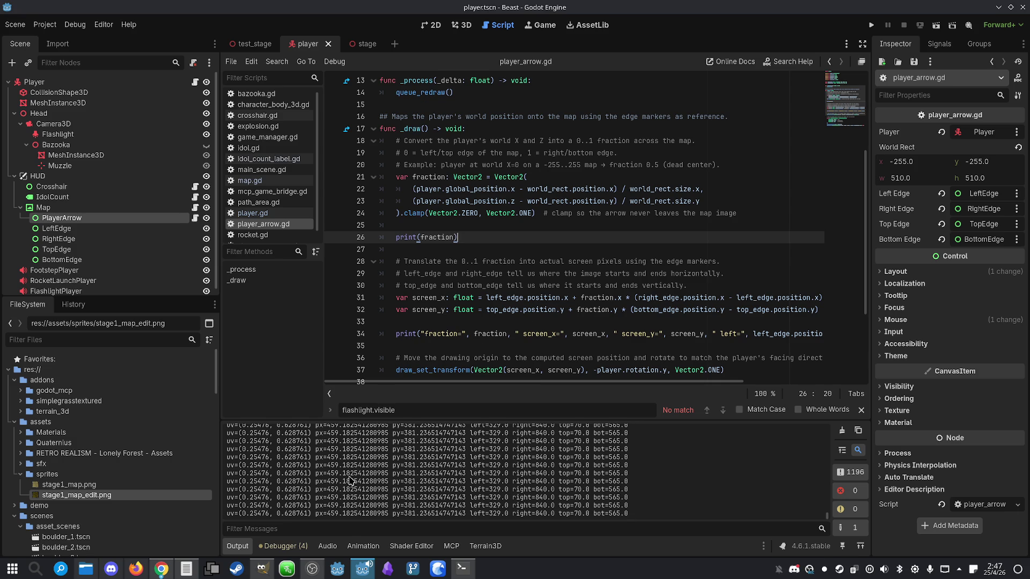
{"action": "scroll", "coordinate": [353, 478], "scroll_direction": "down", "scroll_amount": 1}
{"action": "key", "text": "shift+Up"}
{"action": "key", "text": "shift+Up"}
{"action": "key", "text": "shift+End"}
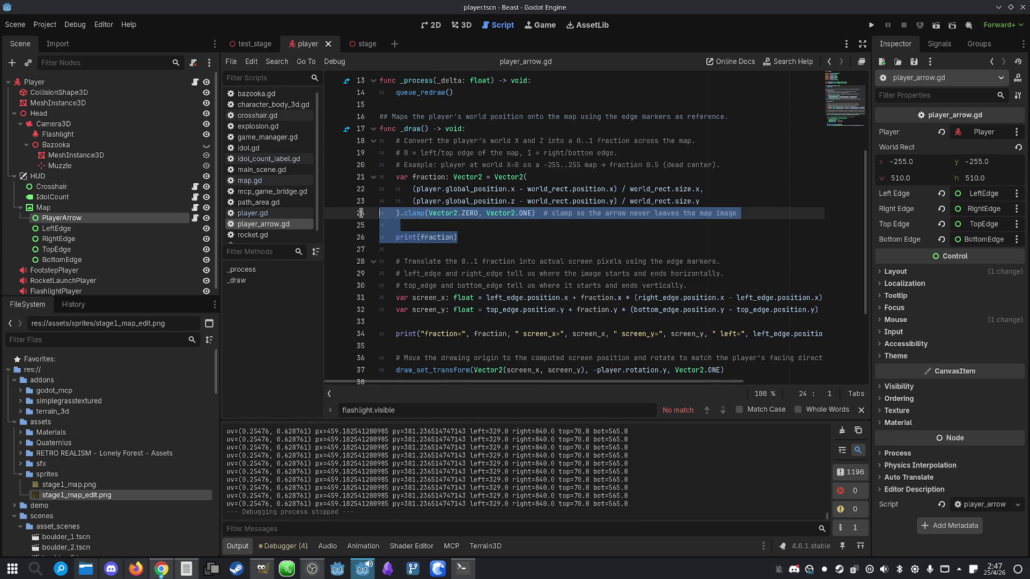
{"action": "key", "text": "Delete"}
{"action": "left_click", "coordinate": [871, 25]}
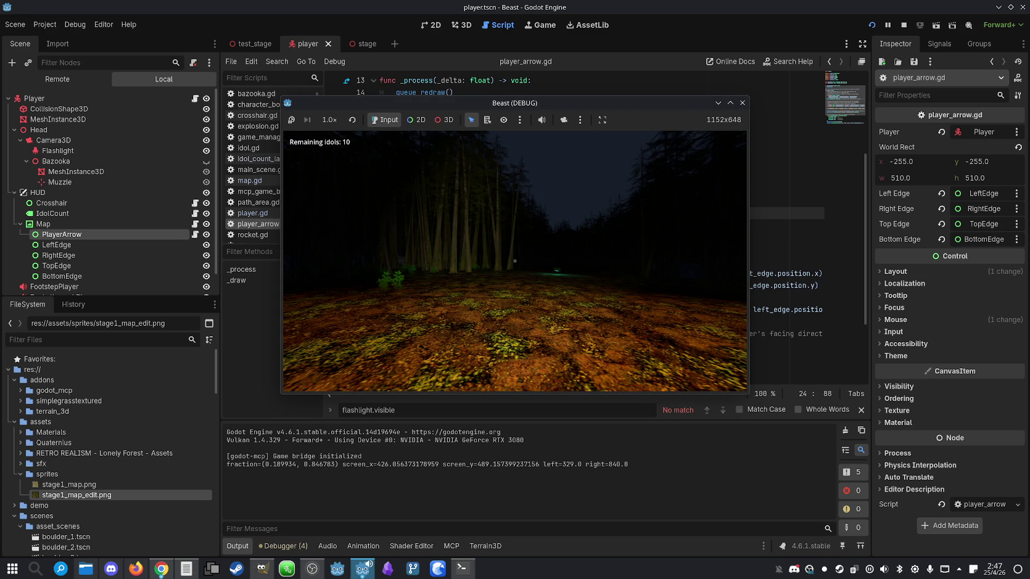
- Toggle the minimap several times with M, then stop the game and return to the arrow script
{"action": "key", "text": "m"}
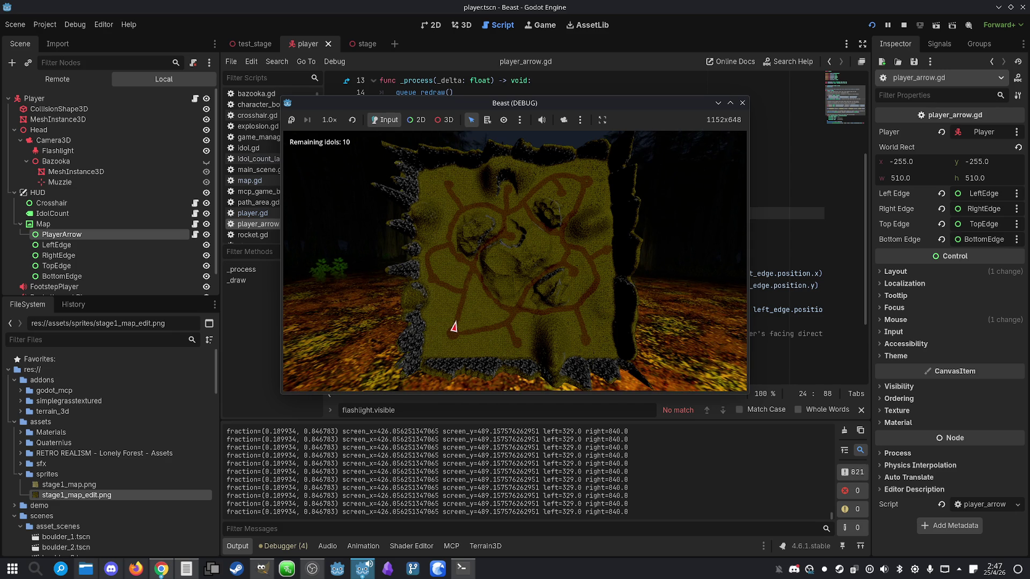
{"action": "key", "text": "m"}
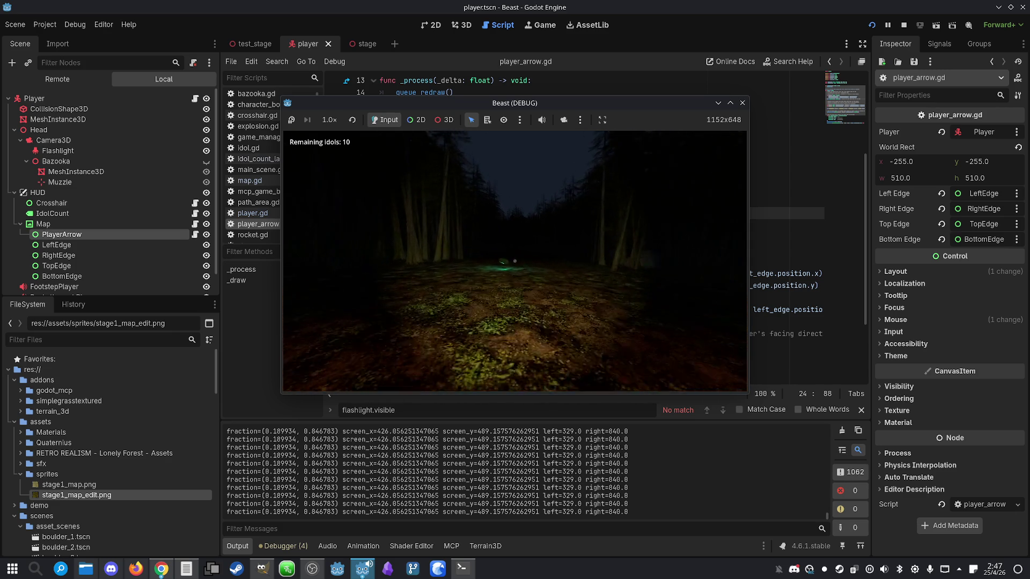
{"action": "key", "text": "m"}
{"action": "key", "text": "m"}
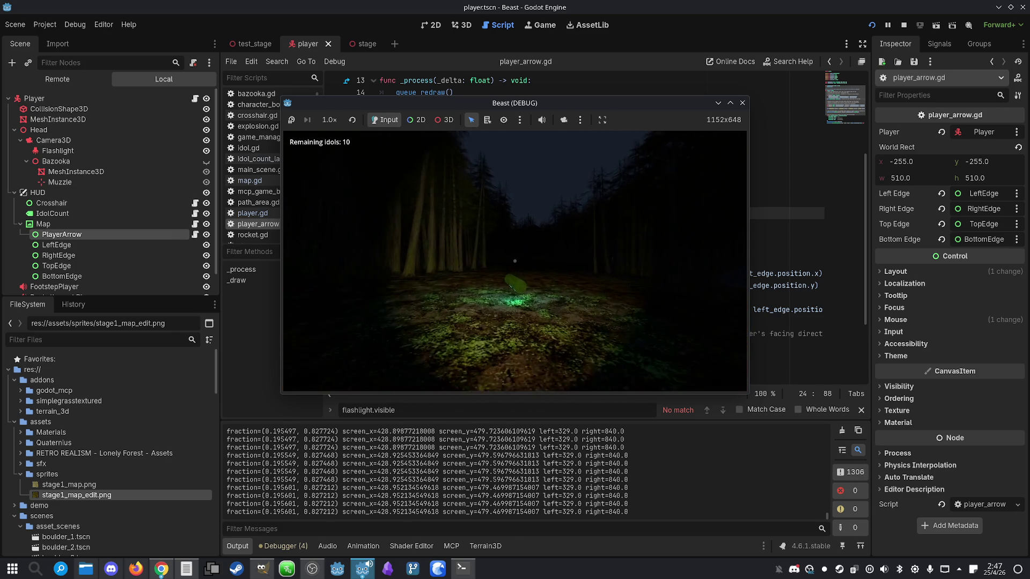
{"action": "key", "text": "m"}
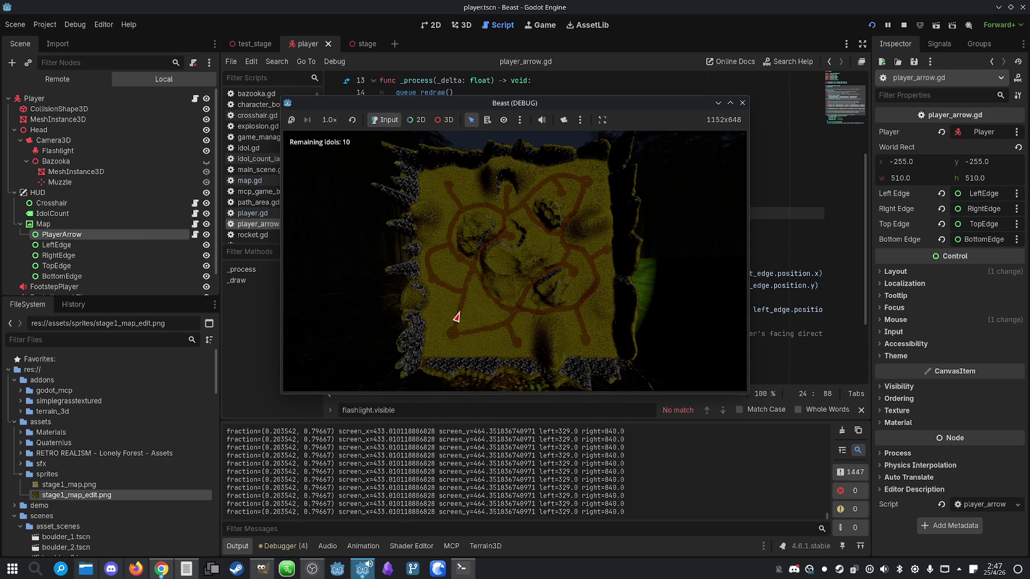
{"action": "key", "text": "m"}
{"action": "key", "text": "m"}
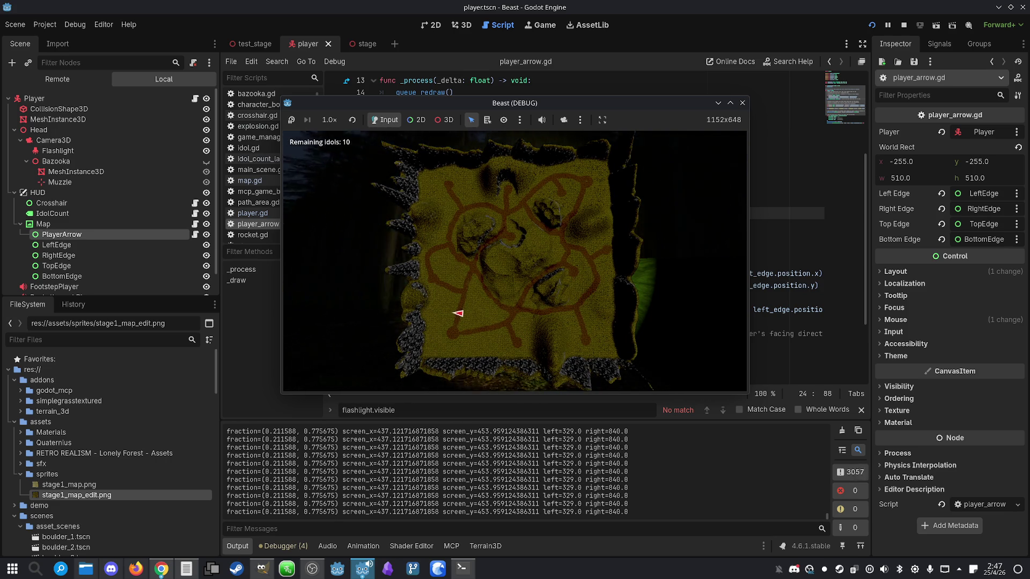
{"action": "key", "text": "super"}
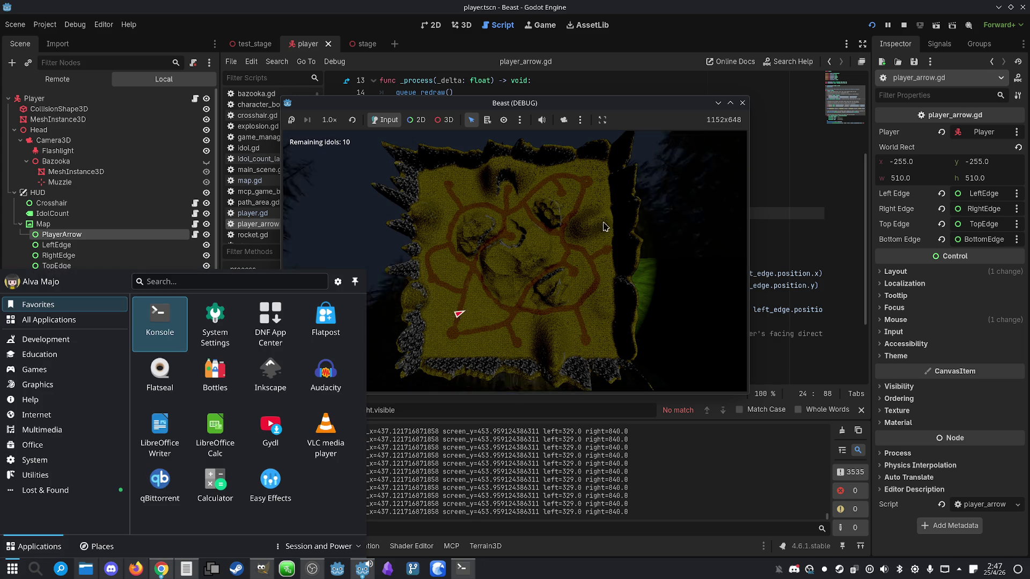
{"action": "left_click", "coordinate": [904, 25]}
{"action": "left_click", "coordinate": [520, 238]}
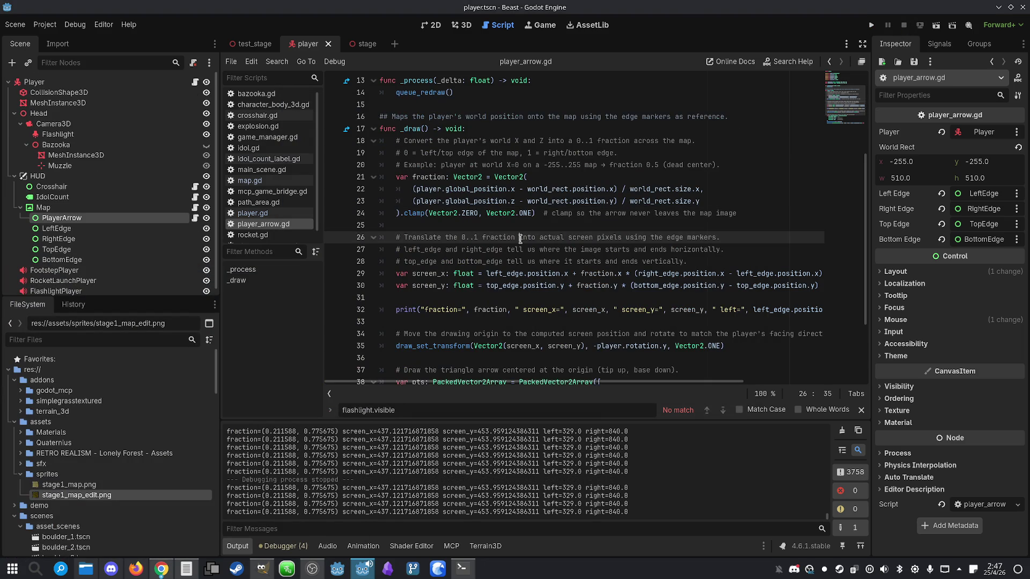
- Delete the .clamp() call and the debug print line from player_arrow.gd, then save
{"action": "left_click_drag", "start_coordinate": [746, 213], "coordinate": [404, 219]}
{"action": "key", "text": "Delete"}
{"action": "left_click", "coordinate": [442, 223]}
{"action": "left_click", "coordinate": [740, 248]}
{"action": "scroll", "coordinate": [778, 242], "scroll_direction": "down", "scroll_amount": 2}
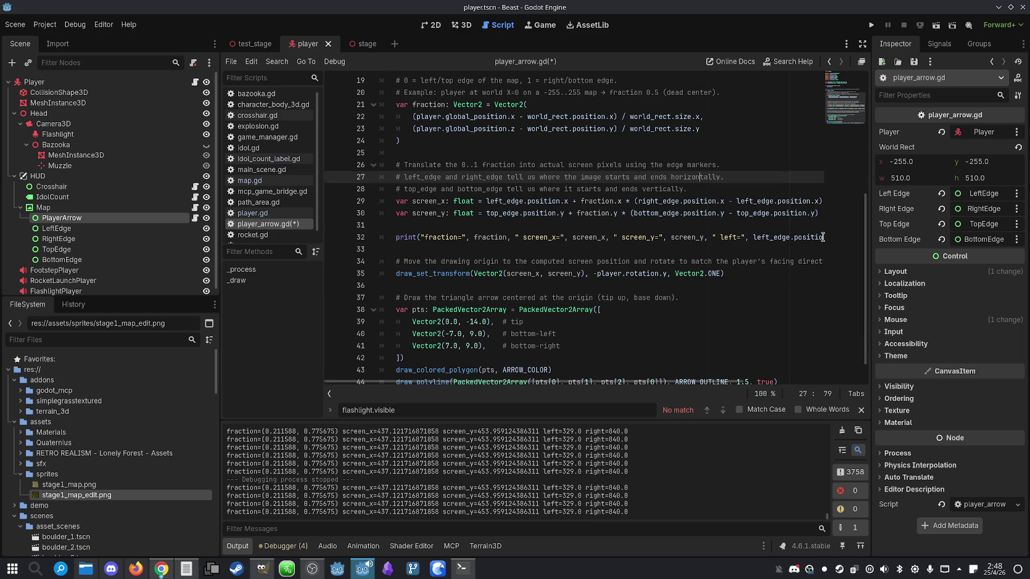
{"action": "left_click_drag", "start_coordinate": [826, 237], "coordinate": [704, 237]}
{"action": "left_click_drag", "start_coordinate": [505, 383], "coordinate": [330, 383]}
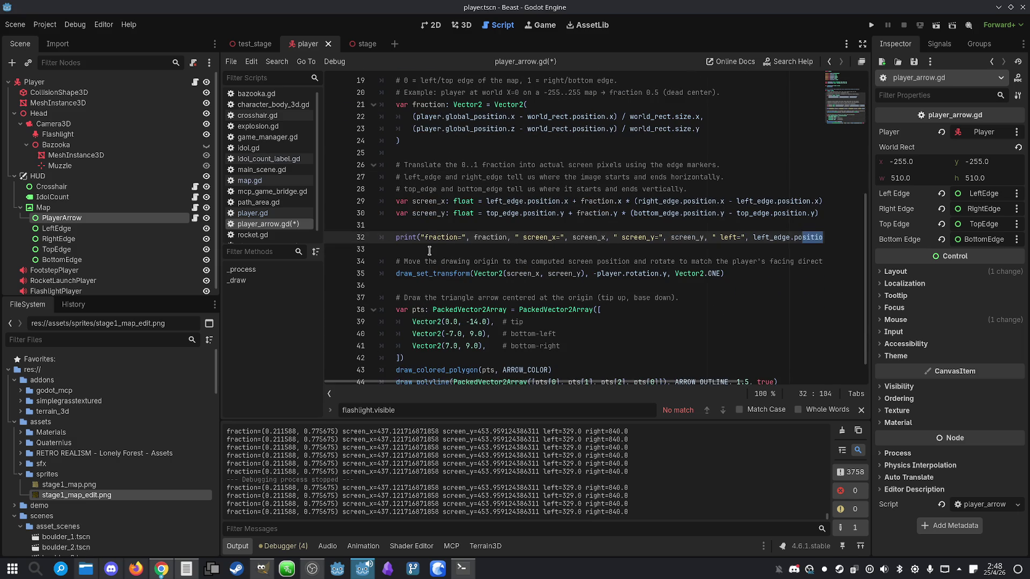
{"action": "triple_click", "coordinate": [433, 236]}
{"action": "key", "text": "BackSpace"}
{"action": "key", "text": "BackSpace"}
{"action": "key", "text": "BackSpace"}
{"action": "key", "text": "ctrl+s"}
- Run the game, toggle the minimap twice with M, stop it, and select the BottomEdge node
{"action": "left_click", "coordinate": [872, 26]}
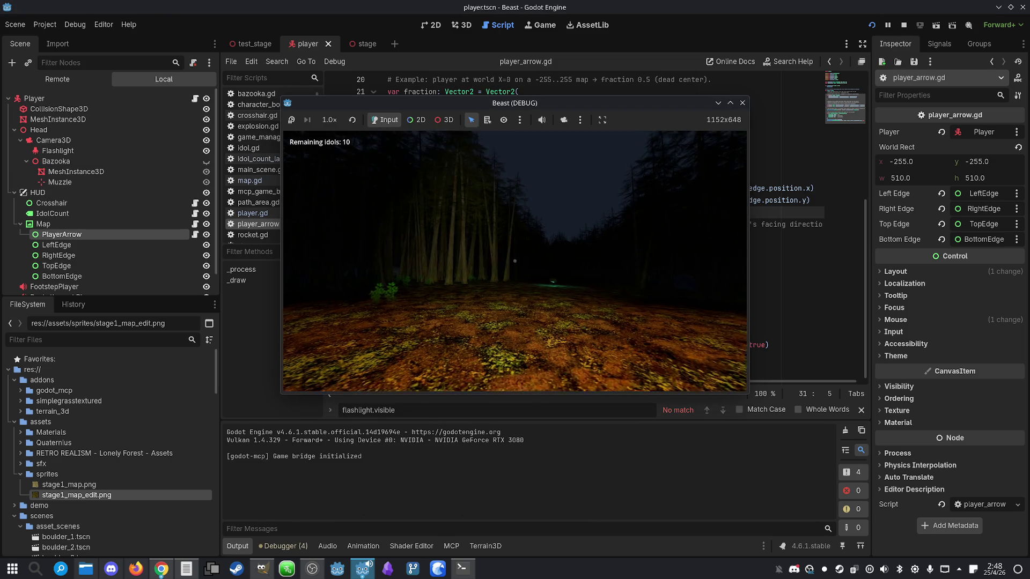
{"action": "key", "text": "m"}
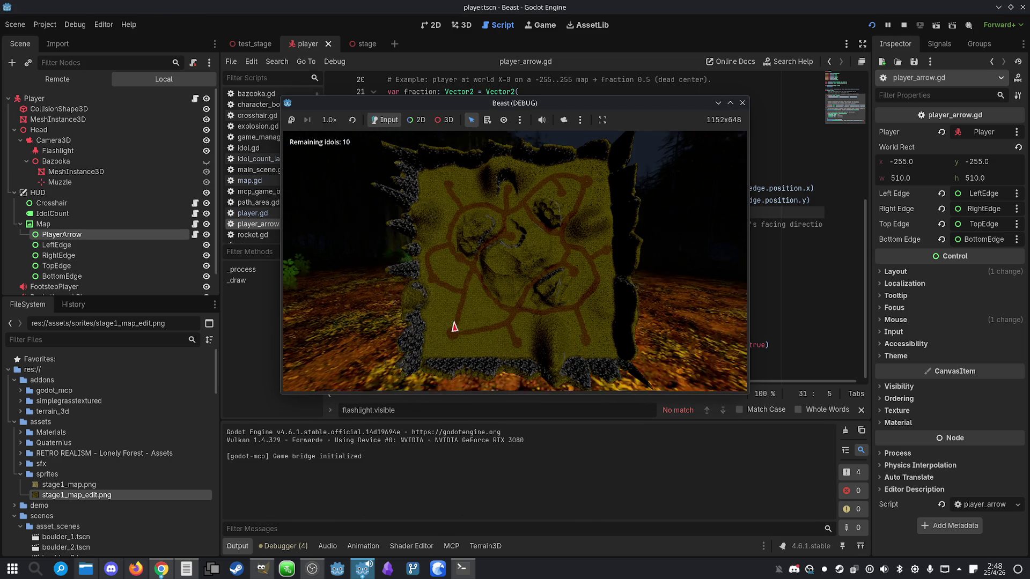
{"action": "key", "text": "m"}
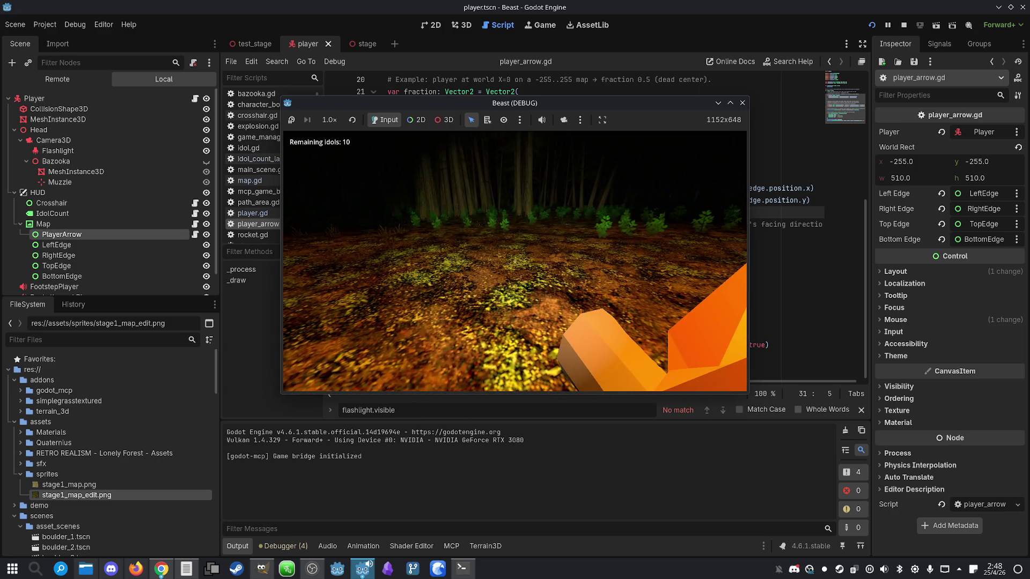
{"action": "key", "text": "m"}
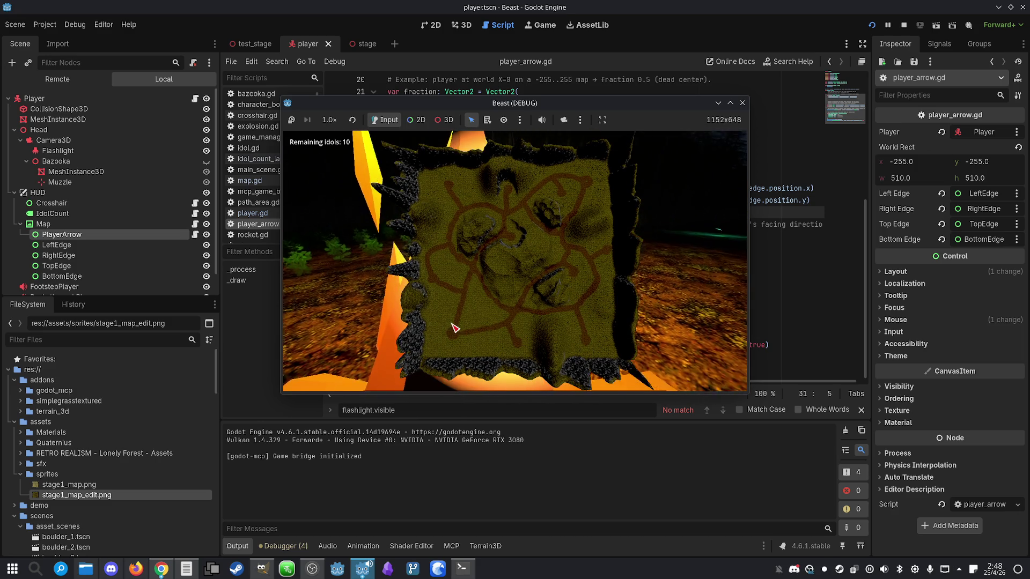
{"action": "key", "text": "m"}
{"action": "key", "text": "super"}
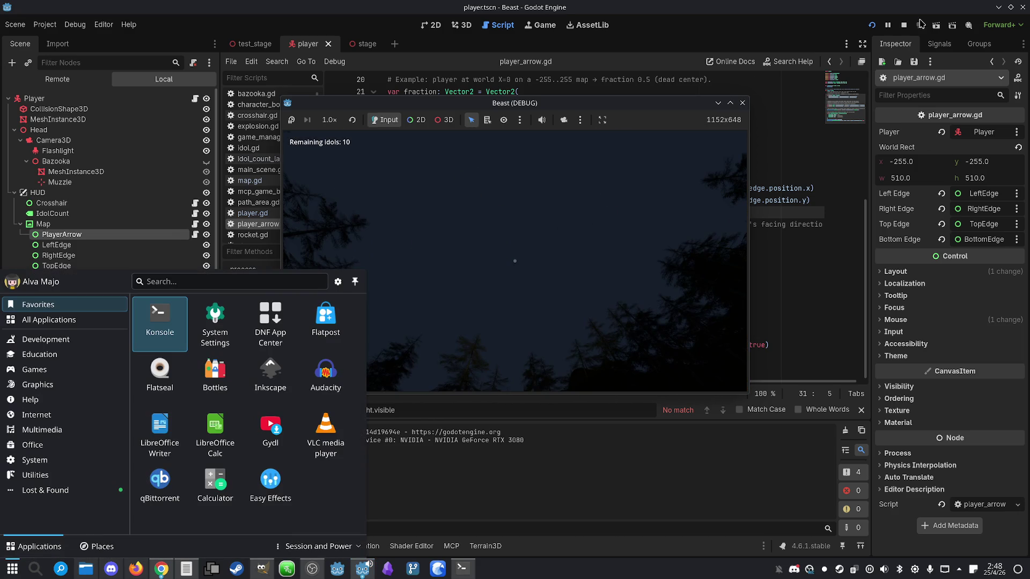
{"action": "left_click", "coordinate": [904, 25]}
{"action": "left_click", "coordinate": [135, 260]}
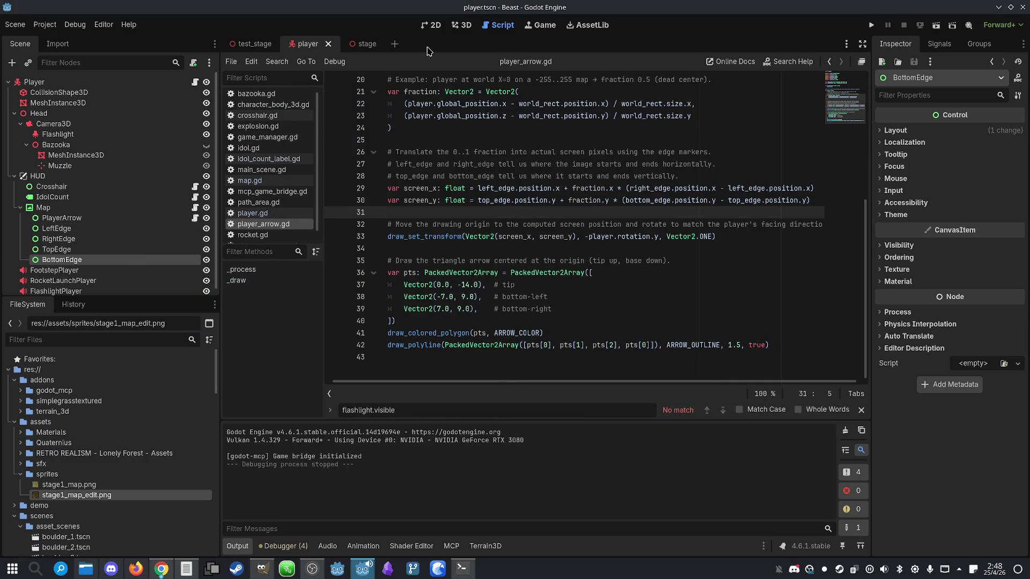
- Select the BottomEdge marker under the Map node in the 2D view
{"action": "left_click", "coordinate": [434, 26]}
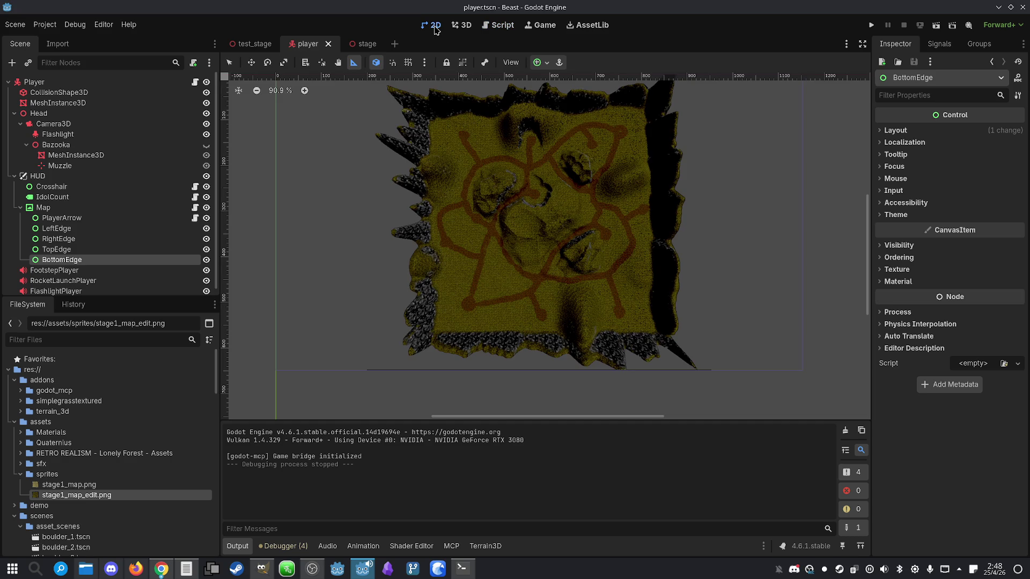
{"action": "left_click", "coordinate": [462, 25]}
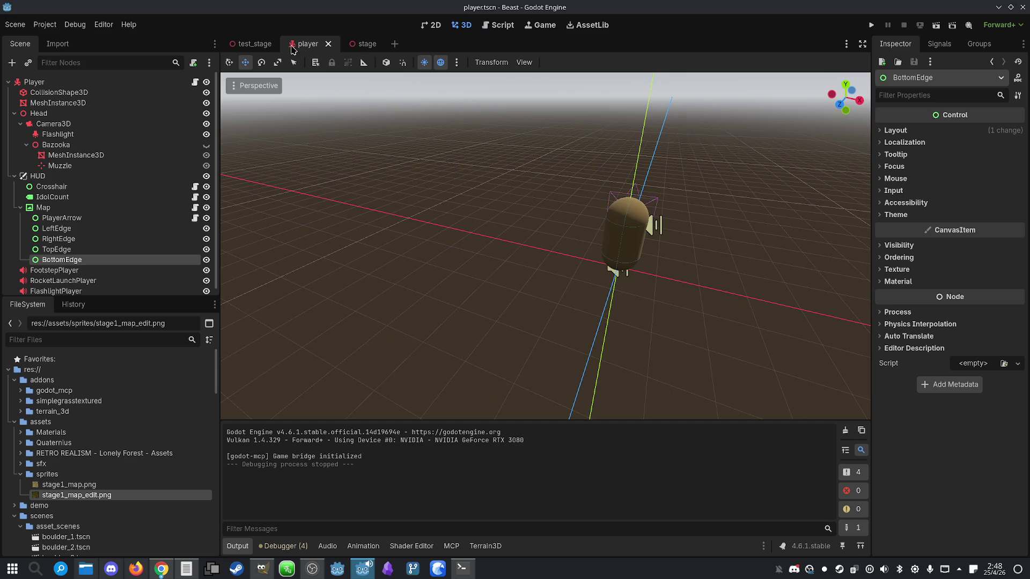
{"action": "left_click", "coordinate": [43, 208]}
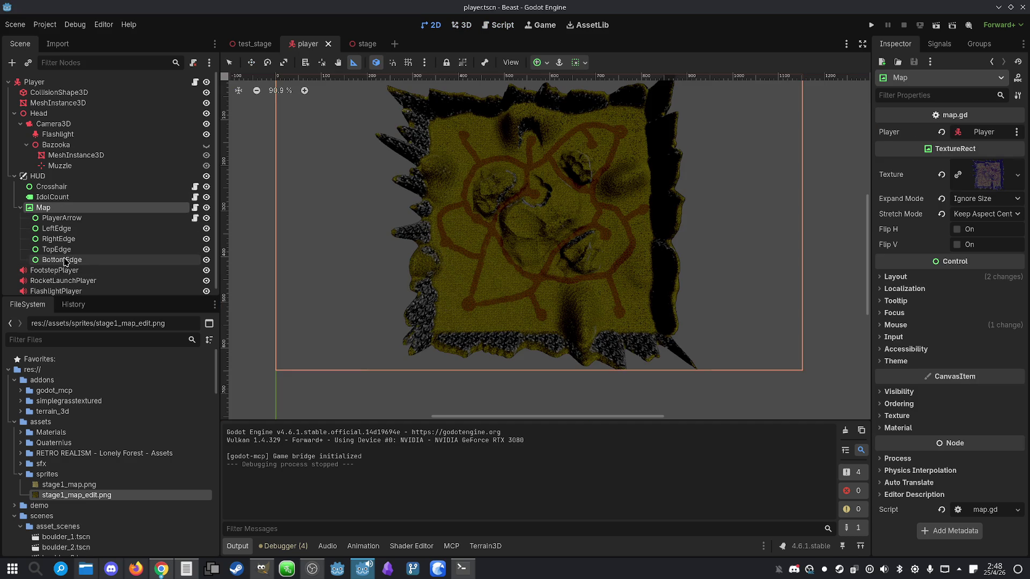
{"action": "left_click", "coordinate": [64, 260]}
- Drag BottomEdge down to (594, 576) on the map's bottom edge and run the game
{"action": "scroll", "coordinate": [432, 228], "scroll_direction": "down", "scroll_amount": 3}
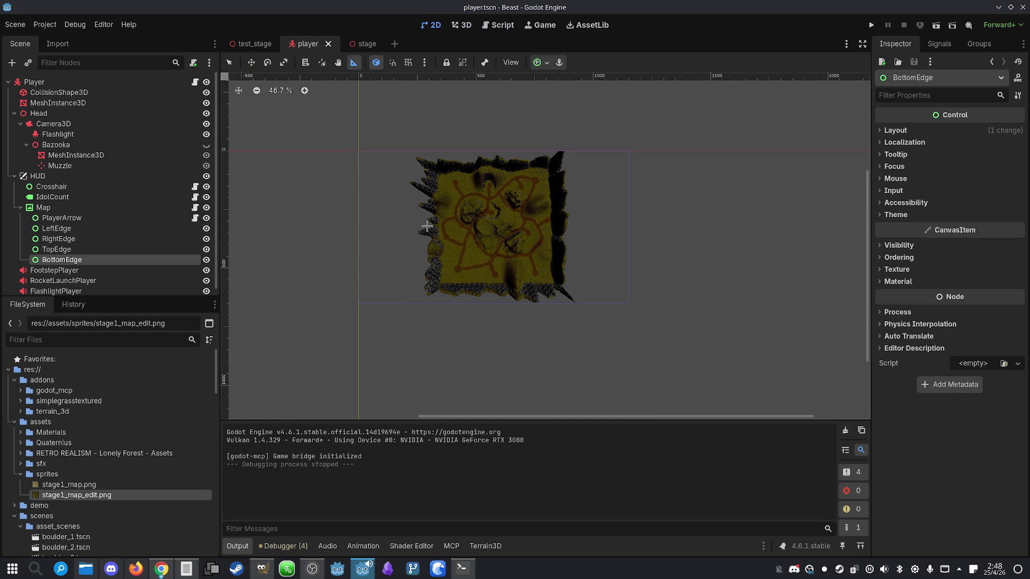
{"action": "left_click", "coordinate": [251, 62]}
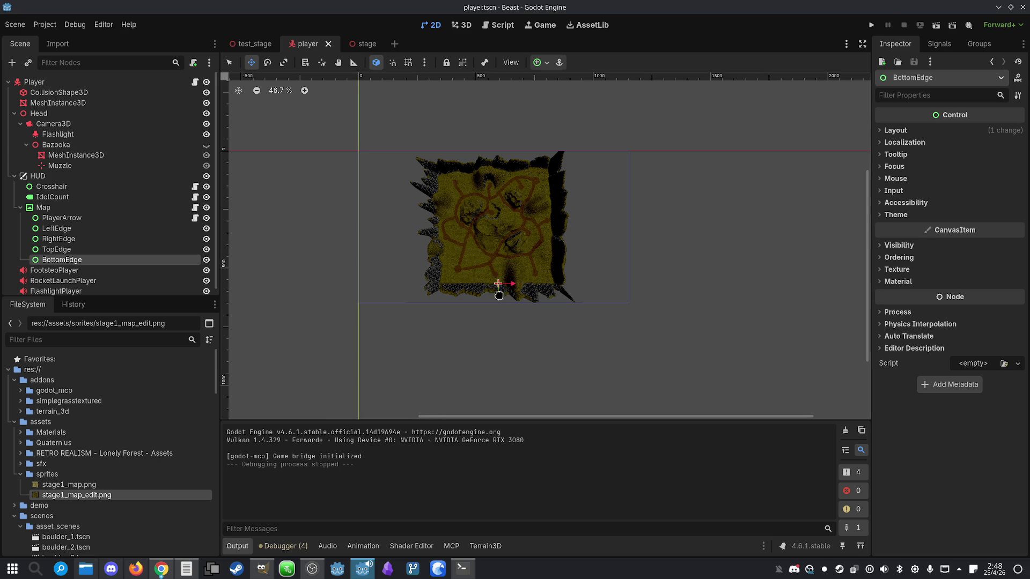
{"action": "scroll", "coordinate": [499, 289], "scroll_direction": "up", "scroll_amount": 2}
{"action": "left_click_drag", "start_coordinate": [498, 290], "coordinate": [498, 295]}
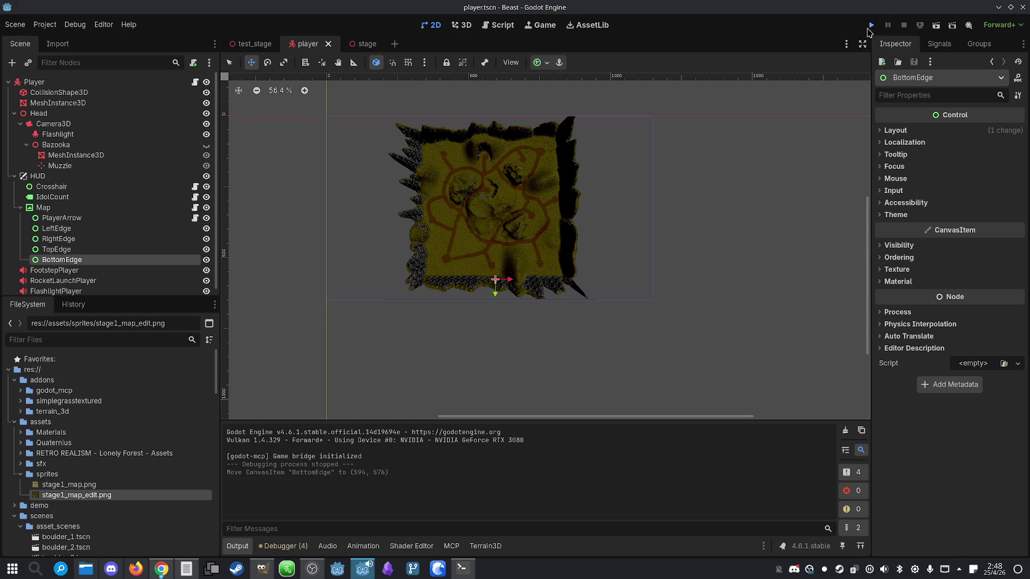
{"action": "left_click", "coordinate": [871, 25]}
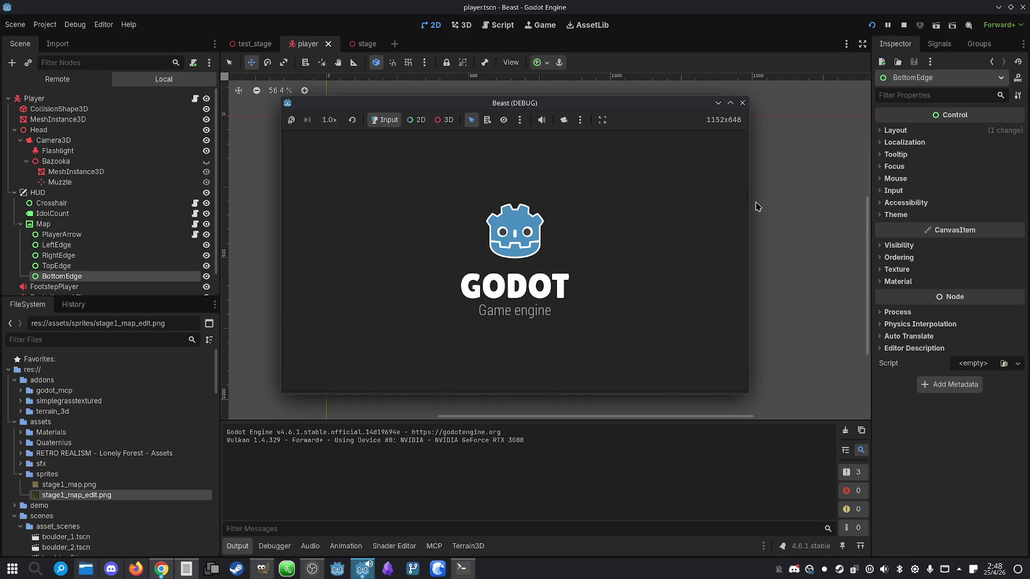
- Raise and lower the minimap with M, close the Beast test window, and bring Konsole forward
{"action": "key", "text": "r"}
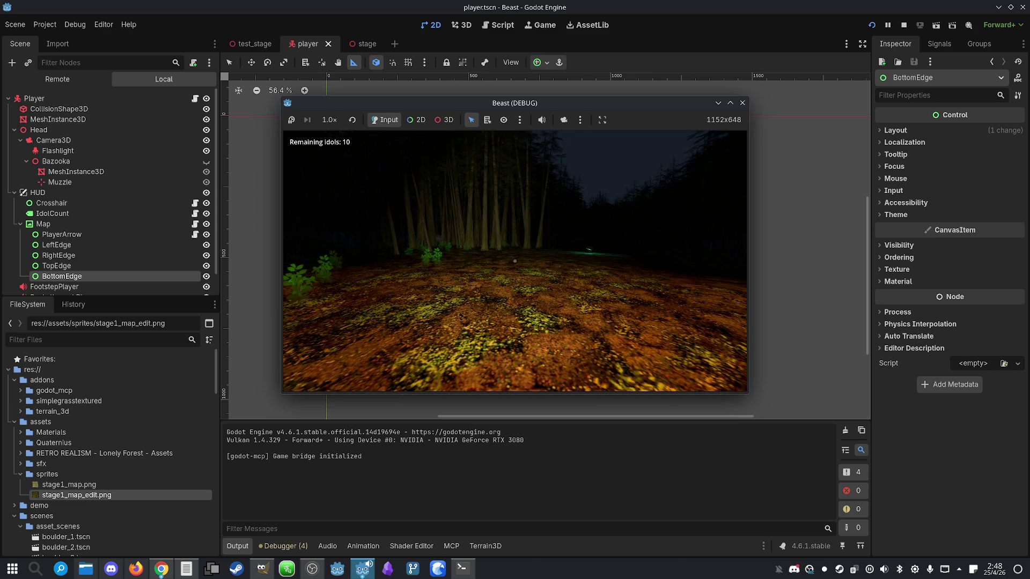
{"action": "key", "text": "m"}
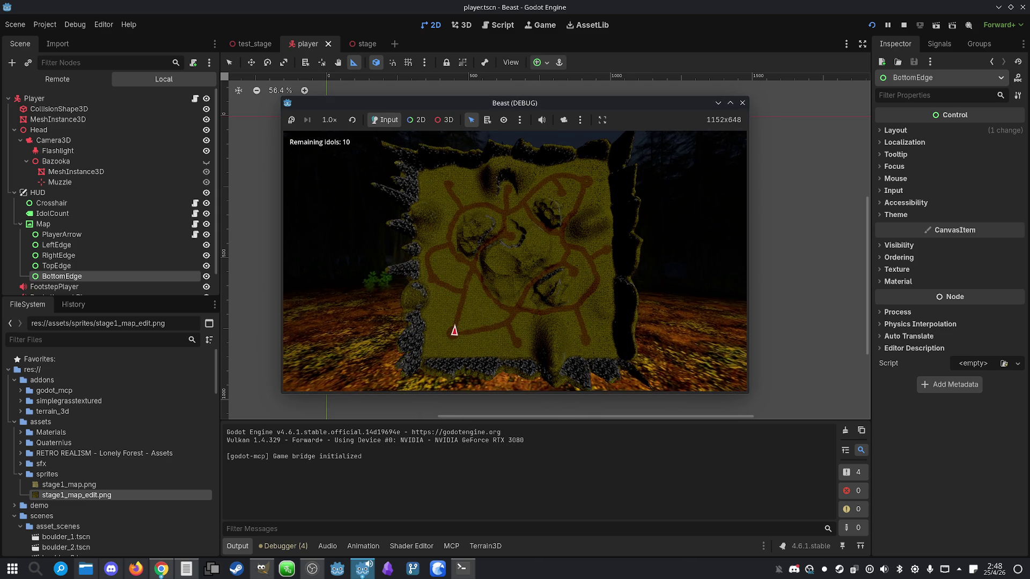
{"action": "key", "text": "m"}
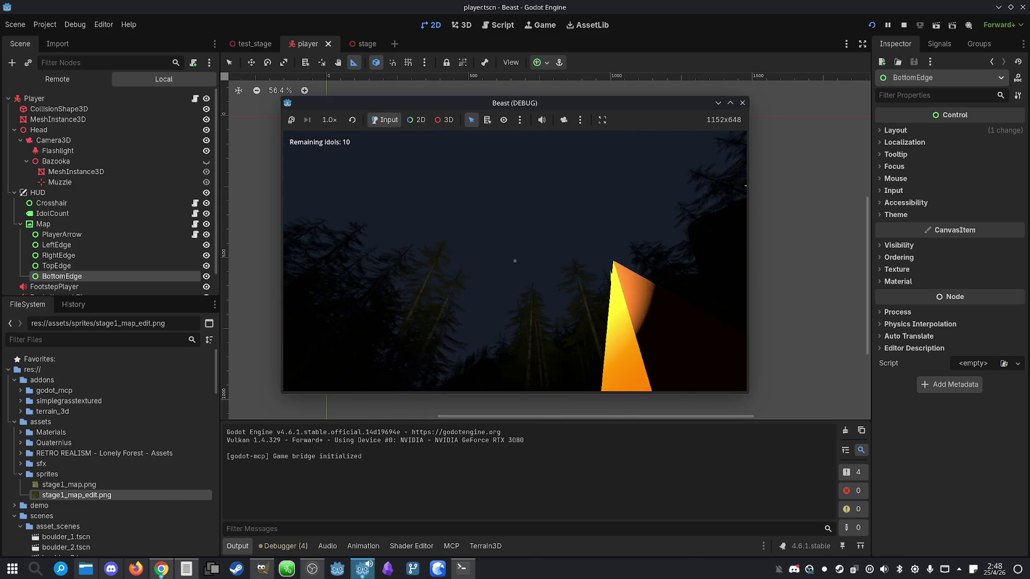
{"action": "key", "text": "super"}
{"action": "key", "text": "super"}
{"action": "key", "text": "Escape"}
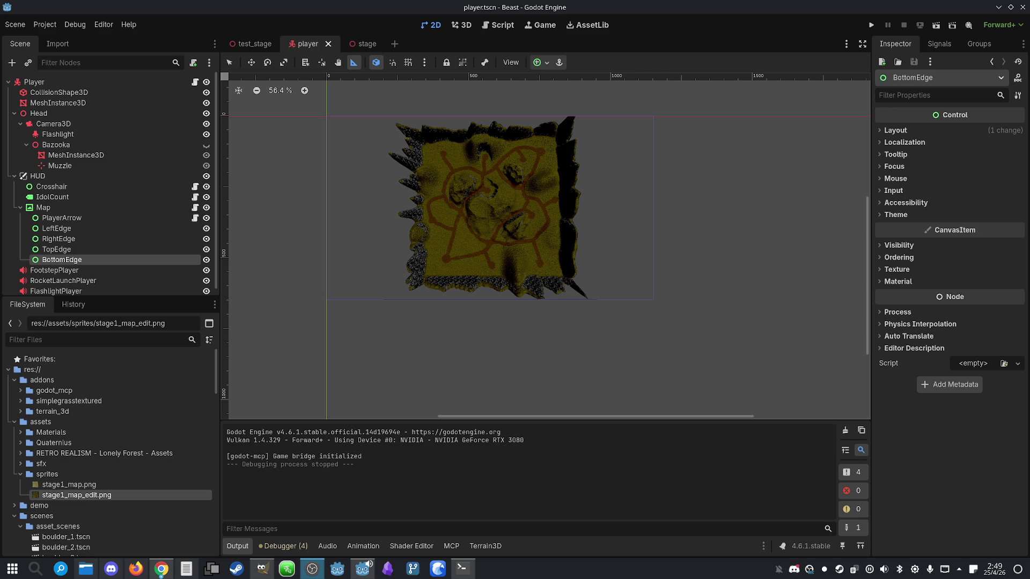
{"action": "left_click", "coordinate": [463, 569]}
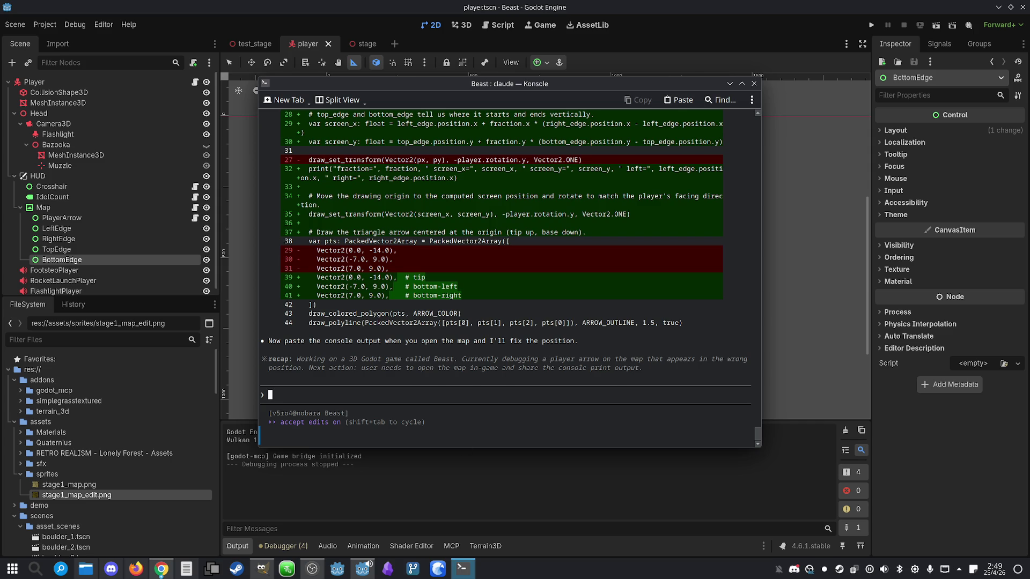
- Check the Claude Code session usage with /usage, then dismiss the panel
{"action": "type", "text": "/usage"}
{"action": "key", "text": "Return"}
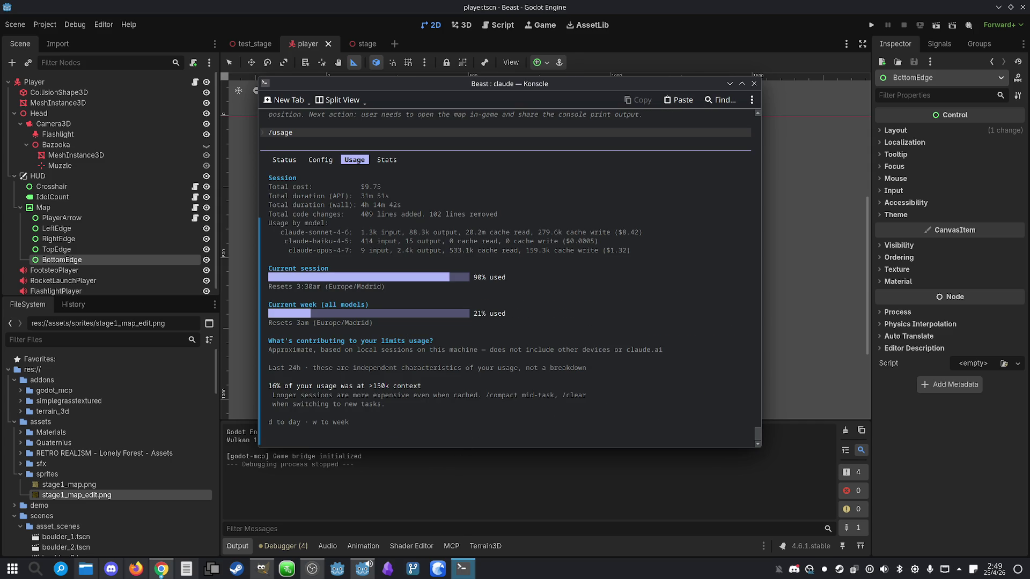
{"action": "key", "text": "Escape"}
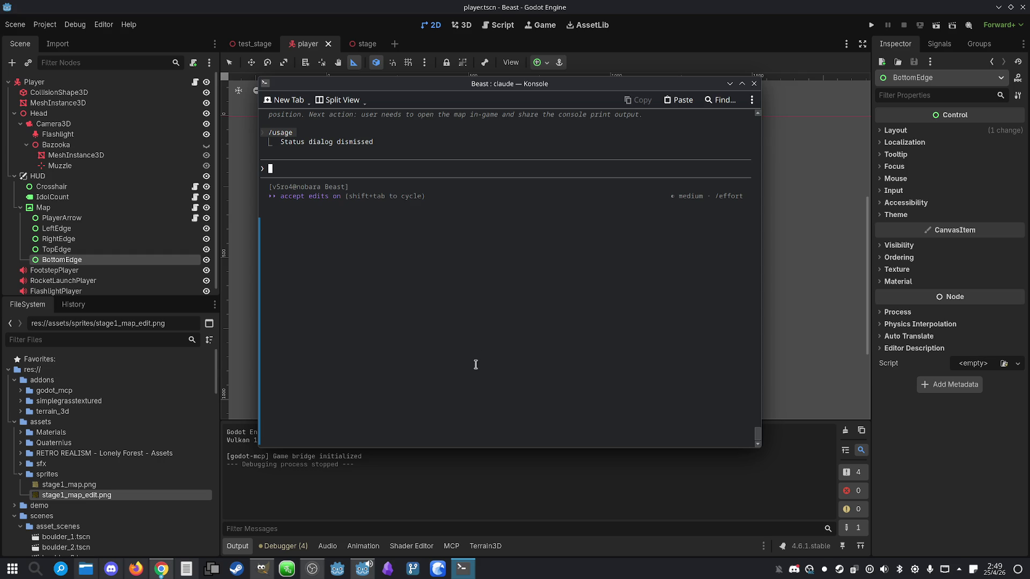
- Ask Claude to show a blue dot on the map at the position of each bazooka
{"action": "type", "text": "Ok, it works now. Nowe"}
{"action": "key", "text": "BackSpace"}
{"action": "type", "text": "show"}
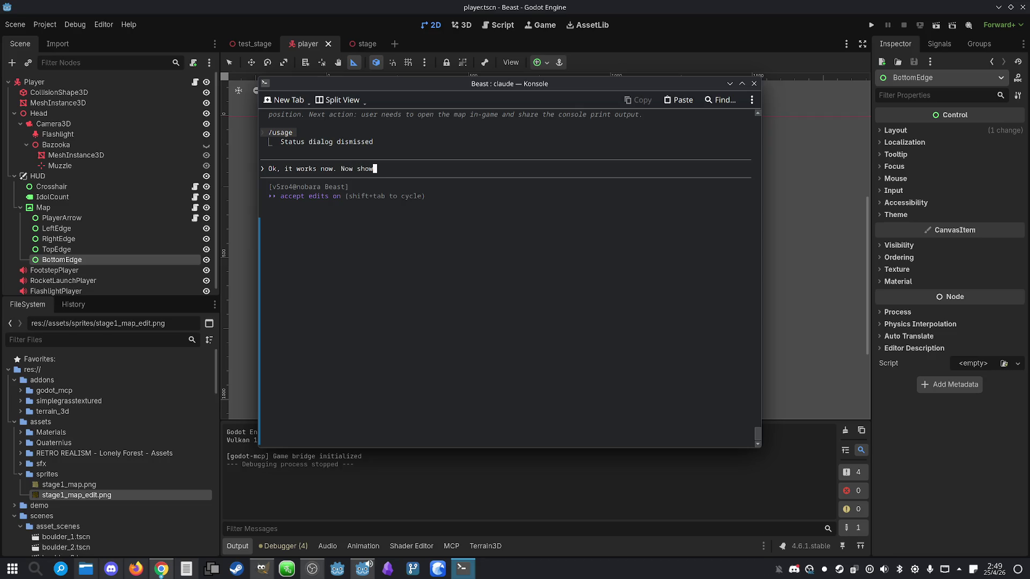
{"action": "type", "text": " a blue dot"}
{"action": "type", "text": " on the map o"}
{"action": "type", "text": "n each po"}
{"action": "key", "text": "BackSpace"}
{"action": "key", "text": "BackSpace"}
{"action": "key", "text": "BackSpace"}
{"action": "type", "text": "the position of each of the bazookas."}
{"action": "key", "text": "Return"}
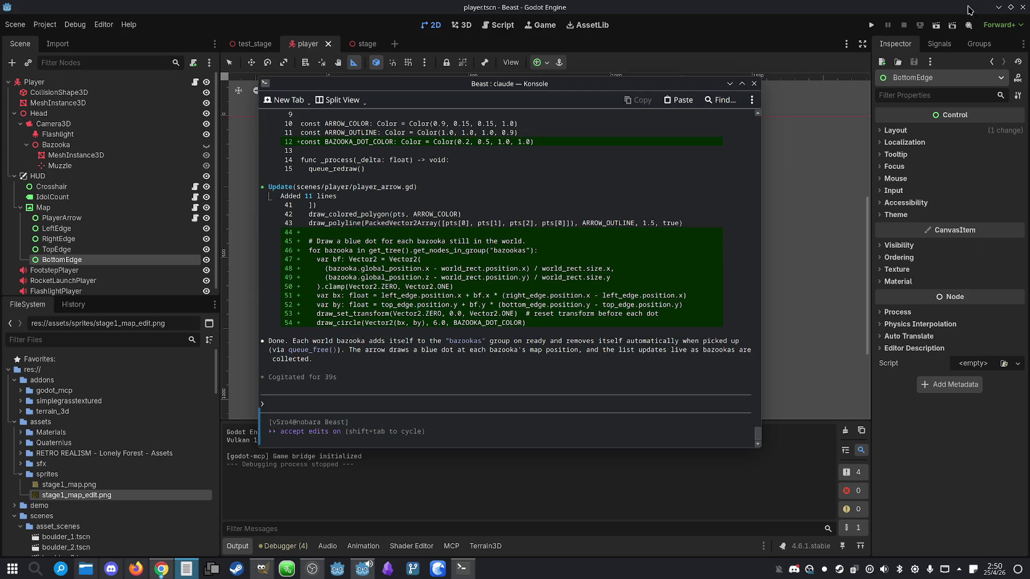
{"action": "left_click", "coordinate": [871, 24]}
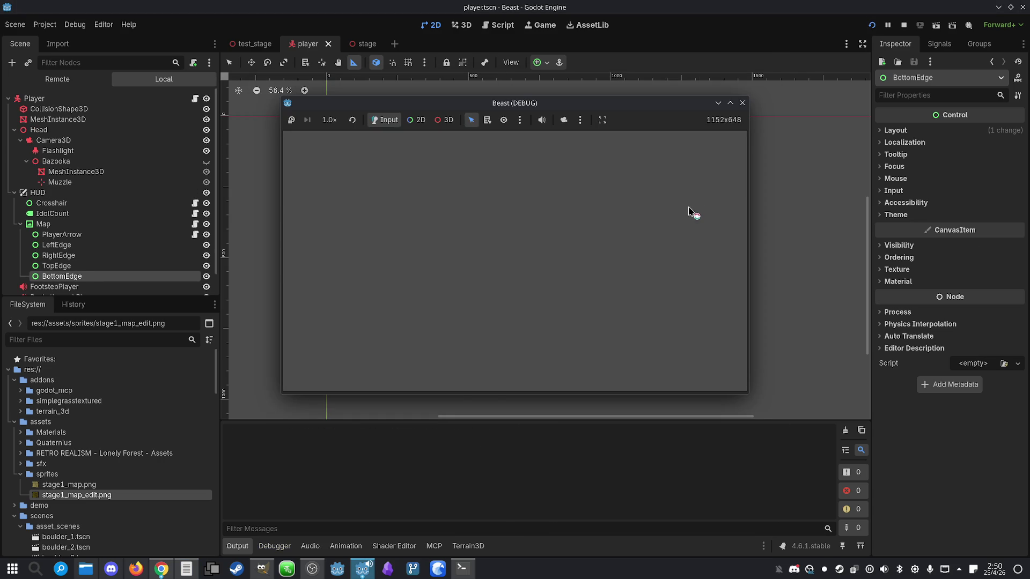
- Maximize the Beast (DEBUG) window and walk forward along the forest path
{"action": "key", "text": "super"}
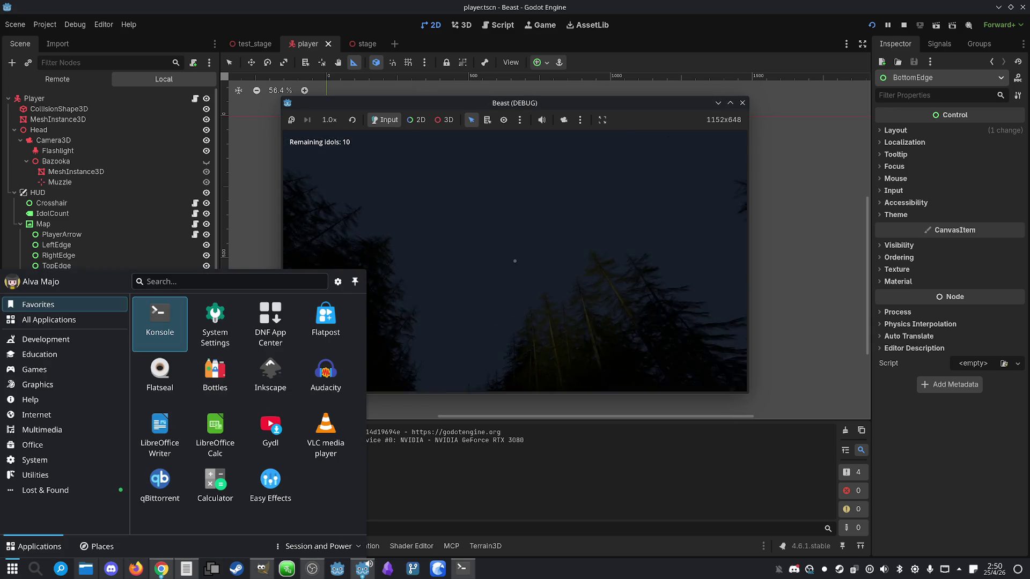
{"action": "left_click", "coordinate": [731, 102]}
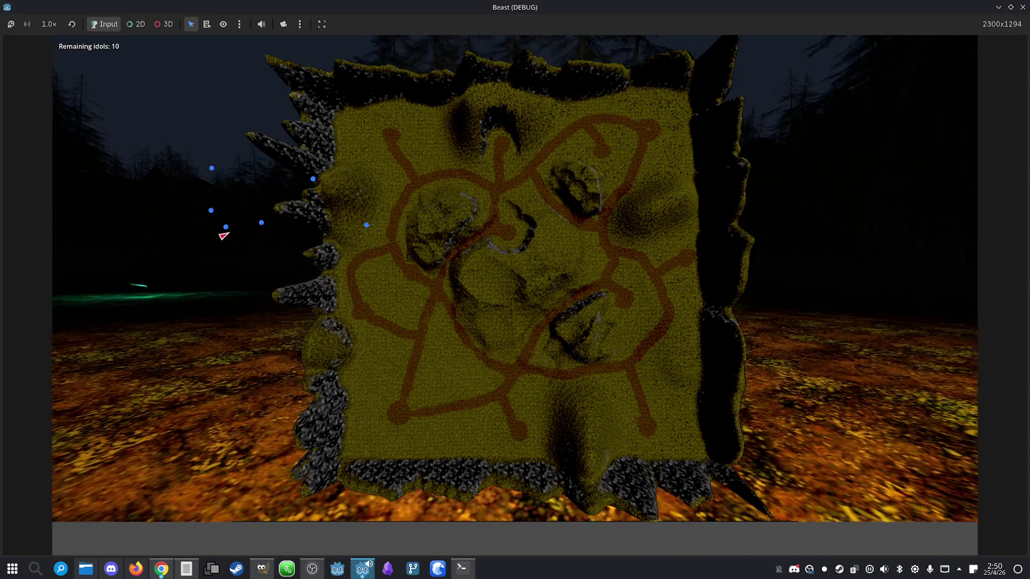
{"action": "left_click", "coordinate": [223, 234]}
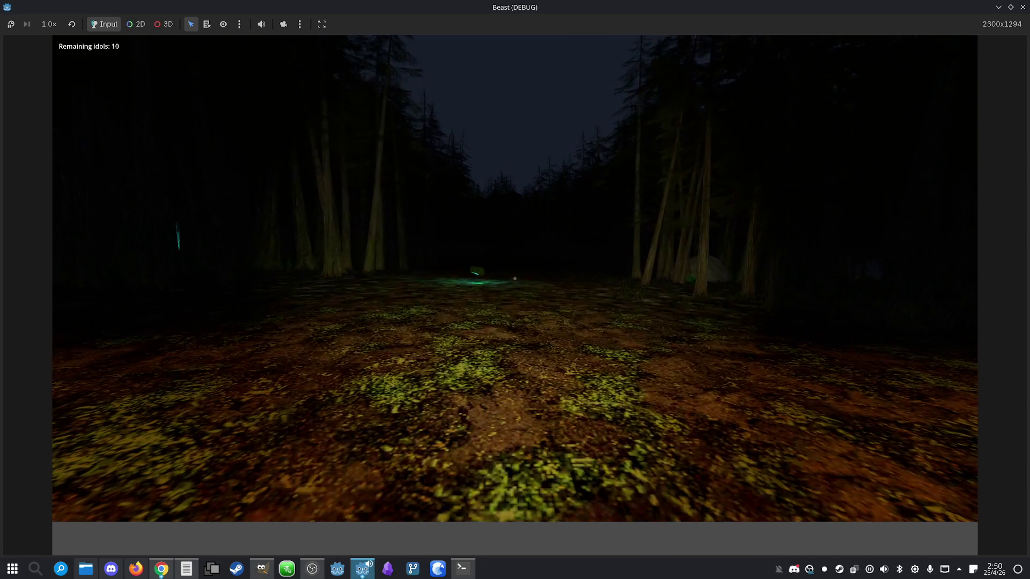
{"action": "left_click", "coordinate": [515, 279]}
{"action": "key", "text": "w"}
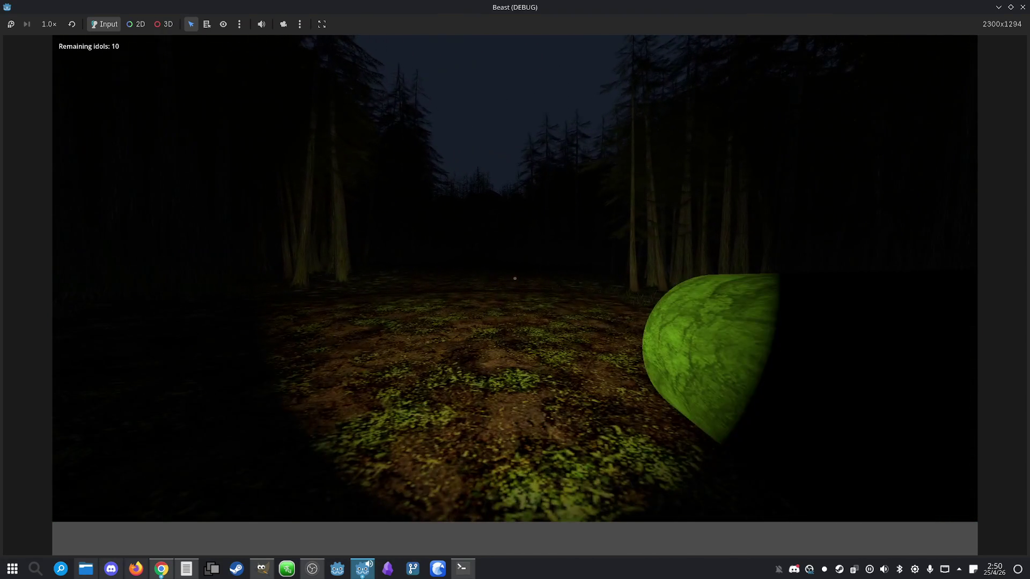
- Hold up the map to check the blue bazooka dots, lower it and close the game
{"action": "left_click", "coordinate": [515, 278]}
{"action": "left_click", "coordinate": [226, 327]}
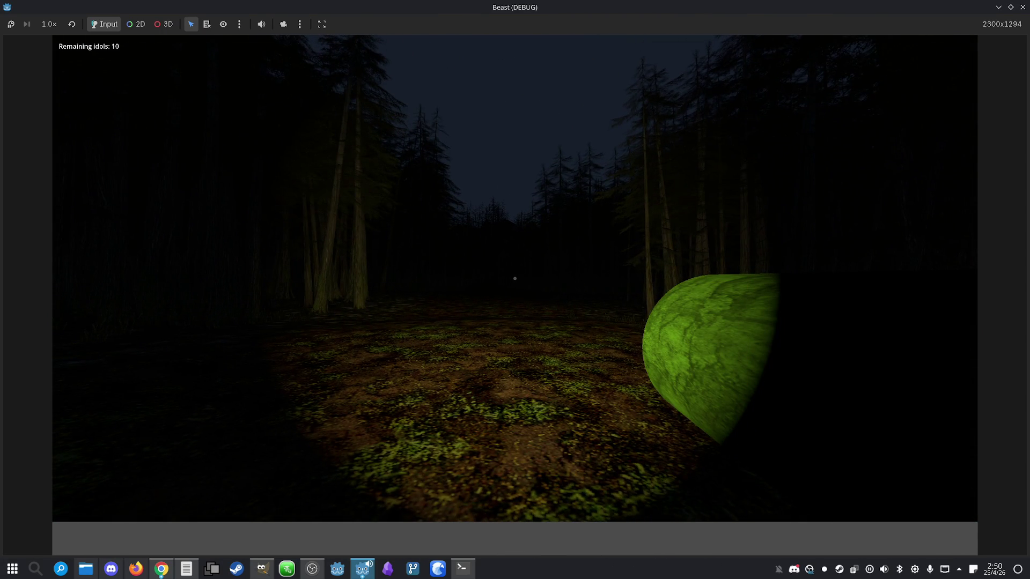
{"action": "key", "text": "super"}
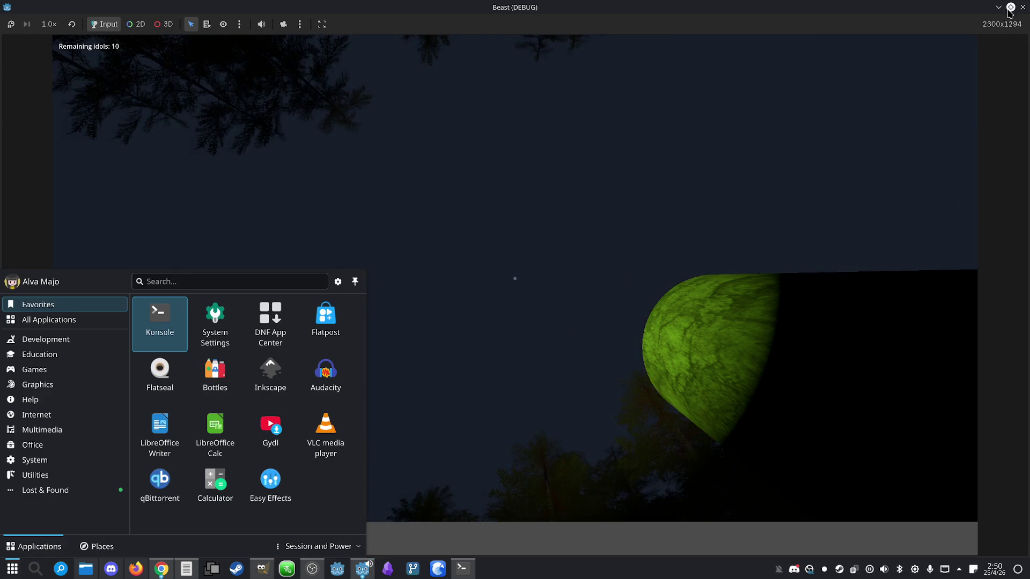
{"action": "left_click", "coordinate": [1023, 7]}
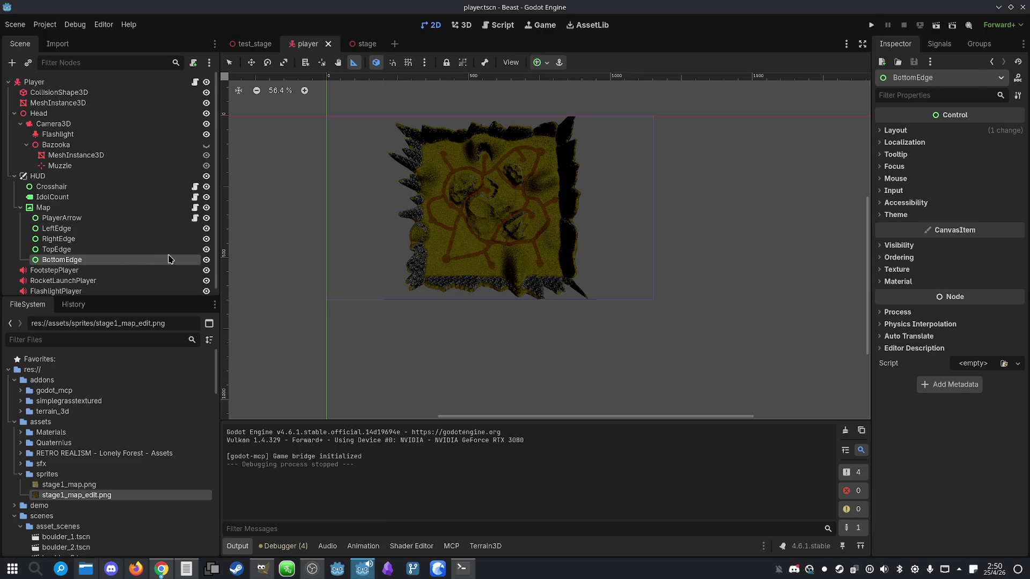
- Open the PlayerArrow script and inspect the clamp call at the end of line 25
{"action": "left_click", "coordinate": [194, 218]}
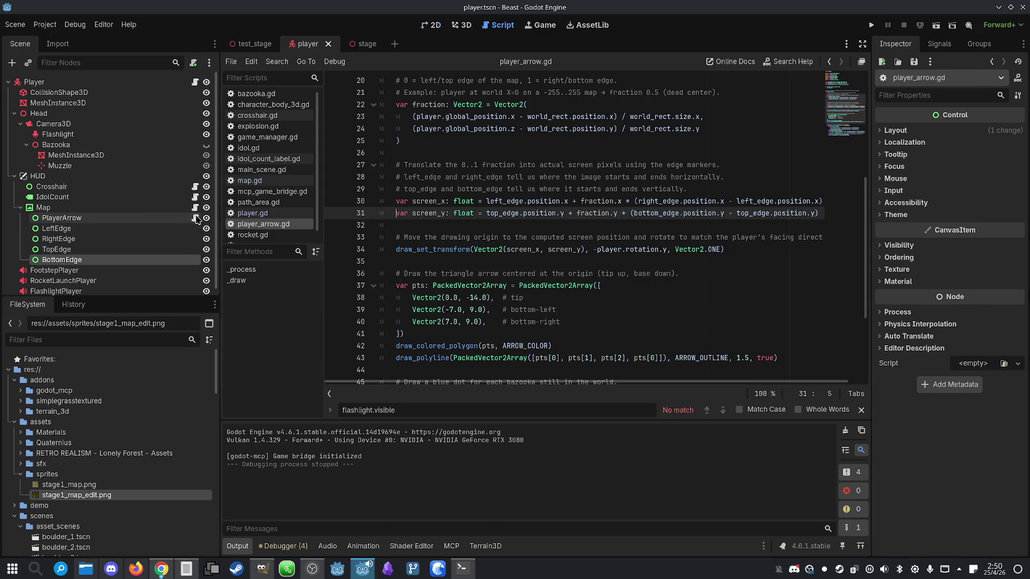
{"action": "key", "text": "ctrl+Home"}
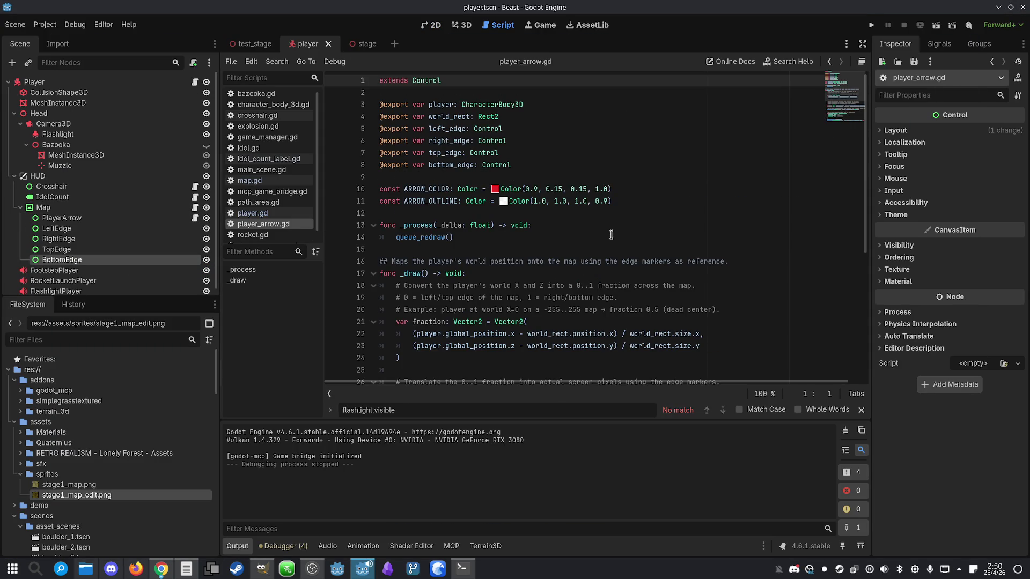
{"action": "key", "text": "ctrl+End"}
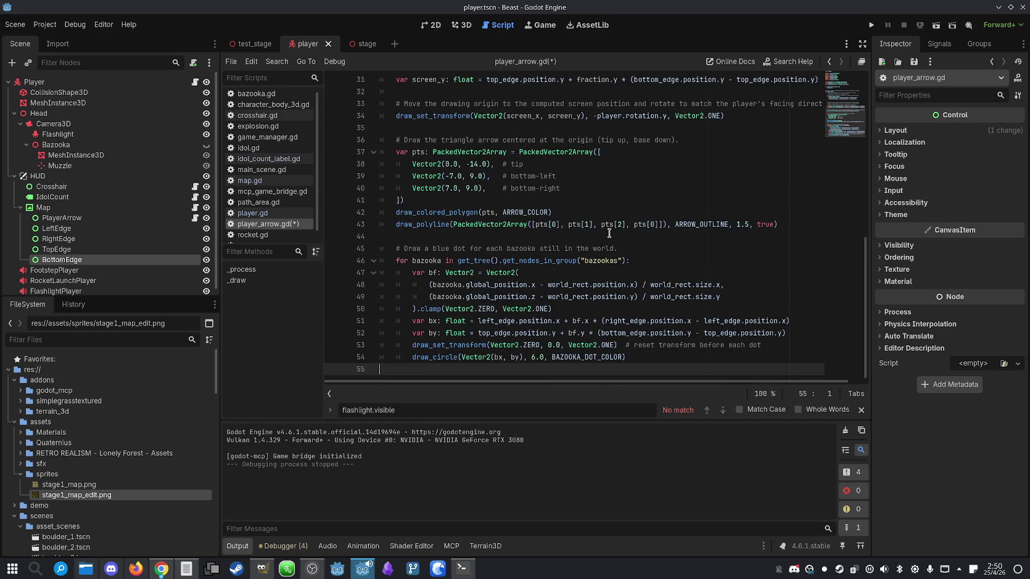
{"action": "scroll", "coordinate": [604, 241], "scroll_direction": "up", "scroll_amount": 7}
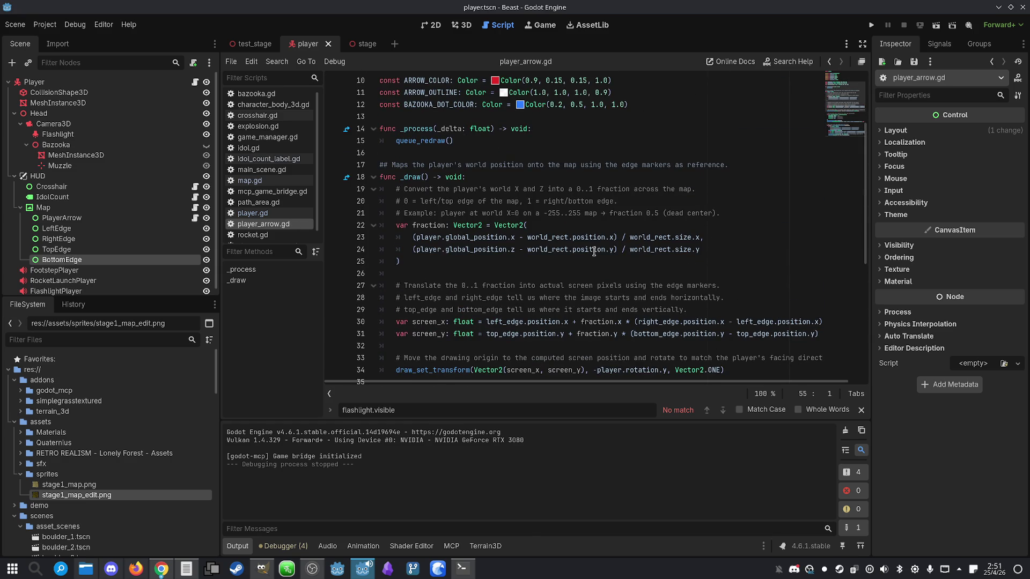
{"action": "left_click", "coordinate": [451, 261]}
{"action": "scroll", "coordinate": [452, 261], "scroll_direction": "down", "scroll_amount": 2}
{"action": "type", "text": ".c"}
{"action": "key", "text": "BackSpace"}
{"action": "key", "text": "BackSpace"}
{"action": "key", "text": "BackSpace"}
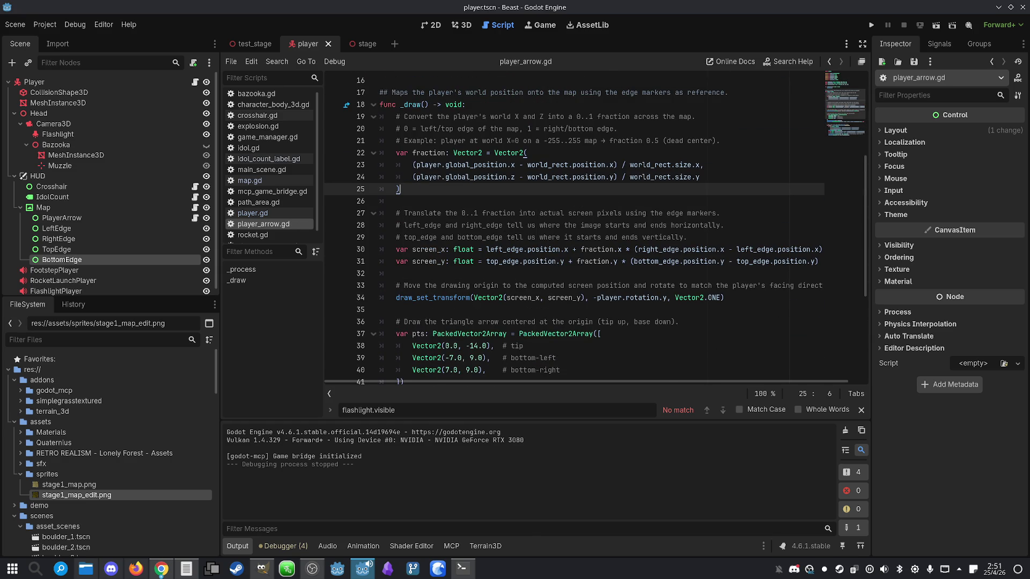
- Undo player_arrow.gd back to the version with the clamped fraction and full debug print
{"action": "left_click", "coordinate": [463, 279]}
{"action": "scroll", "coordinate": [483, 276], "scroll_direction": "down", "scroll_amount": 5}
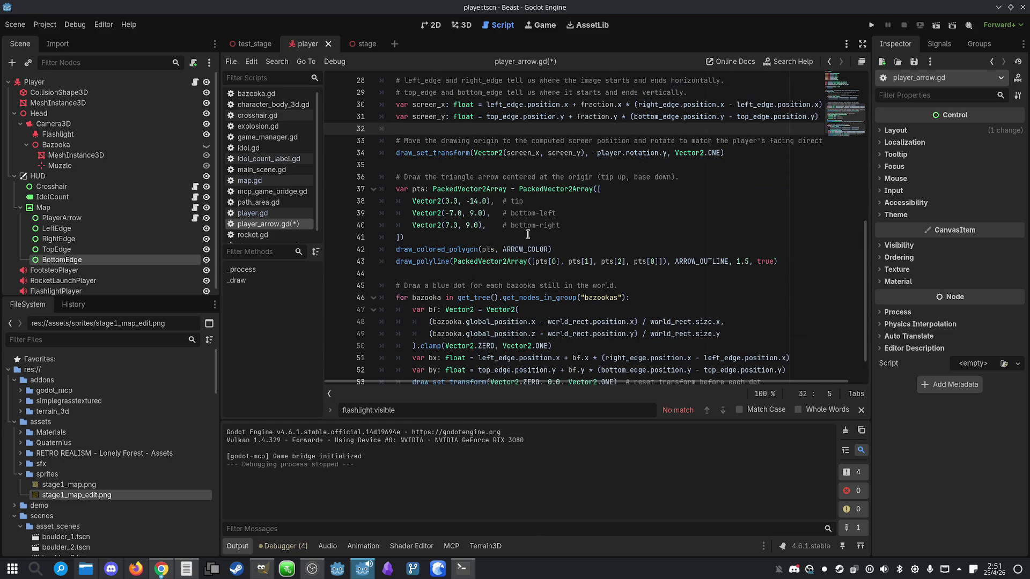
{"action": "left_click", "coordinate": [529, 235]}
{"action": "key", "text": "BackSpace"}
{"action": "key", "text": "BackSpace"}
{"action": "key", "text": "BackSpace"}
{"action": "key", "text": "ctrl+z"}
{"action": "key", "text": "ctrl+z"}
{"action": "key", "text": "ctrl+z"}
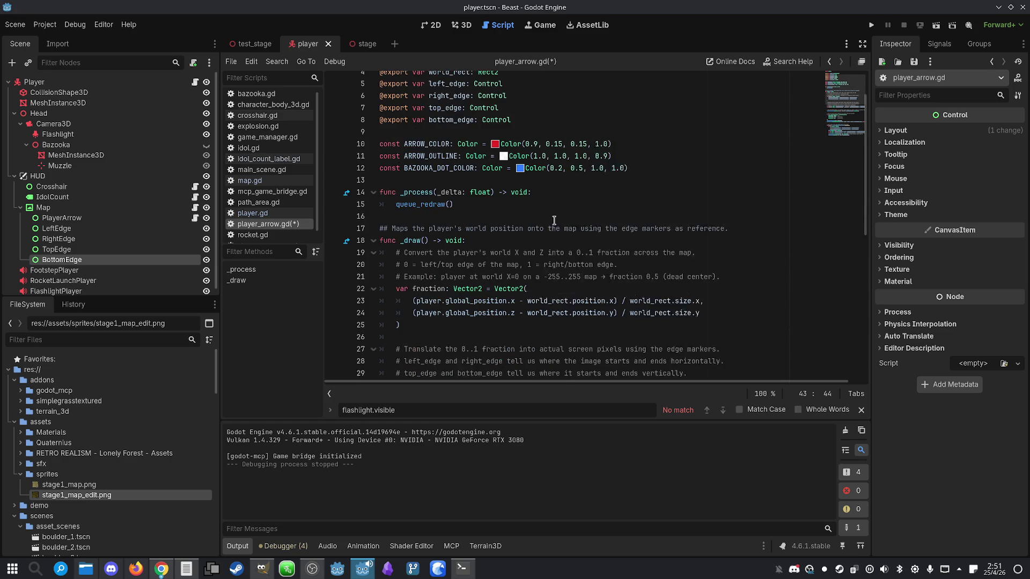
{"action": "key", "text": "ctrl+z"}
{"action": "key", "text": "ctrl+z"}
{"action": "key", "text": "ctrl+z"}
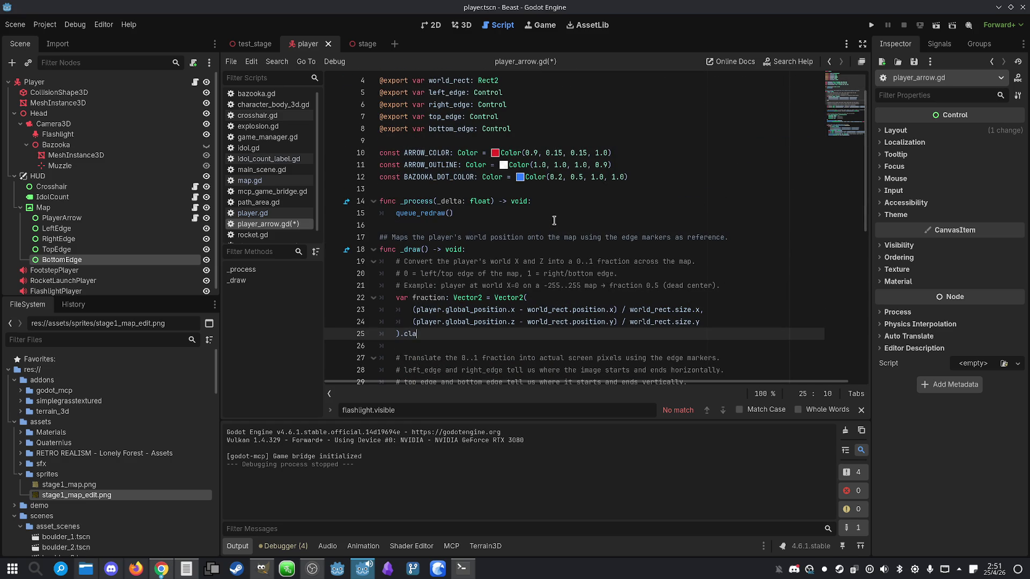
{"action": "key", "text": "ctrl+shift+z"}
{"action": "key", "text": "ctrl+shift+z"}
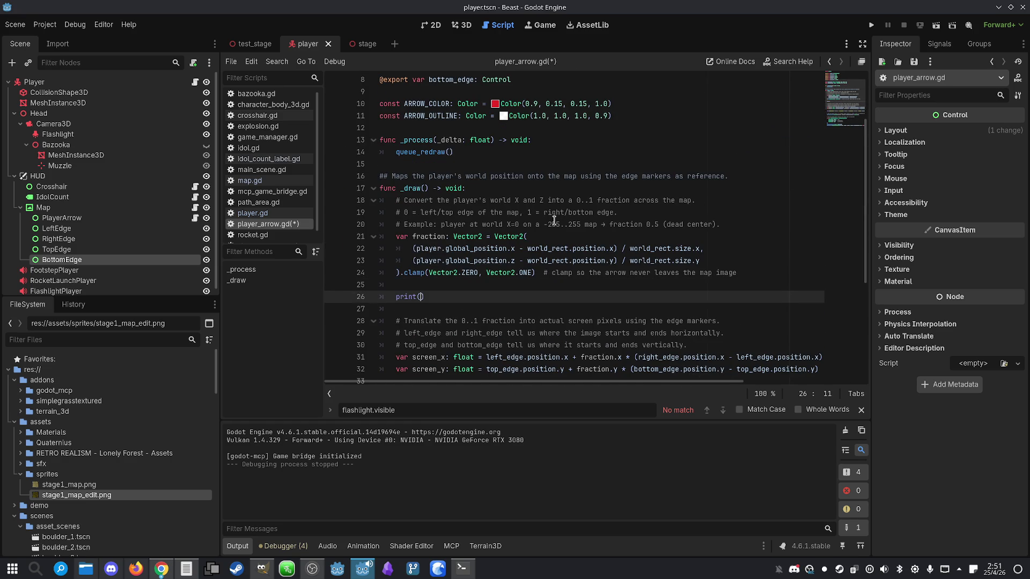
{"action": "left_click", "coordinate": [431, 289]}
{"action": "key", "text": "ctrl+z"}
{"action": "key", "text": "ctrl+z"}
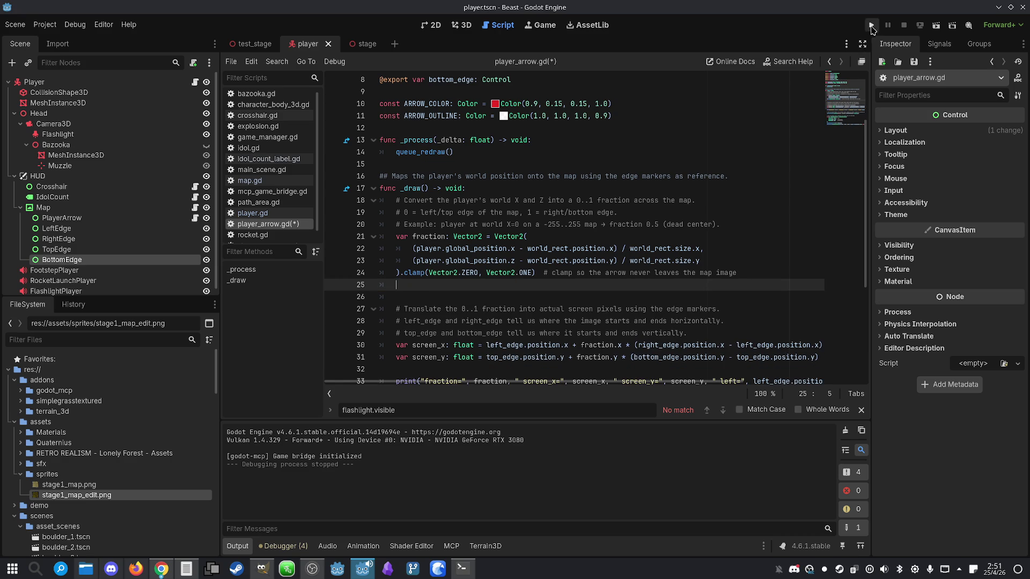
{"action": "left_click", "coordinate": [870, 27]}
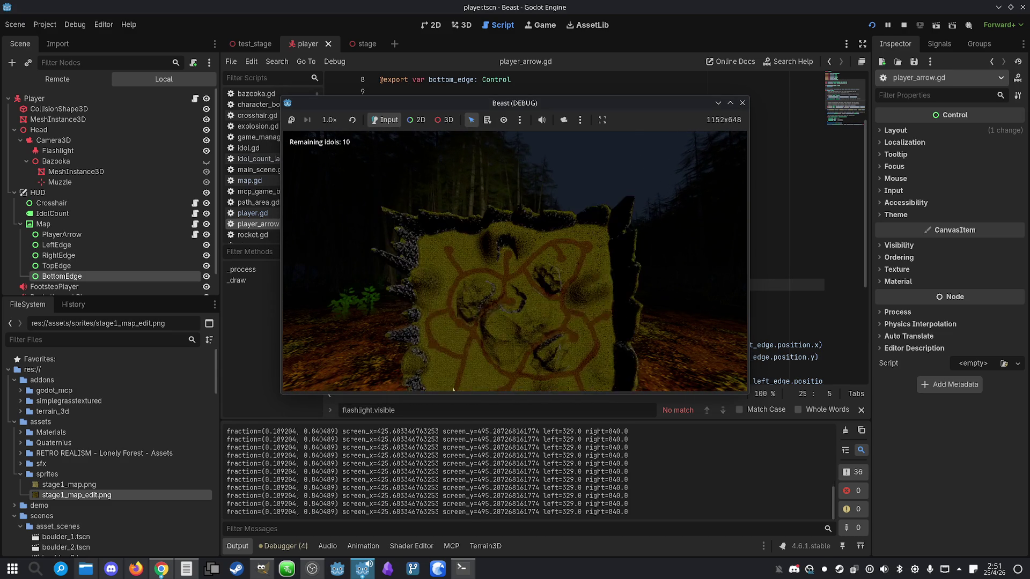
{"action": "key", "text": "super"}
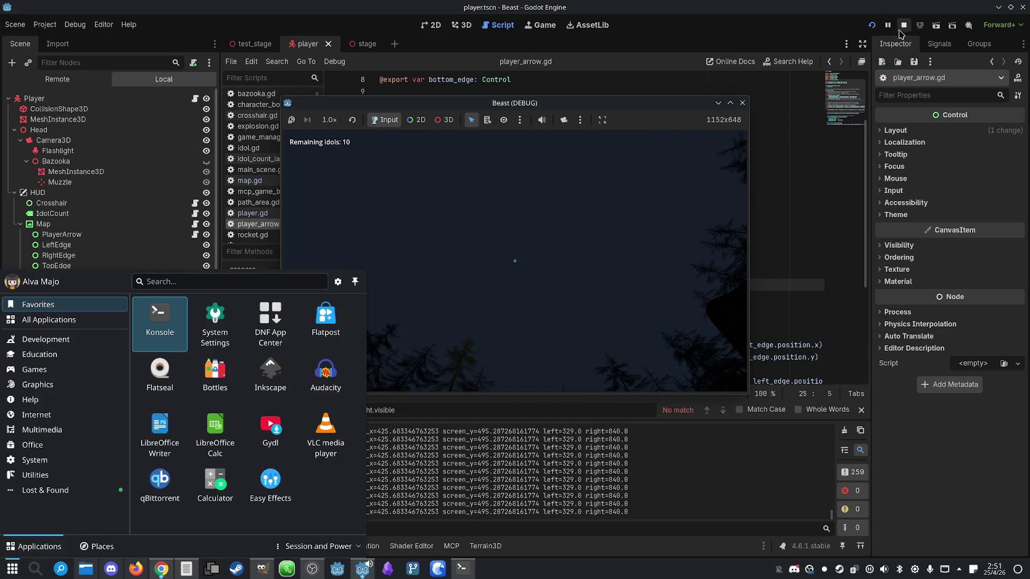
{"action": "left_click", "coordinate": [904, 25]}
{"action": "mouse_move", "coordinate": [493, 280]}
{"action": "left_mouse_down"}
{"action": "mouse_move", "coordinate": [464, 295]}
{"action": "mouse_move", "coordinate": [402, 280]}
{"action": "left_mouse_up"}
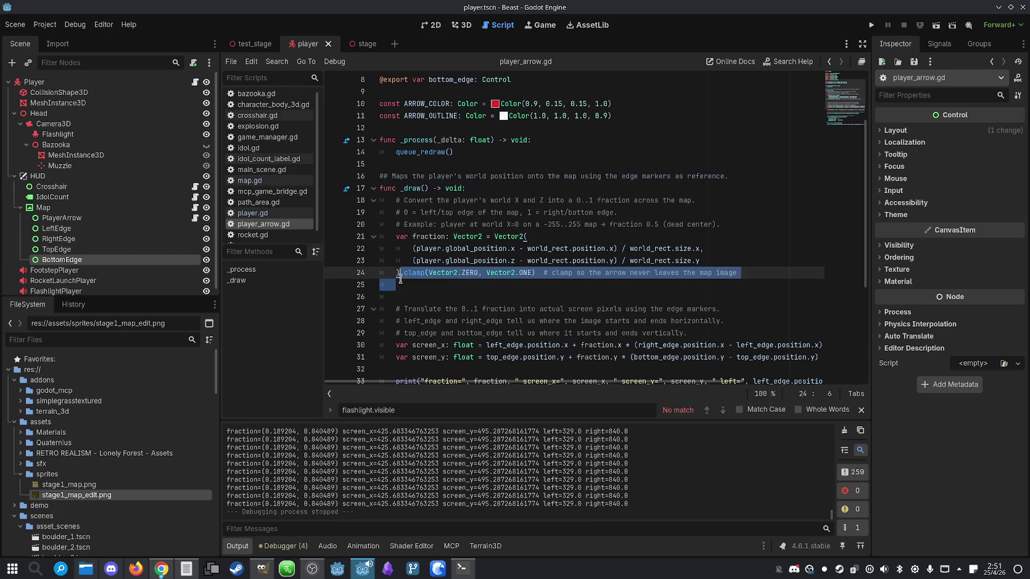
{"action": "key", "text": "BackSpace"}
{"action": "key", "text": "BackSpace"}
{"action": "key", "text": "Down"}
{"action": "scroll", "coordinate": [441, 293], "scroll_direction": "down", "scroll_amount": 5}
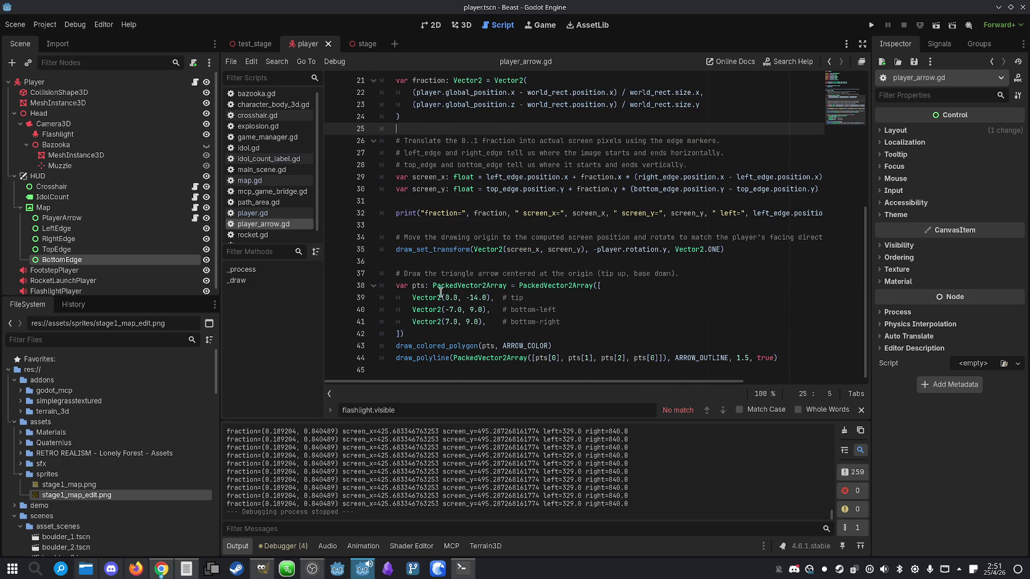
{"action": "triple_click", "coordinate": [415, 213]}
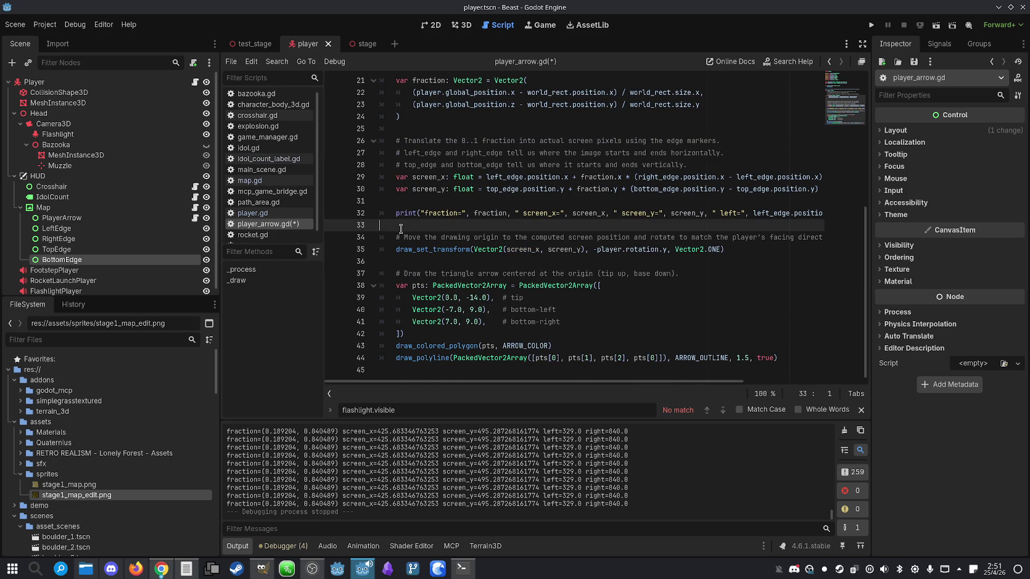
{"action": "key", "text": "BackSpace"}
{"action": "key", "text": "BackSpace"}
{"action": "key", "text": "BackSpace"}
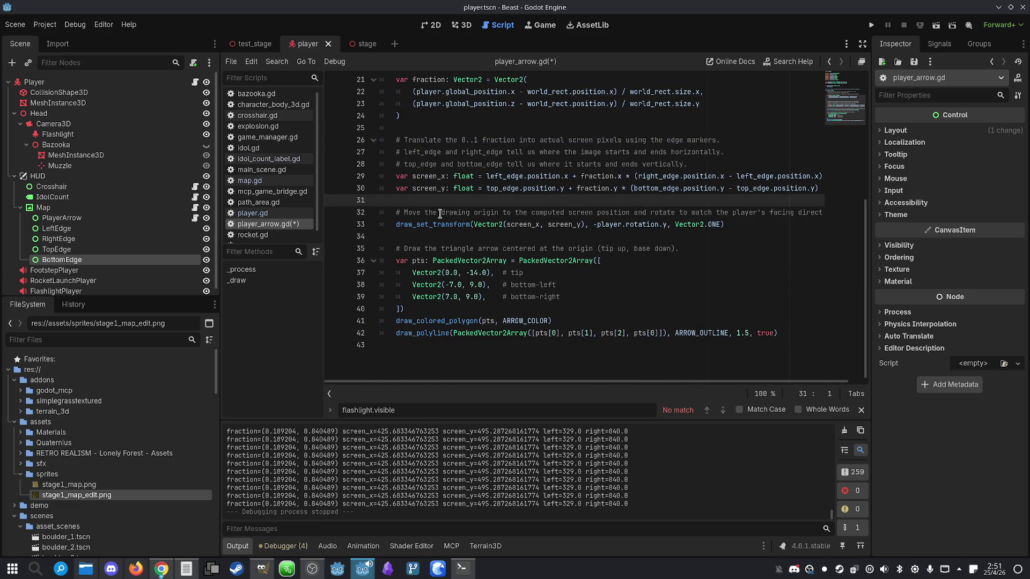
{"action": "key", "text": "alt+Tab"}
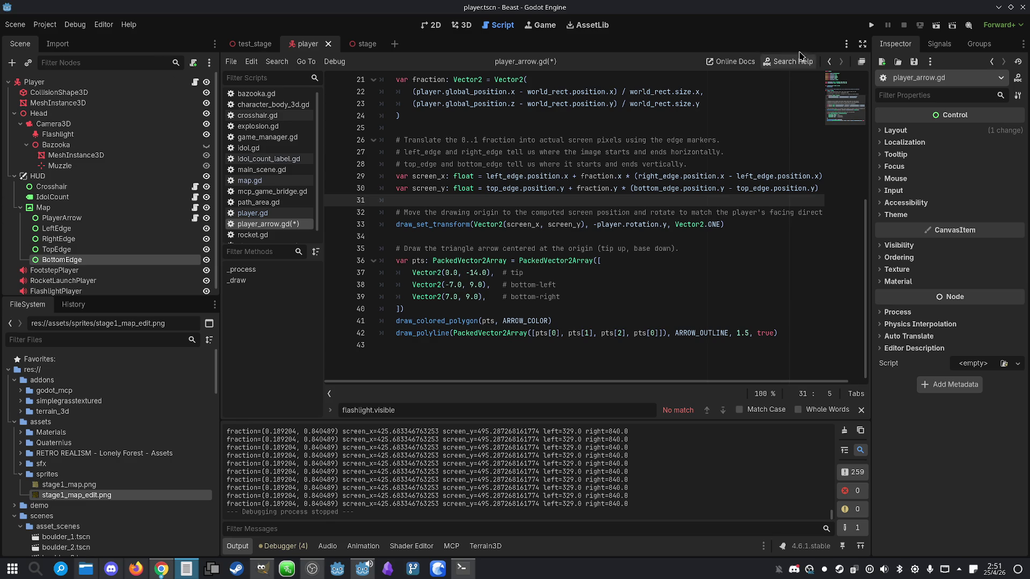
{"action": "left_click", "coordinate": [873, 25]}
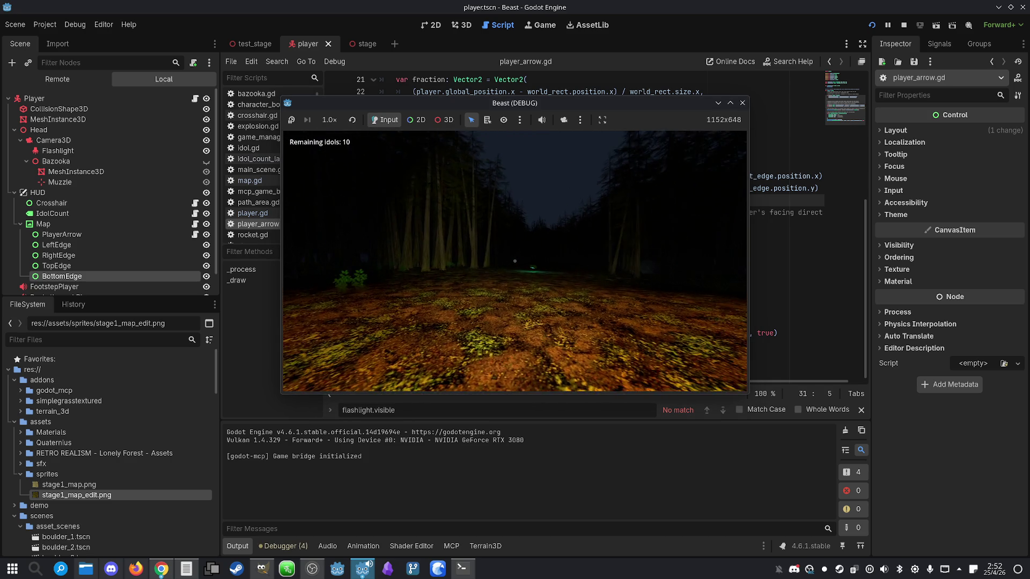
- Stop the running Beast test game
{"action": "key", "text": "super"}
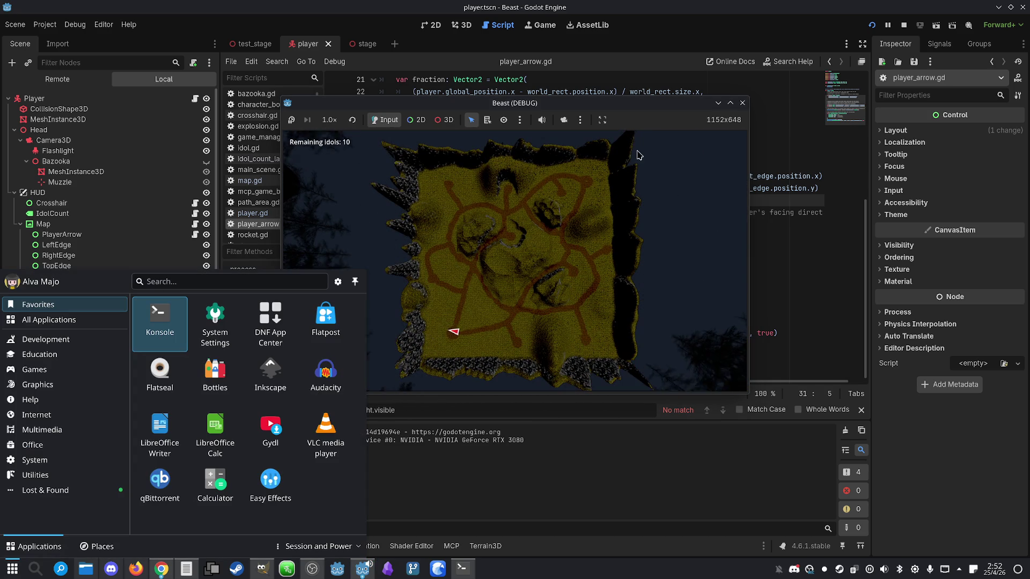
{"action": "left_click", "coordinate": [904, 25]}
{"action": "left_click", "coordinate": [664, 225]}
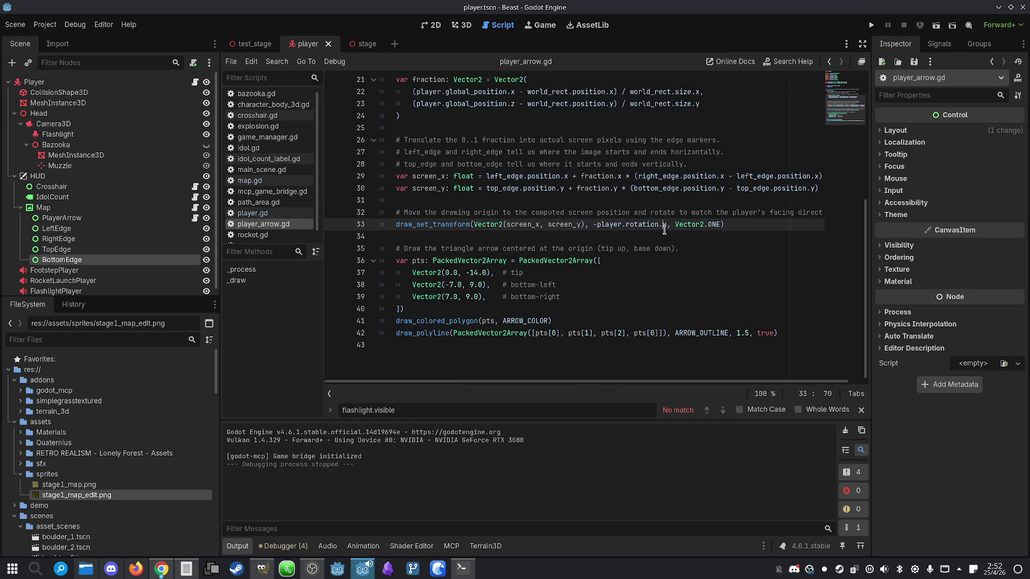
- Undo the debug print and clamp edits in player_arrow.gd around lines 32–39
{"action": "left_click", "coordinate": [641, 283]}
{"action": "left_click", "coordinate": [610, 296]}
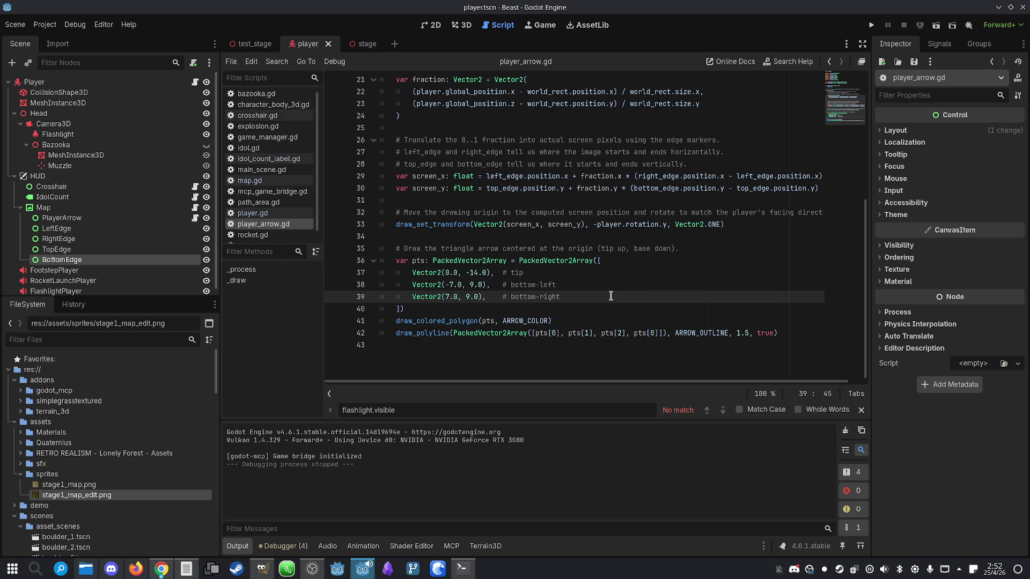
{"action": "key", "text": "Up"}
{"action": "key", "text": "Up"}
{"action": "key", "text": "Up"}
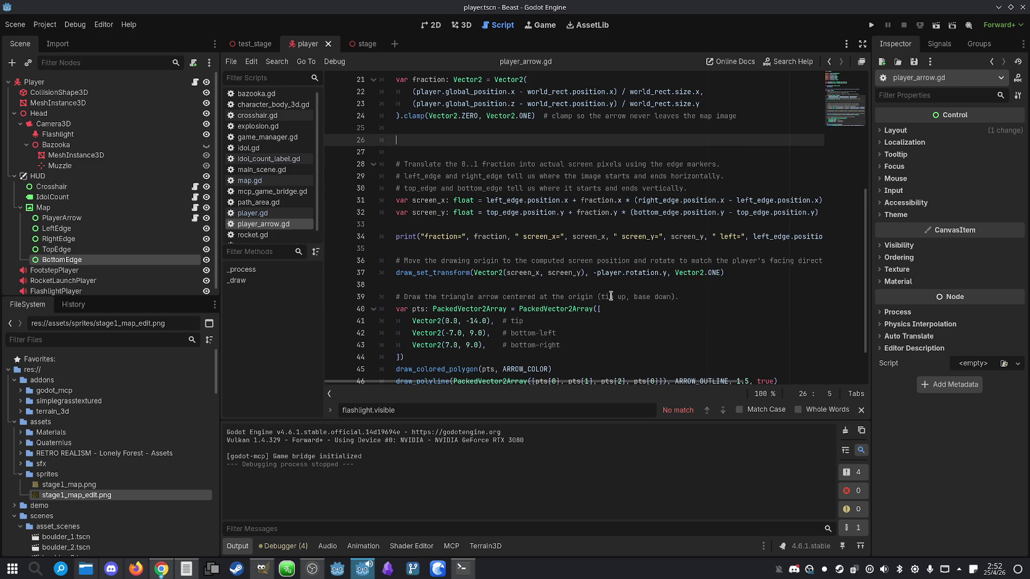
{"action": "key", "text": "BackSpace"}
{"action": "key", "text": "BackSpace"}
{"action": "key", "text": "ctrl+z"}
{"action": "key", "text": "ctrl+z"}
{"action": "key", "text": "ctrl+z"}
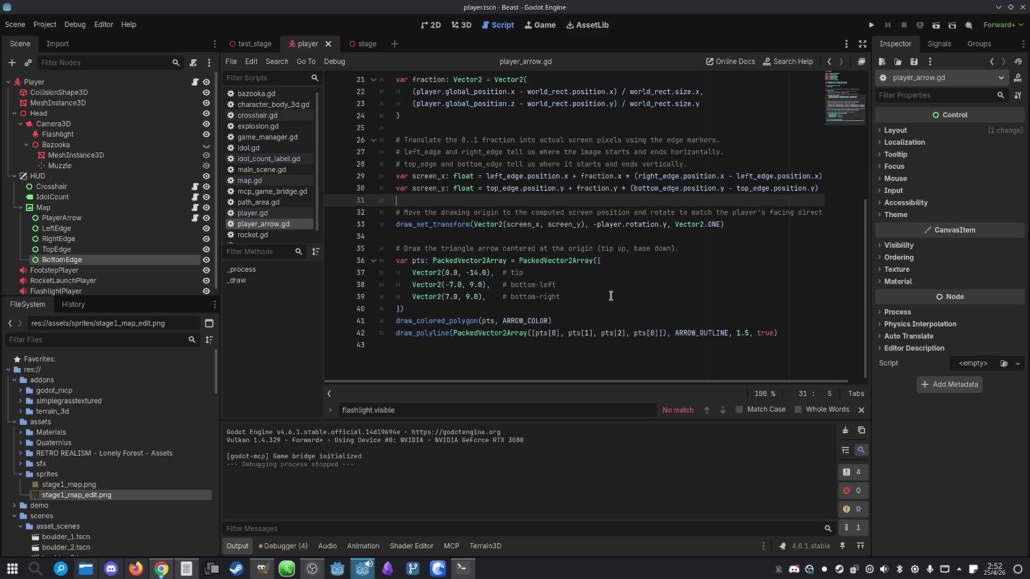
{"action": "left_click", "coordinate": [633, 258]}
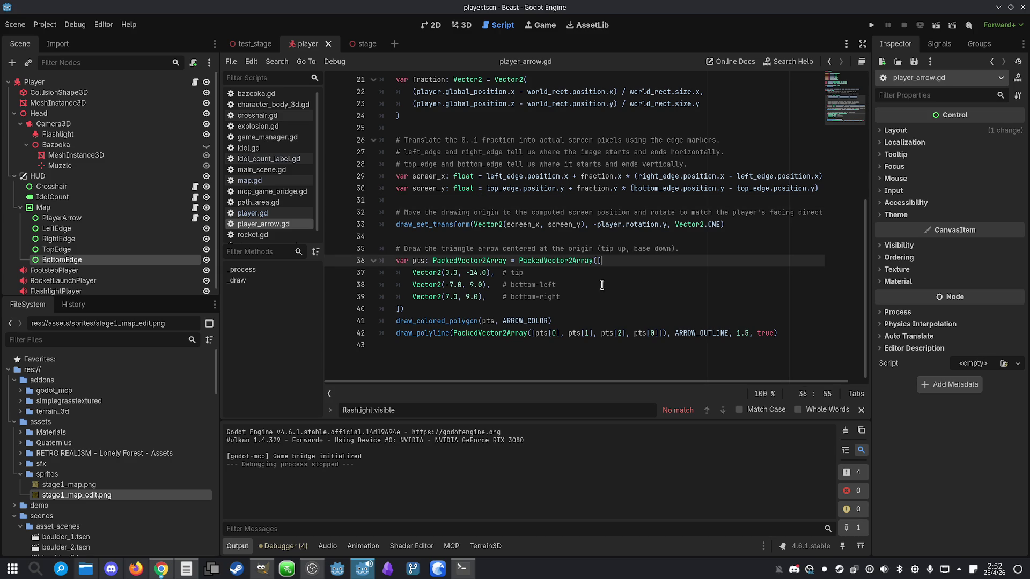
{"action": "left_click", "coordinate": [540, 216]}
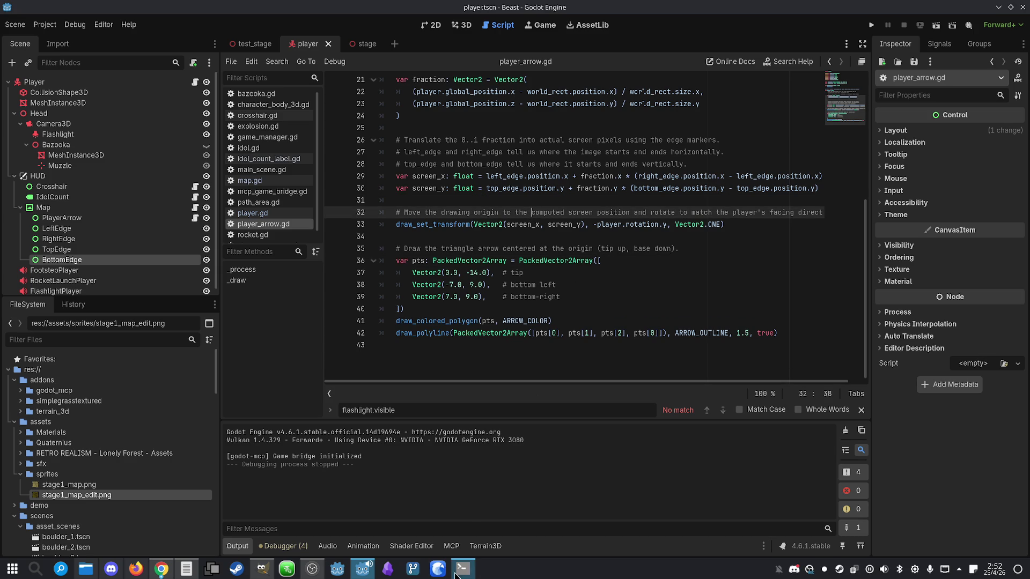
- Rerun the game to test the map, stop it, and bring the Claude terminal forward
{"action": "left_click", "coordinate": [871, 24]}
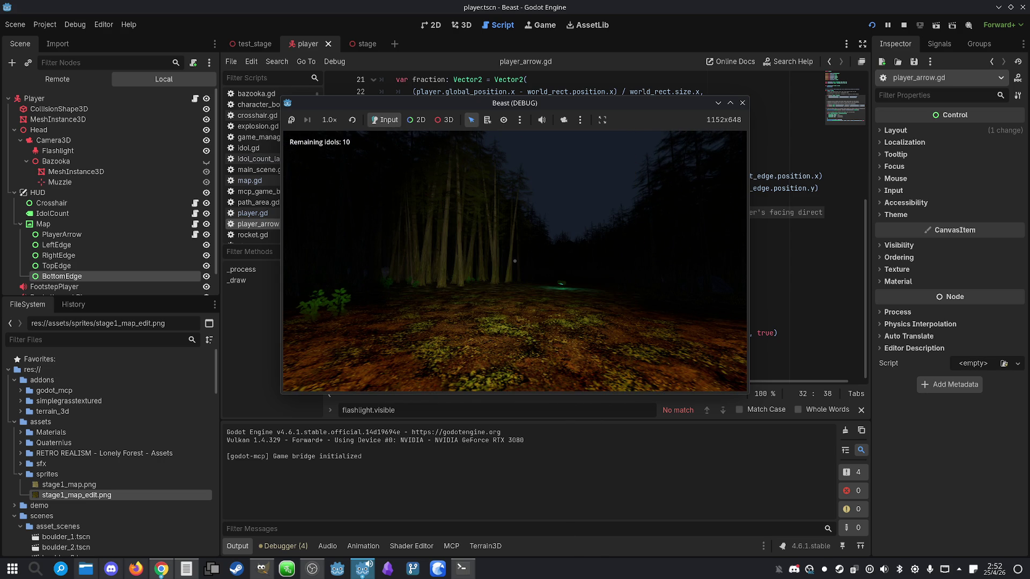
{"action": "key", "text": "super"}
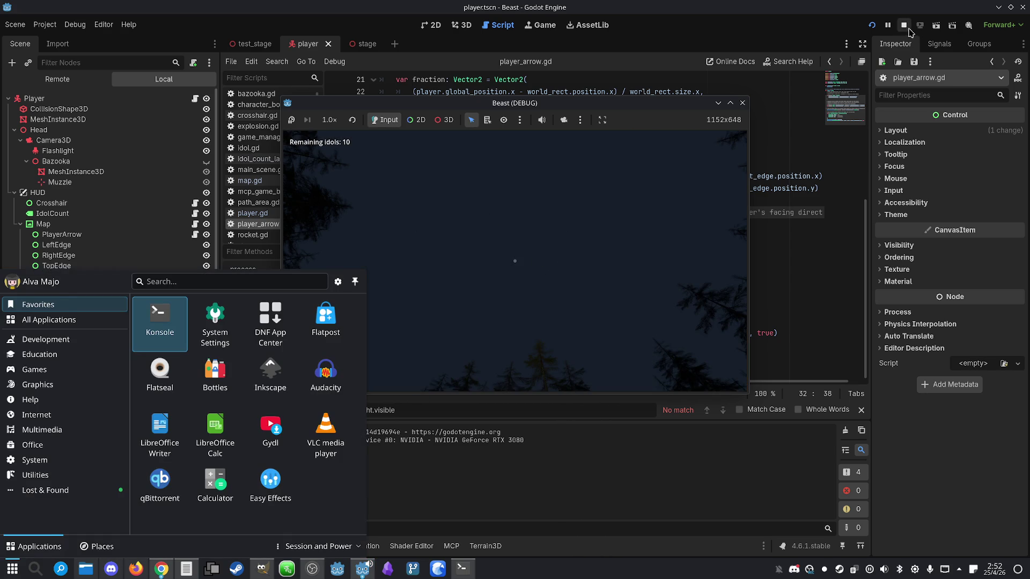
{"action": "left_click", "coordinate": [904, 25]}
{"action": "left_click", "coordinate": [462, 568]}
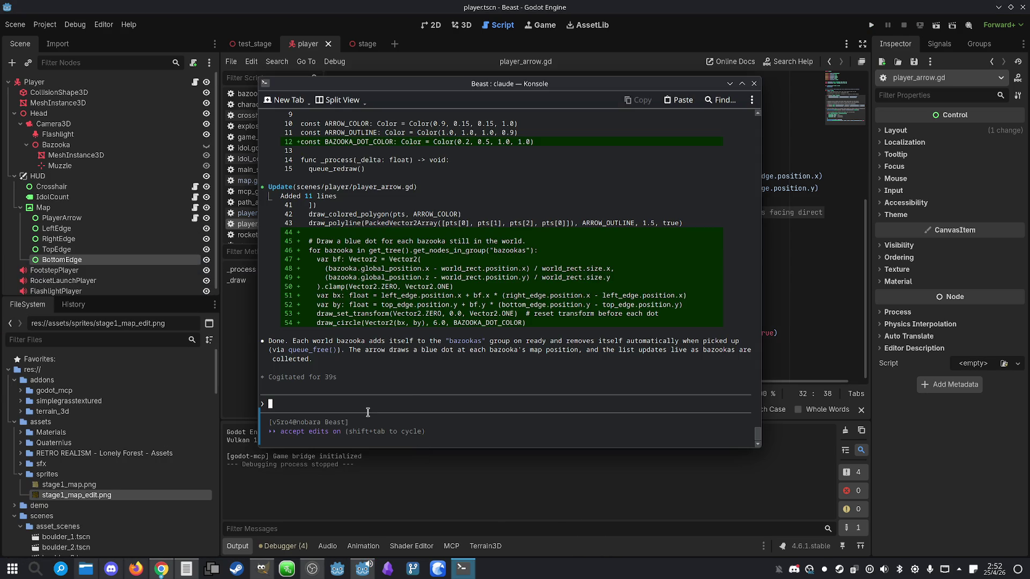
- Tell Claude its added lines in player_arrow.gd were accidentally removed and ask it to add them again
{"action": "type", "text": "I think I mig"}
{"action": "type", "text": "ht have accidenta"}
{"action": "type", "text": "lly "}
{"action": "type", "text": "removed"}
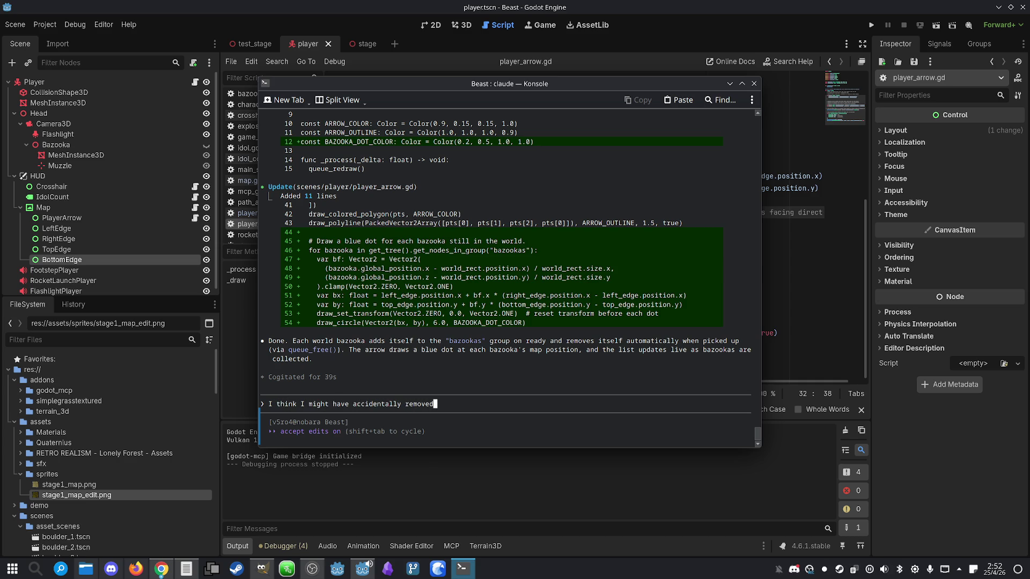
{"action": "type", "text": " the lines y"}
{"action": "type", "text": "ou added to"}
{"action": "left_click_drag", "start_coordinate": [400, 85], "coordinate": [461, 86]}
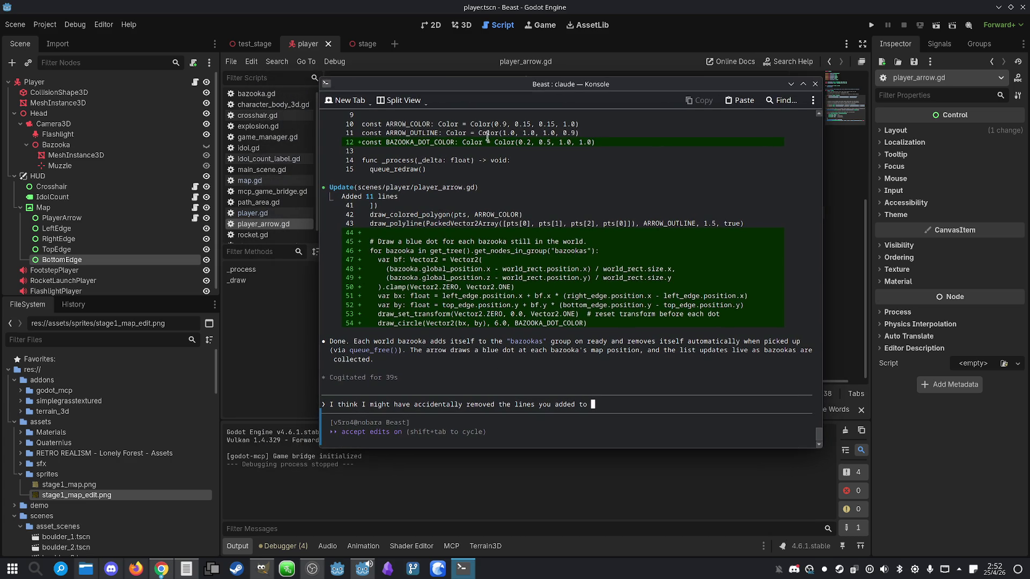
{"action": "type", "text": "player_a"}
{"action": "type", "text": "rrow.g"}
{"action": "type", "text": "d. pleas"}
{"action": "key", "text": "BackSpace"}
{"action": "key", "text": "BackSpace"}
{"action": "key", "text": "BackSpace"}
{"action": "type", "text": "add them a"}
{"action": "type", "text": "gain"}
{"action": "key", "text": "Return"}
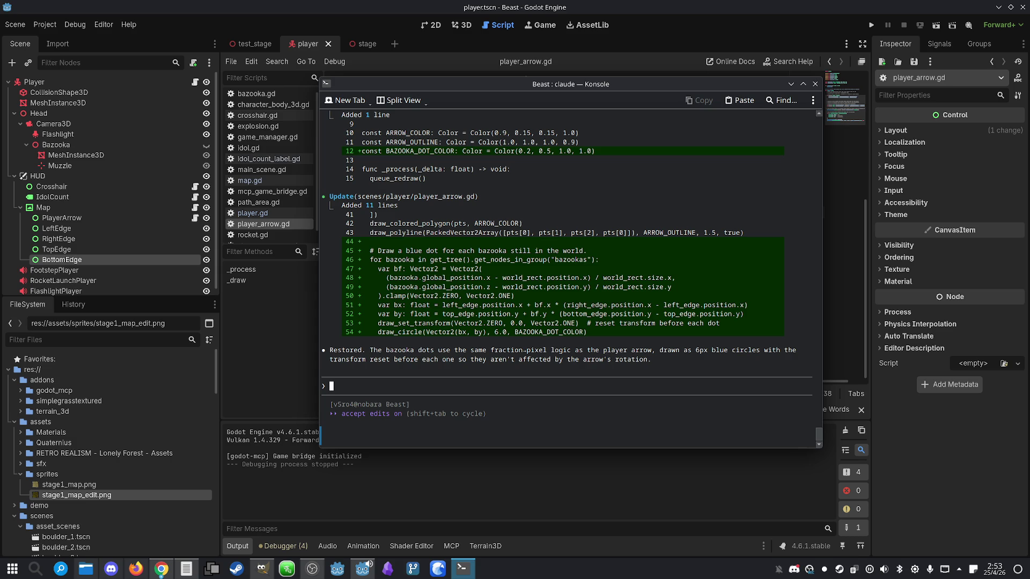
{"action": "left_click", "coordinate": [790, 84]}
{"action": "key", "text": "F5"}
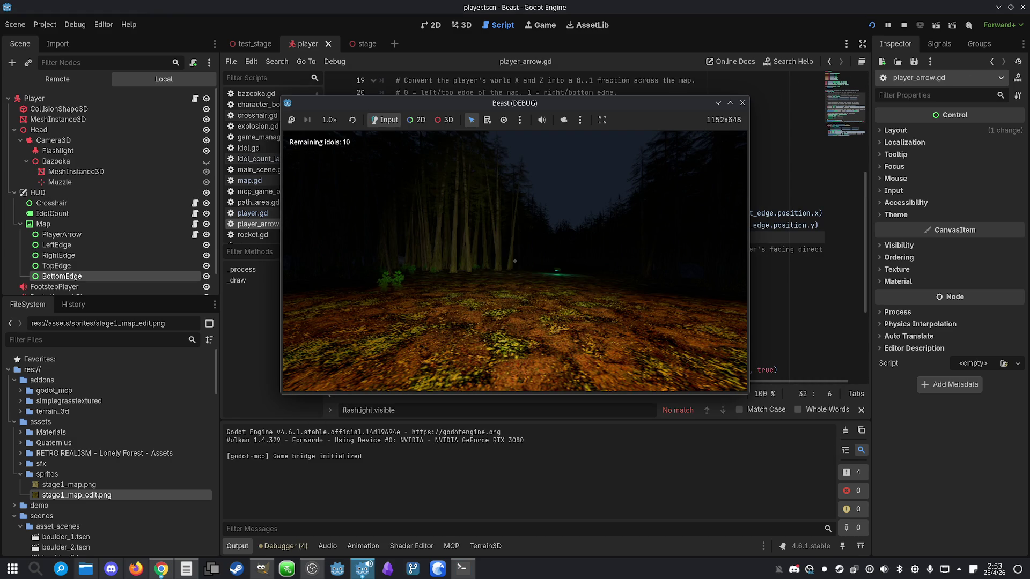
- End the minimap test, remove the stray letter on line 32 and save player_arrow.gd
{"action": "key", "text": "m"}
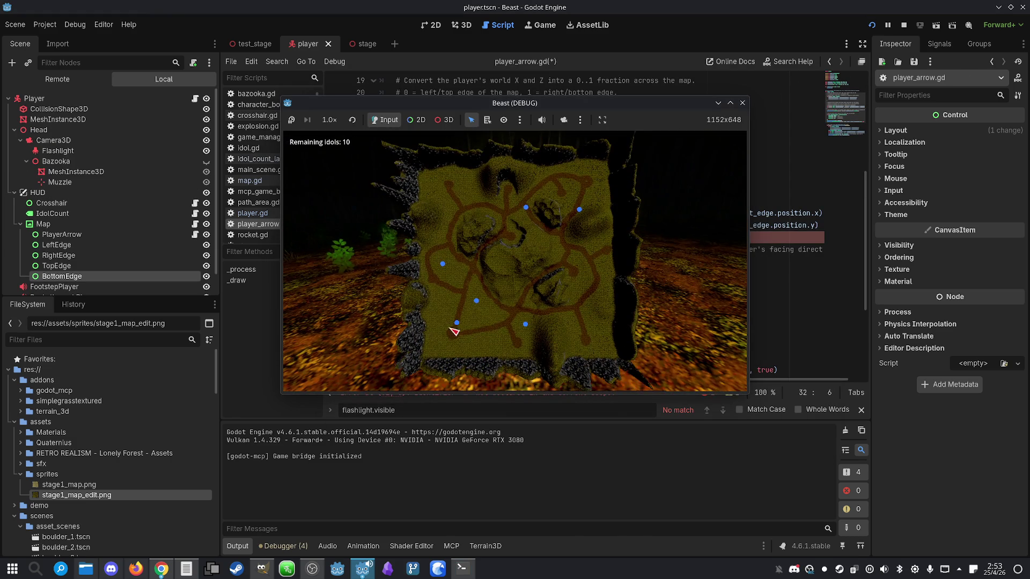
{"action": "key", "text": "super"}
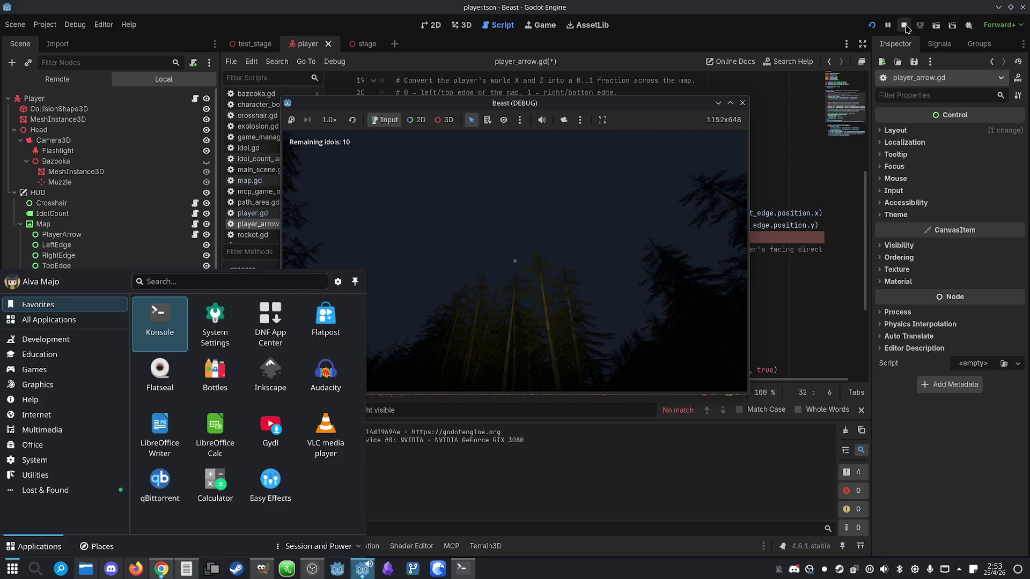
{"action": "key", "text": "F8"}
{"action": "key", "text": "Escape"}
{"action": "key", "text": "BackSpace"}
{"action": "left_click", "coordinate": [559, 286]}
{"action": "key", "text": "ctrl+s"}
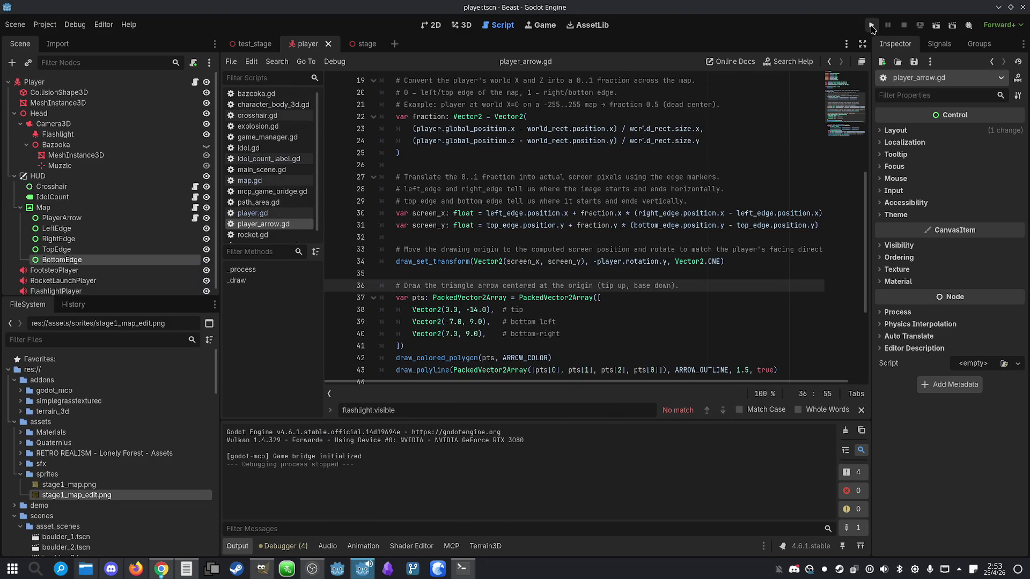
- Rerun the game to check the restored bazooka dots in a widened window, then stop it
{"action": "left_click", "coordinate": [870, 24]}
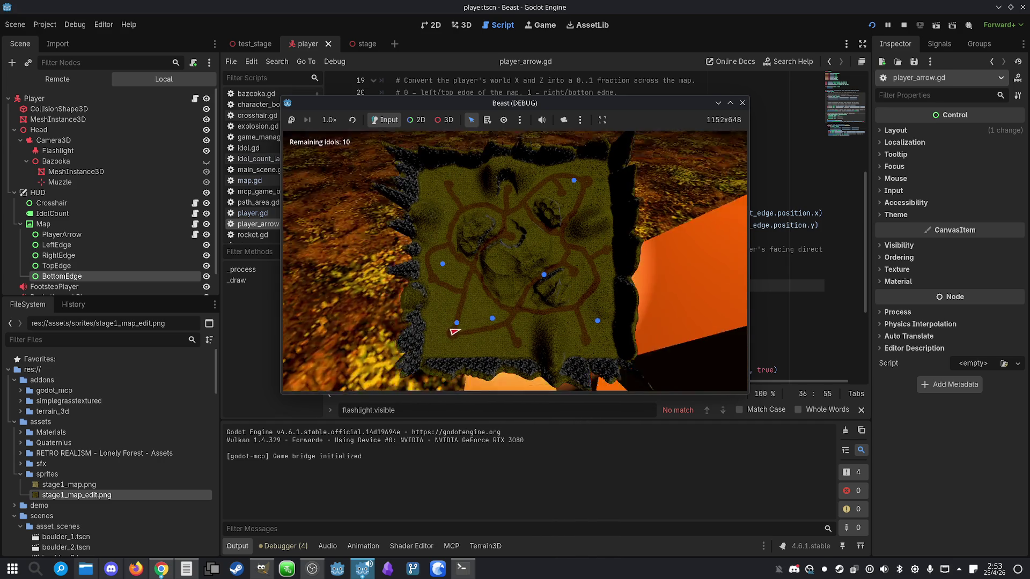
{"action": "key", "text": "super"}
{"action": "left_click", "coordinate": [506, 285]}
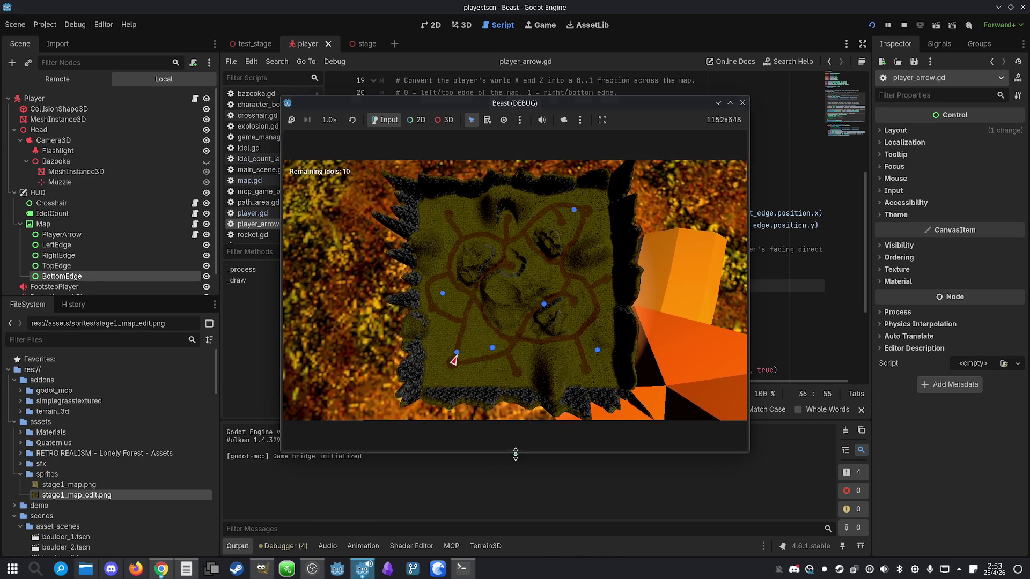
{"action": "key", "text": "super"}
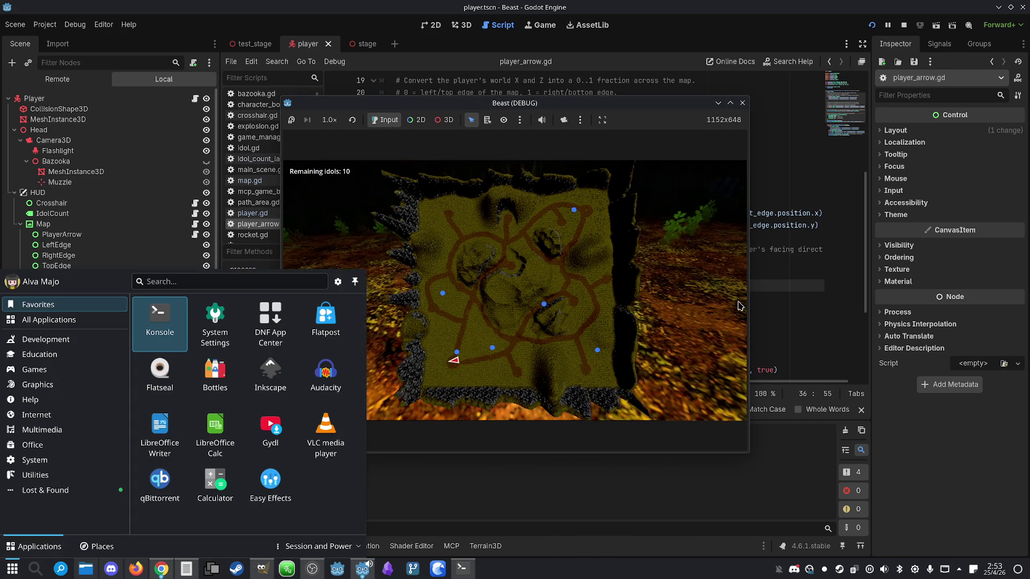
{"action": "left_click_drag", "start_coordinate": [751, 306], "coordinate": [869, 303]}
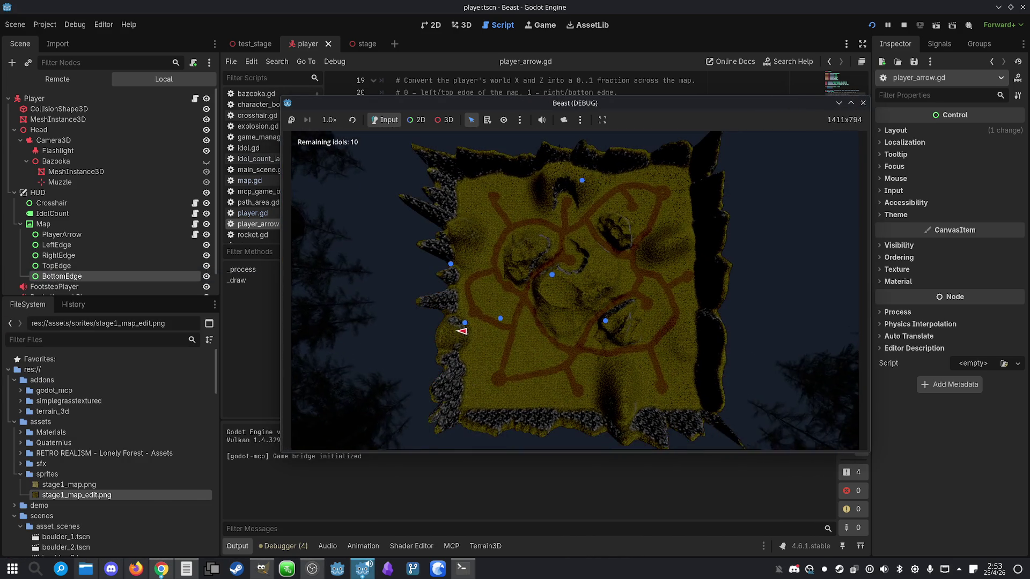
{"action": "left_click", "coordinate": [904, 25]}
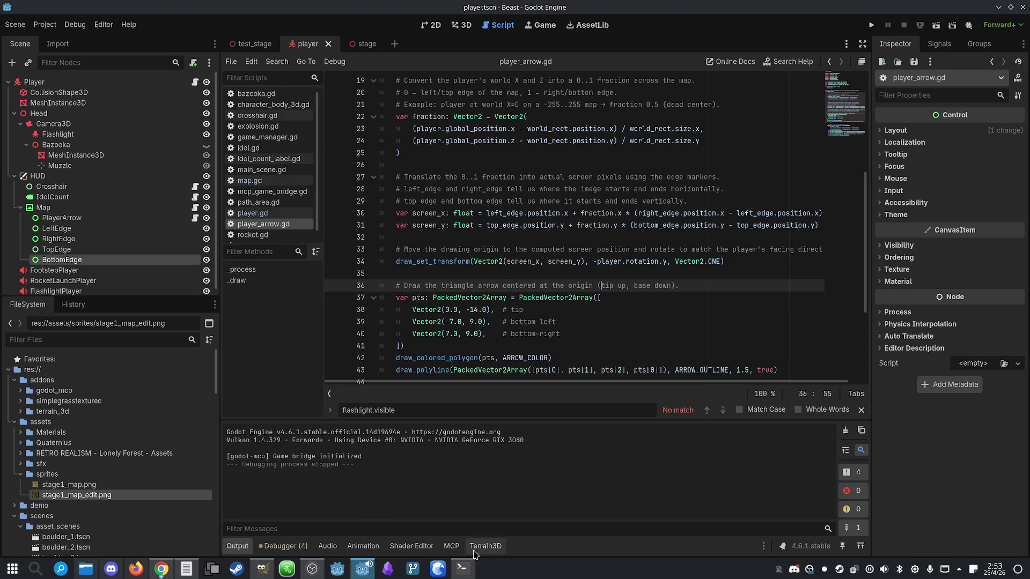
- Report that resizing the window makes map icons stop matching their correct map position
{"action": "type", "text": "If "}
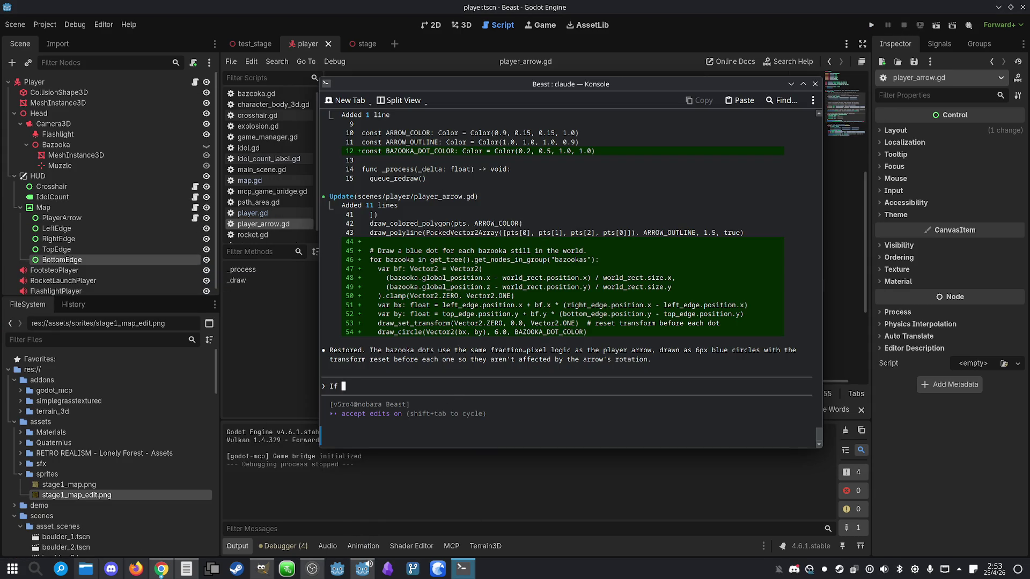
{"action": "type", "text": "I change the r"}
{"action": "type", "text": "esolution o"}
{"action": "type", "text": "f the scre"}
{"action": "key", "text": "BackSpace"}
{"action": "key", "text": "BackSpace"}
{"action": "key", "text": "BackSpace"}
{"action": "type", "text": "win"}
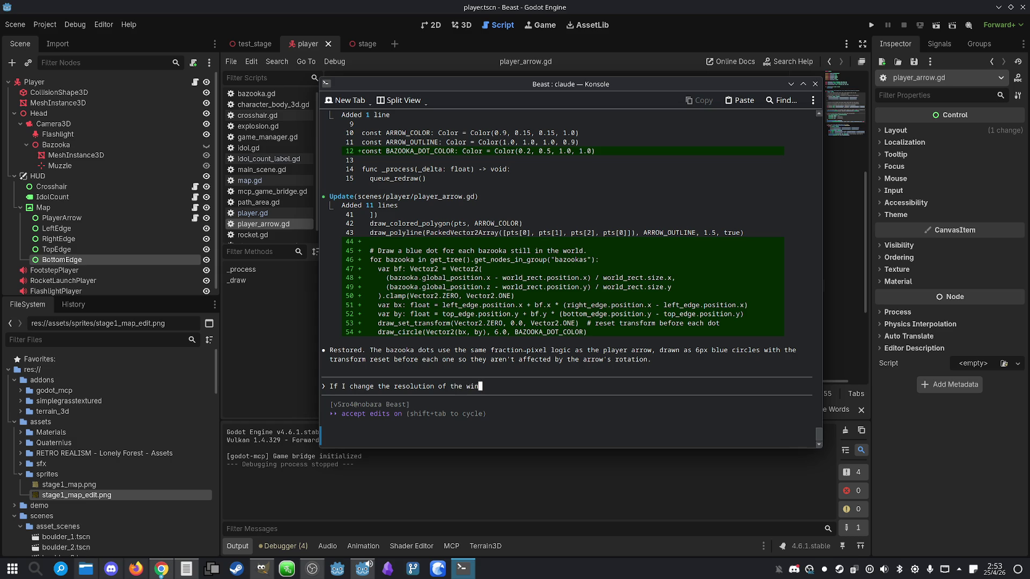
{"action": "type", "text": "dow, the "}
{"action": "type", "text": "position"}
{"action": "key", "text": "BackSpace"}
{"action": "type", "text": "of the "}
{"action": "type", "text": "icons of the ma"}
{"action": "type", "text": "p s"}
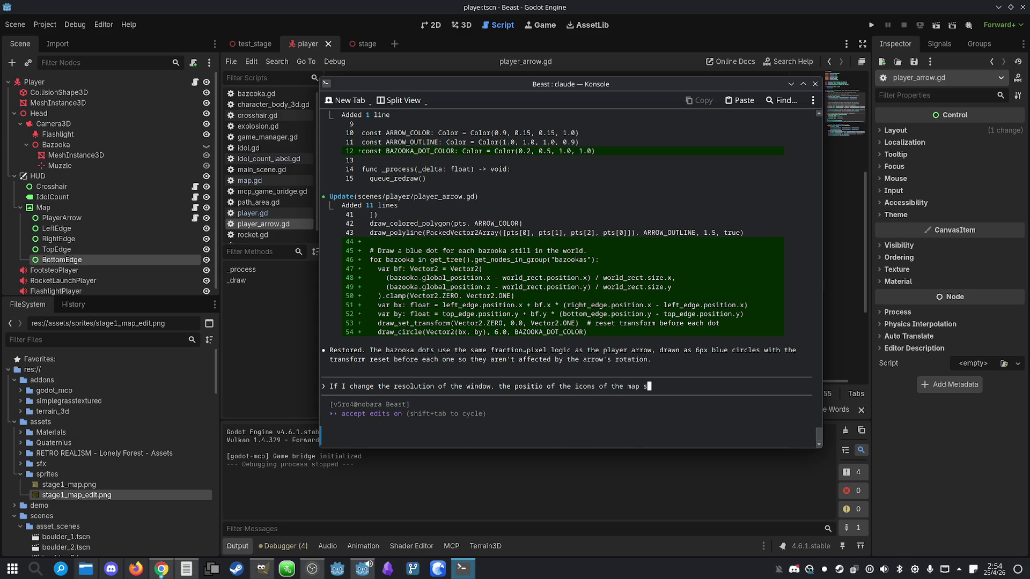
{"action": "type", "text": "top matching the map."}
{"action": "key", "text": "BackSpace"}
{"action": "key", "text": "BackSpace"}
{"action": "key", "text": "BackSpace"}
{"action": "type", "text": "correct map posit"}
{"action": "type", "text": "ion."}
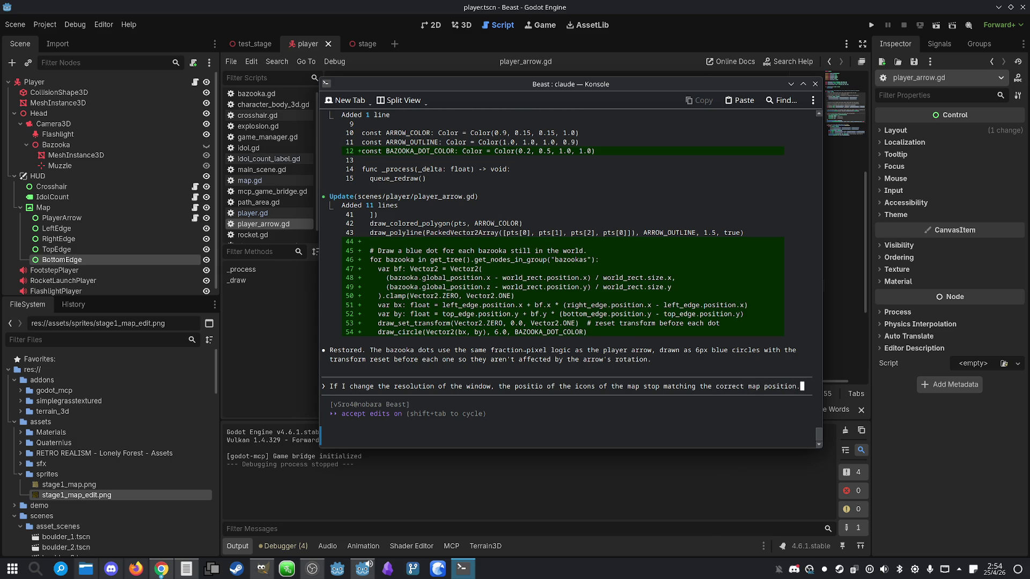
{"action": "key", "text": "Return"}
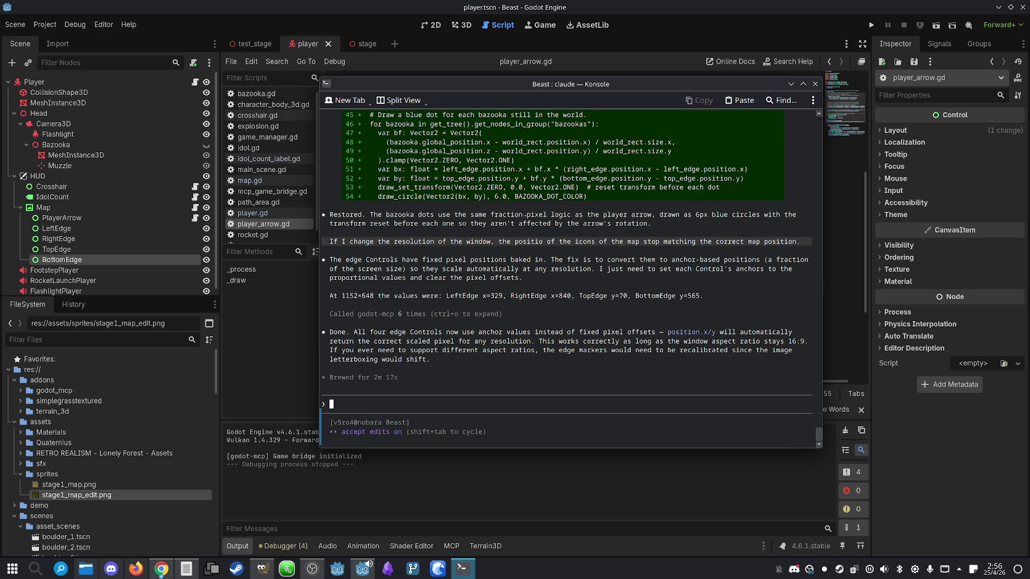
- Check /usage, then reload the modified scripts from disk in Godot and run the game
{"action": "type", "text": "/usage"}
{"action": "key", "text": "Return"}
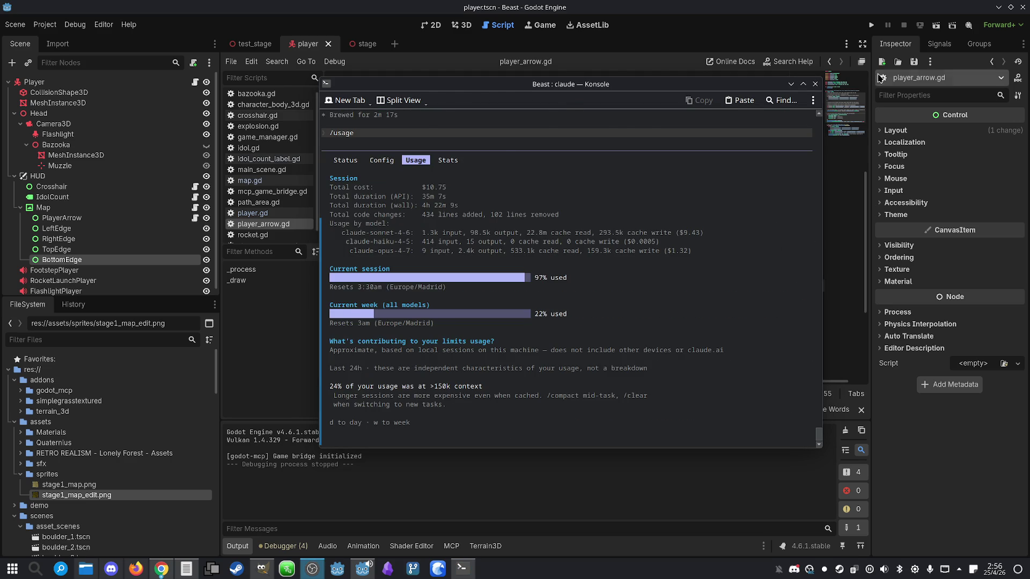
{"action": "left_click", "coordinate": [810, 5]}
{"action": "key", "text": "Return"}
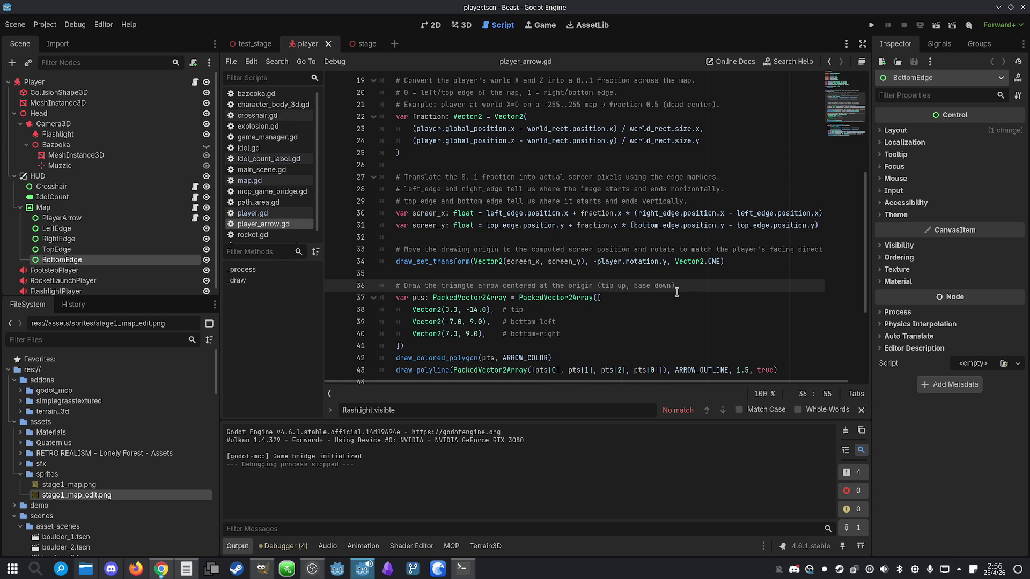
{"action": "left_click", "coordinate": [869, 24]}
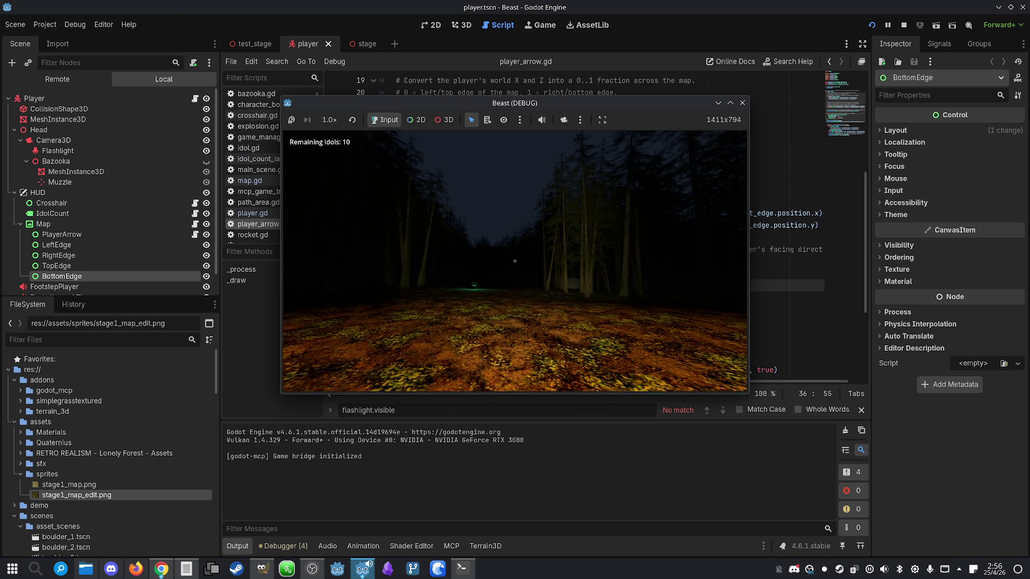
- Maximize the running game, toggle the minimap with M, and pick up the green bazooka
{"action": "key", "text": "super"}
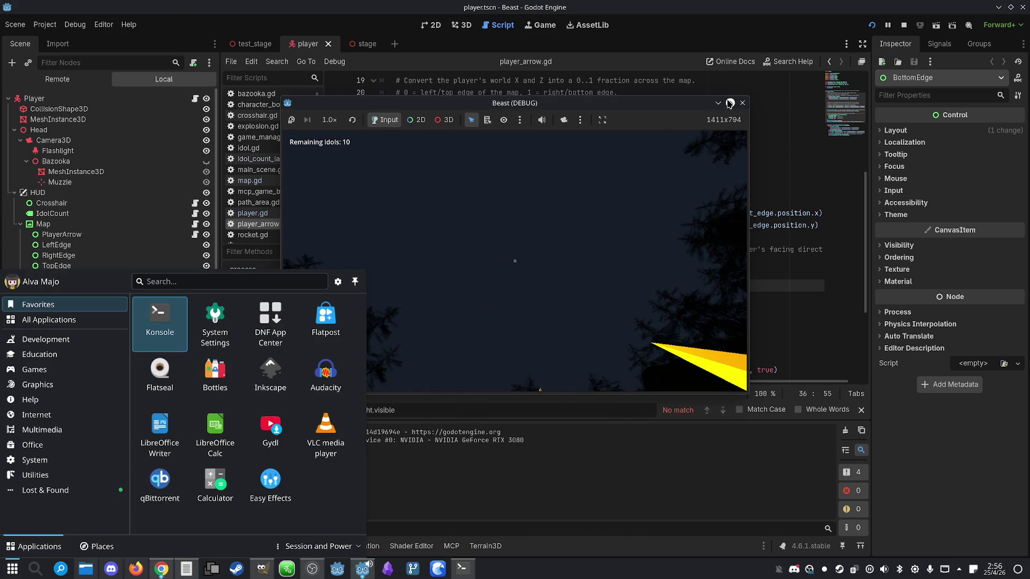
{"action": "key", "text": "super+Up"}
{"action": "key", "text": "m"}
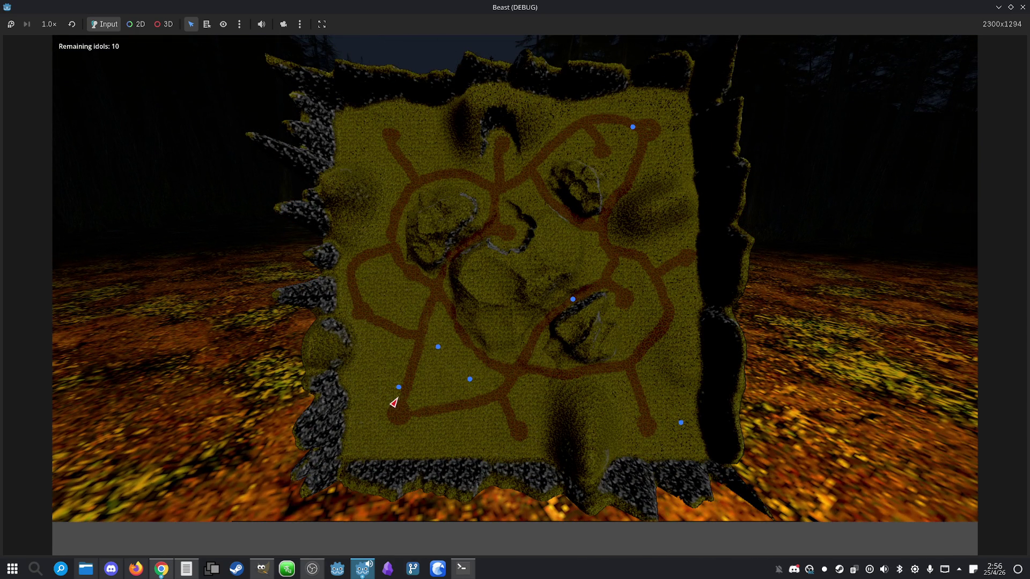
{"action": "key", "text": "m"}
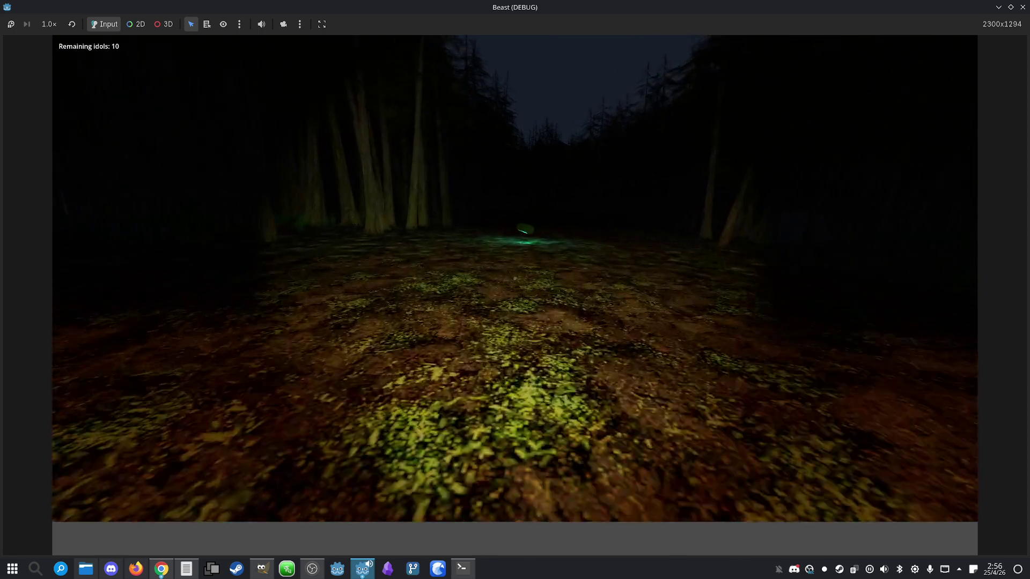
{"action": "key", "text": "m"}
{"action": "key", "text": "m"}
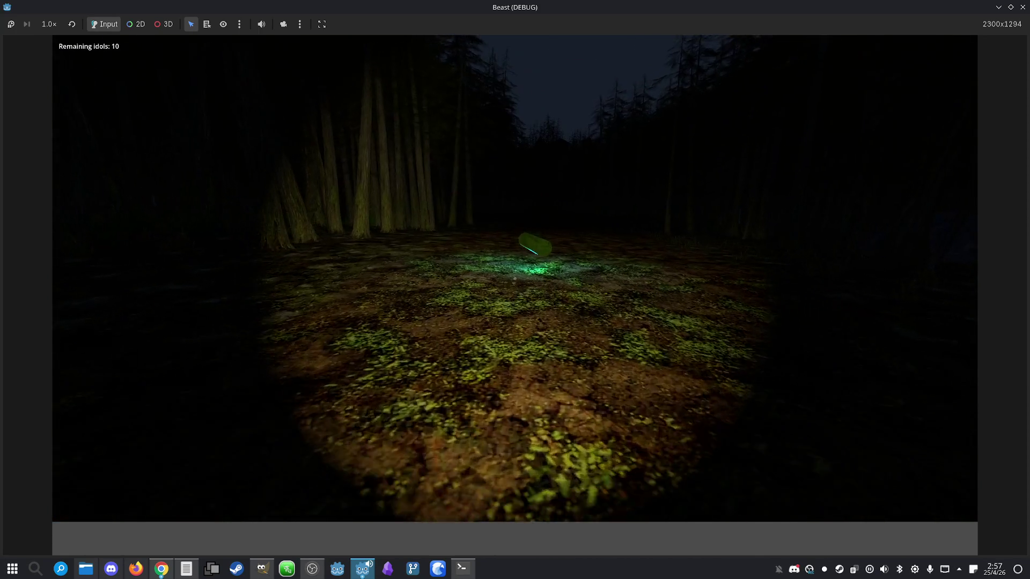
{"action": "key", "text": "m"}
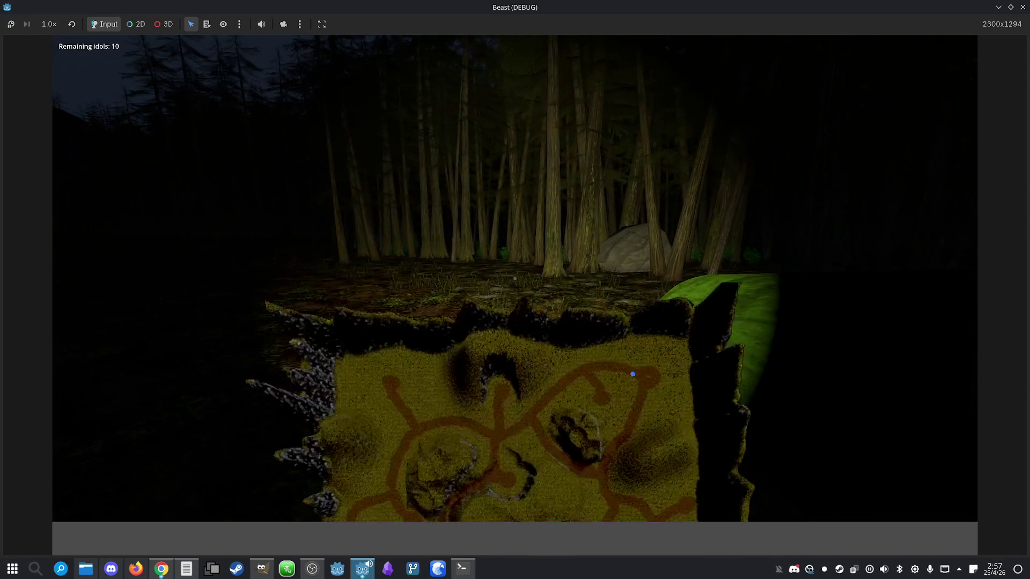
{"action": "key", "text": "m"}
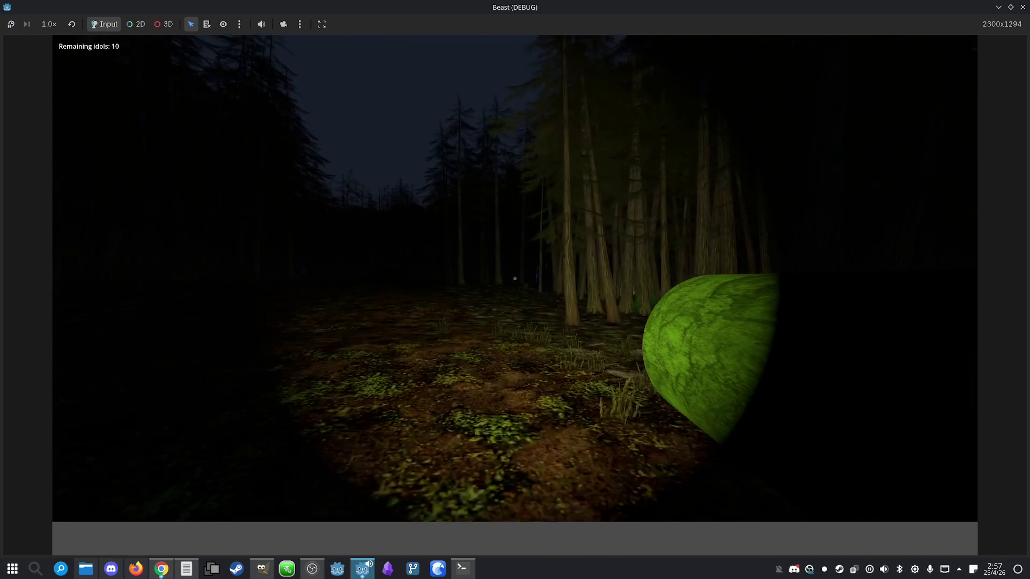
{"action": "key", "text": "m"}
{"action": "key", "text": "m"}
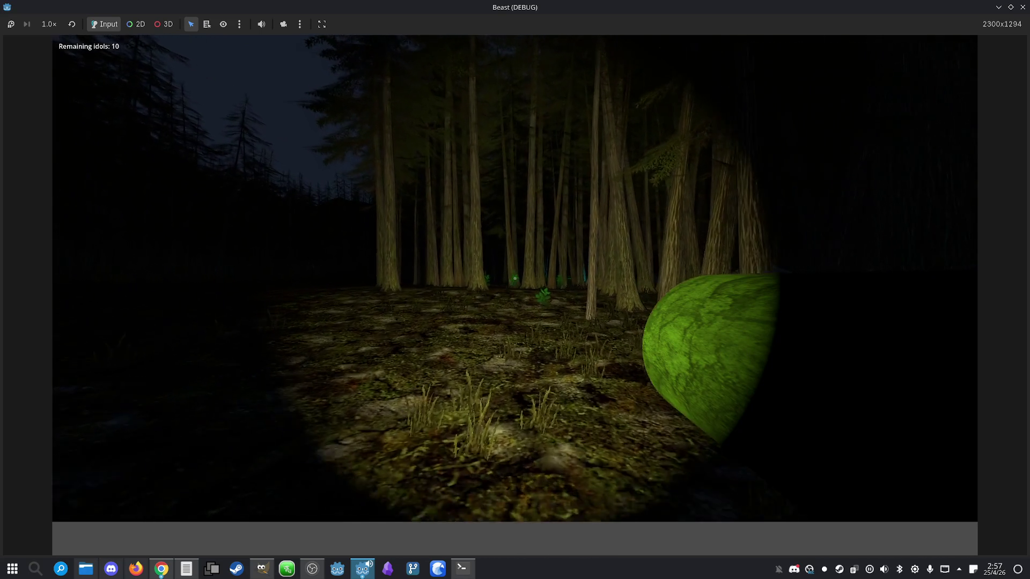
- Walk through the clearing deeper into the forest, lowering the minimap along the way
{"action": "key", "text": "w"}
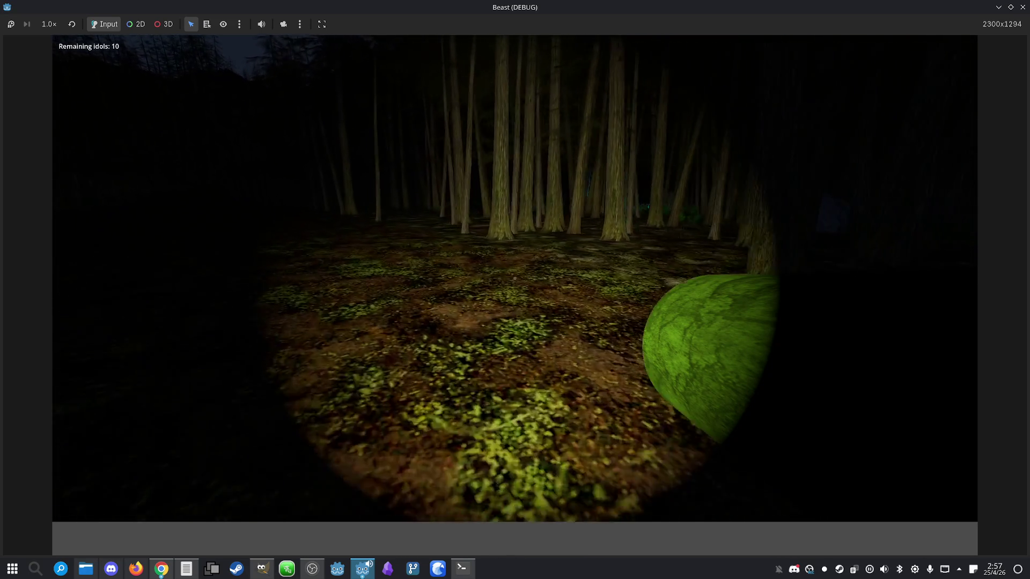
{"action": "key", "text": "w"}
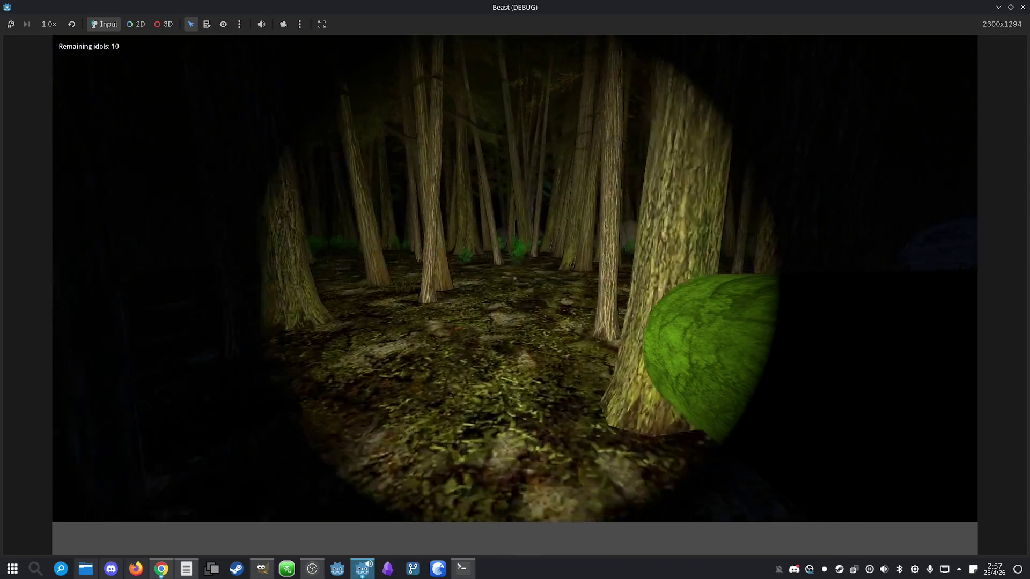
{"action": "key", "text": "w"}
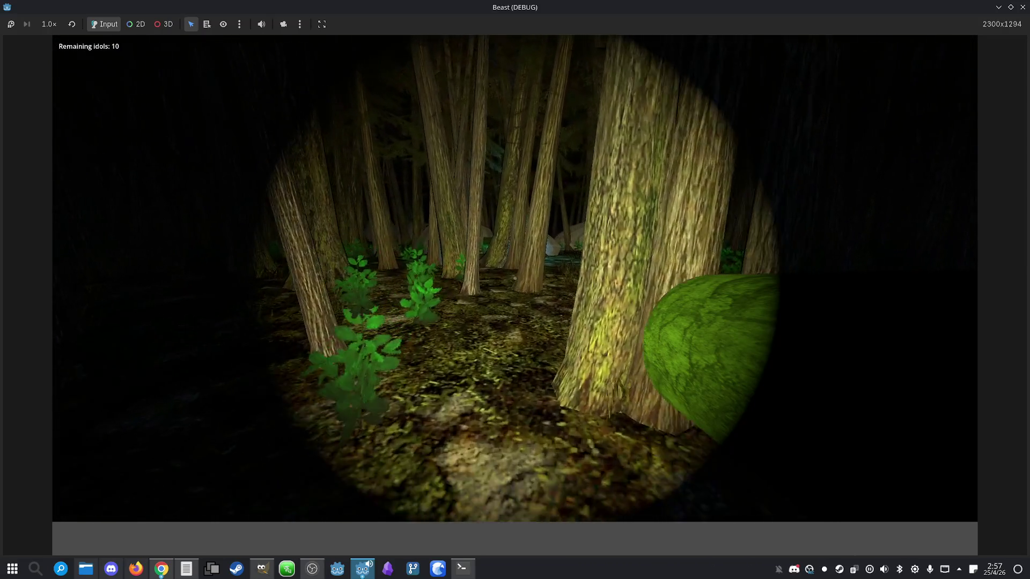
{"action": "key", "text": "w"}
{"action": "key", "text": "w"}
{"action": "key", "text": "w"}
{"action": "key", "text": "w"}
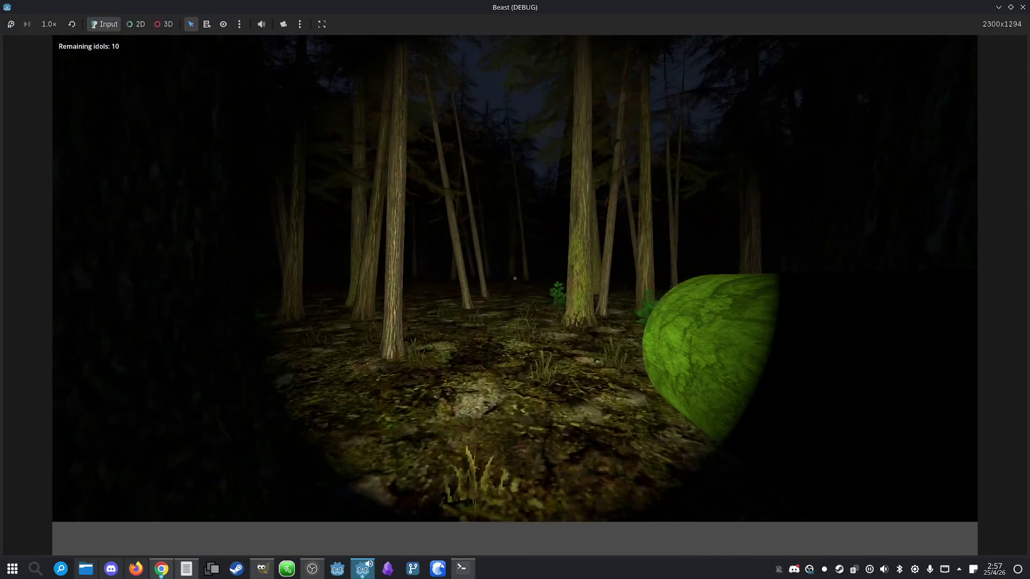
{"action": "key", "text": "m"}
{"action": "key", "text": "w"}
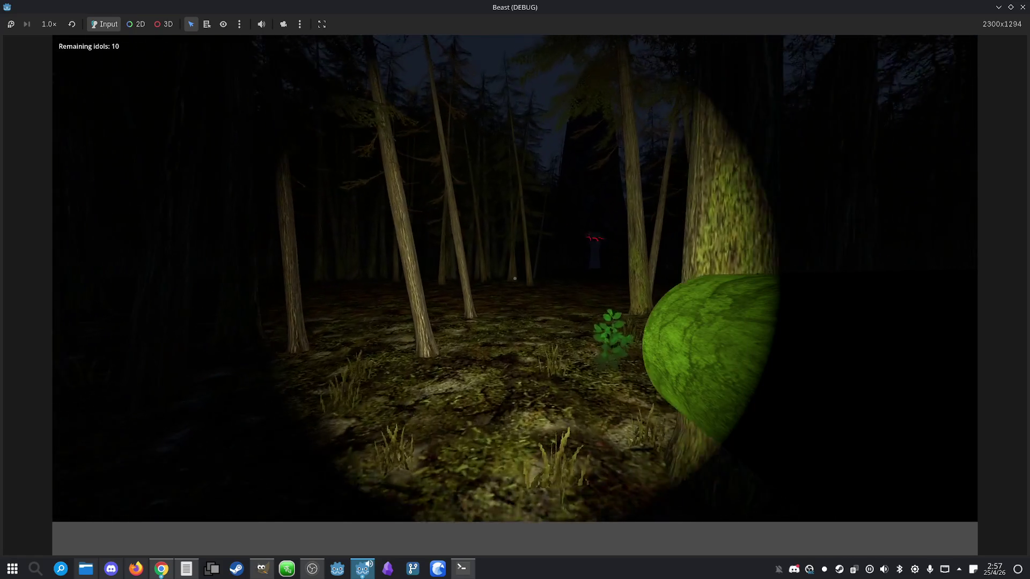
{"action": "key", "text": "w"}
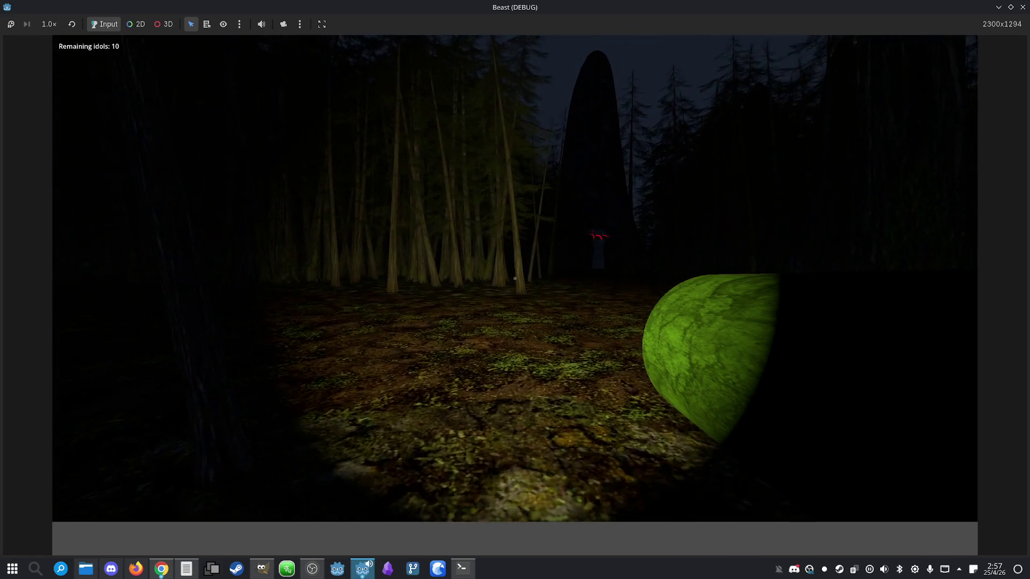
- Collect the red idol to drop the count to 9, check the minimap, then close the game
{"action": "key", "text": "w"}
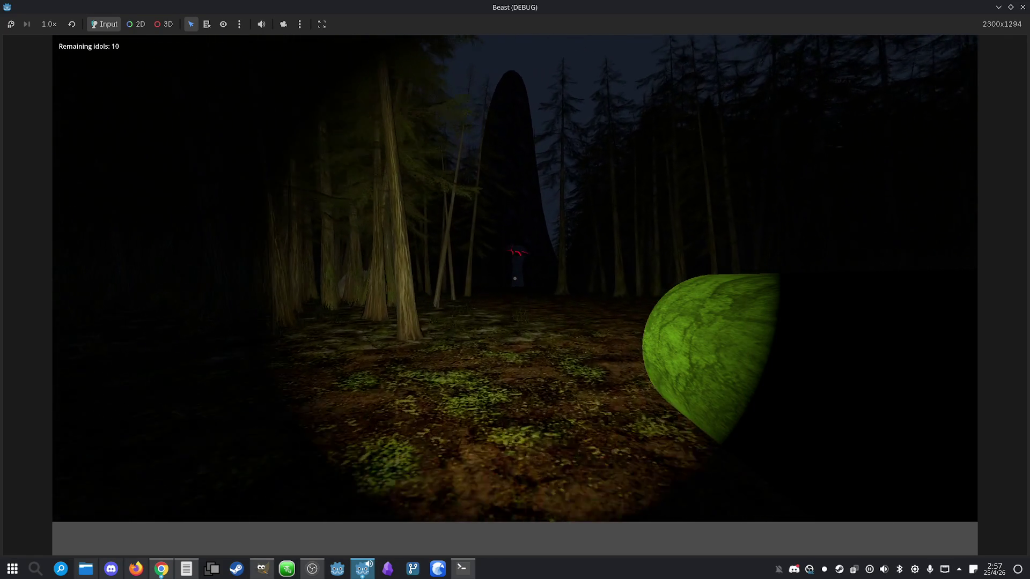
{"action": "key", "text": "w"}
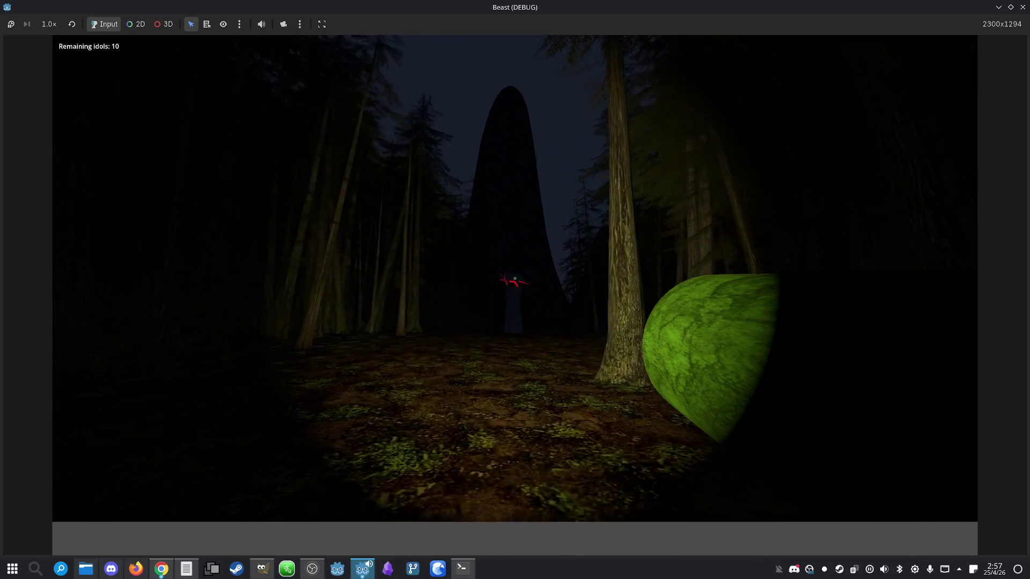
{"action": "key", "text": "w"}
{"action": "key", "text": "w"}
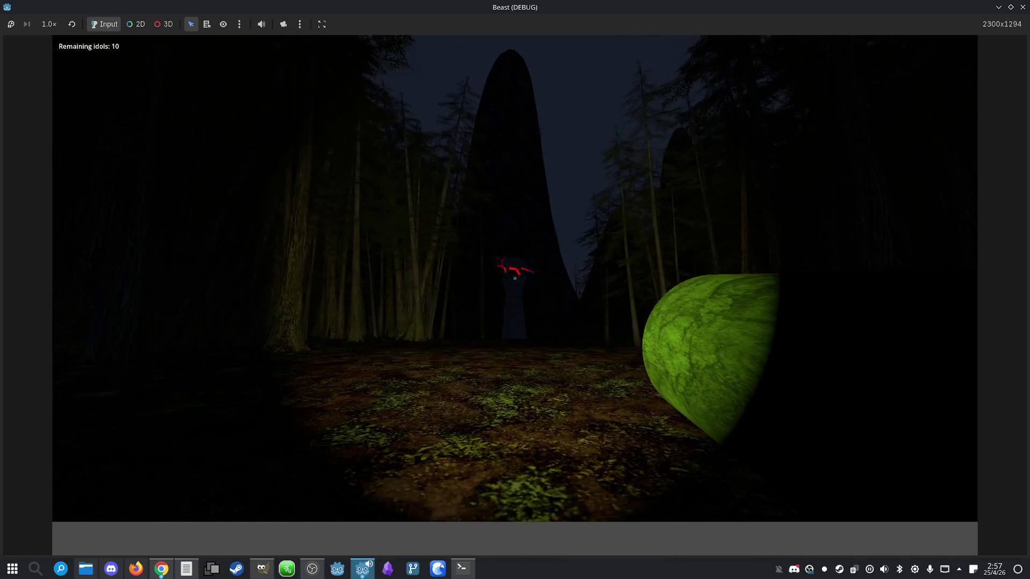
{"action": "key", "text": "w"}
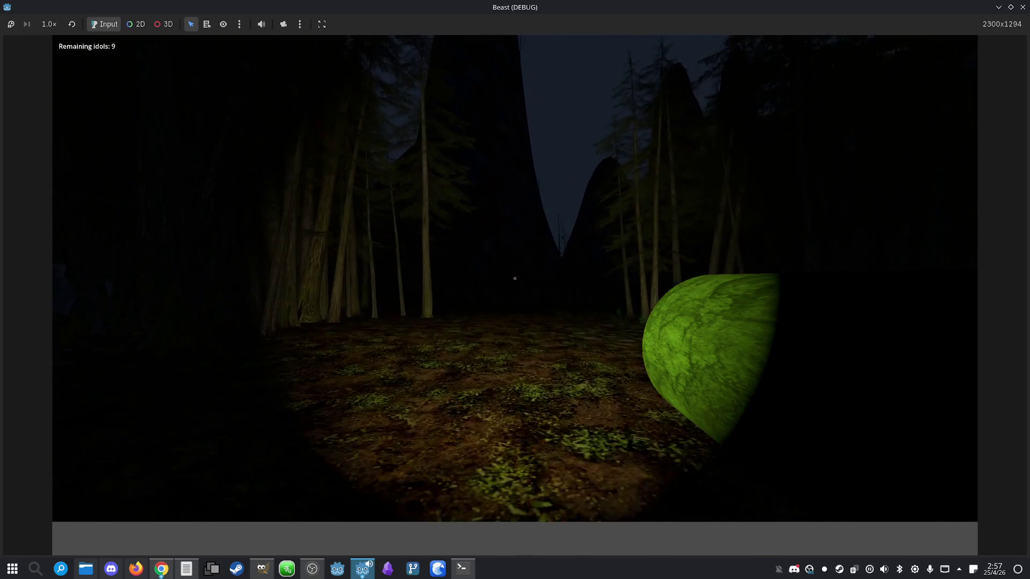
{"action": "key", "text": "w"}
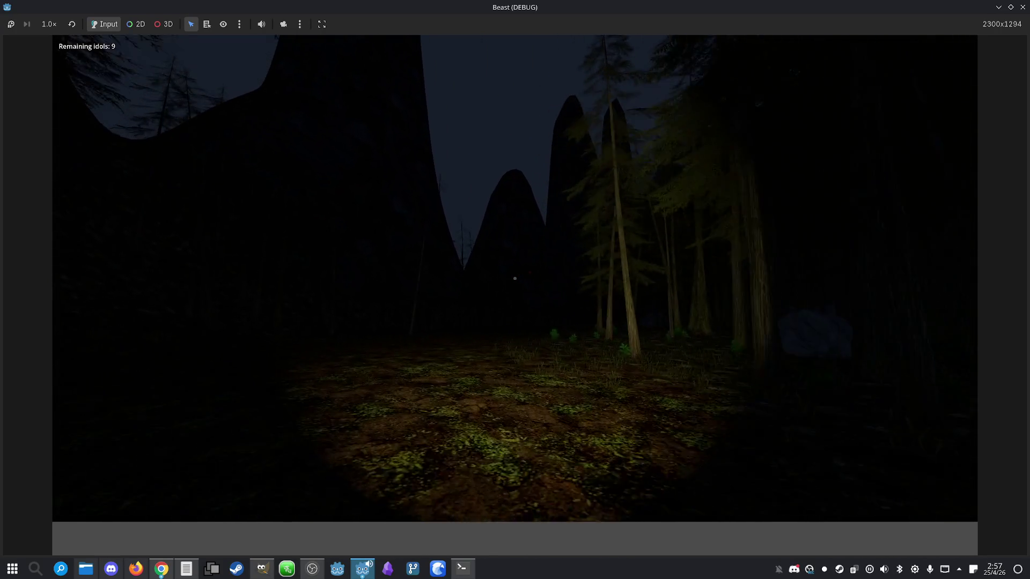
{"action": "key", "text": "w"}
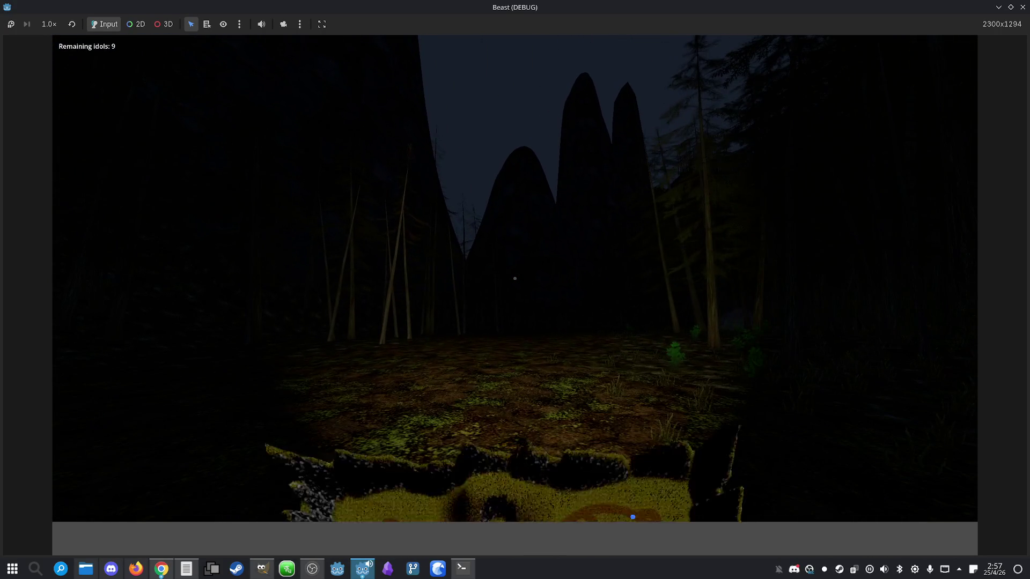
{"action": "key", "text": "m"}
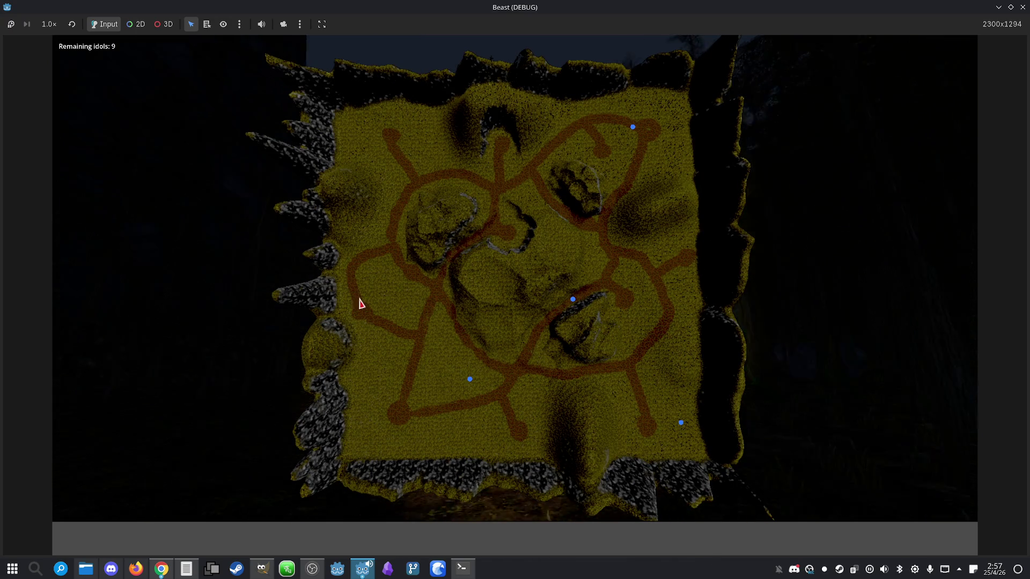
{"action": "key", "text": "super"}
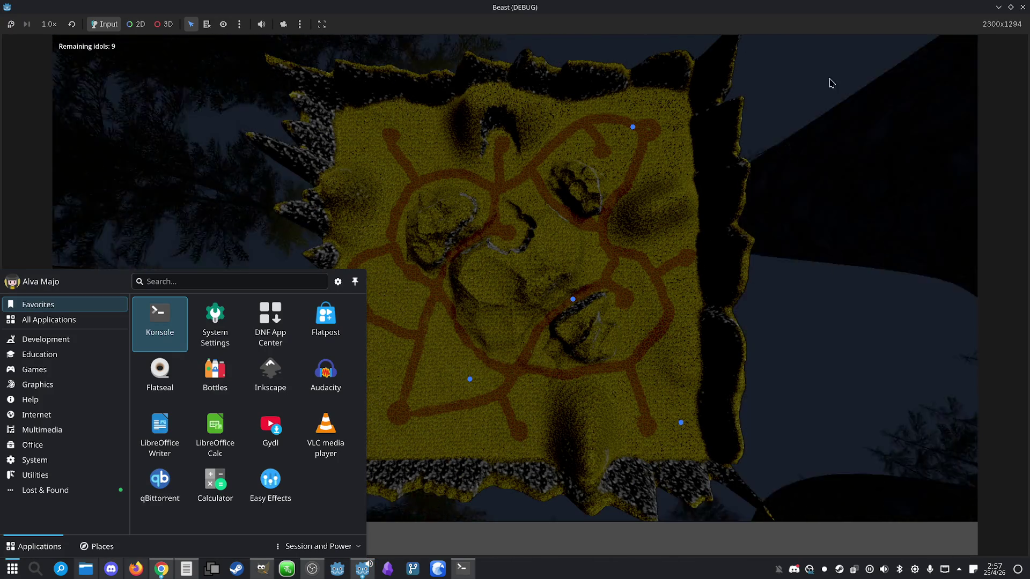
{"action": "left_click", "coordinate": [1022, 6]}
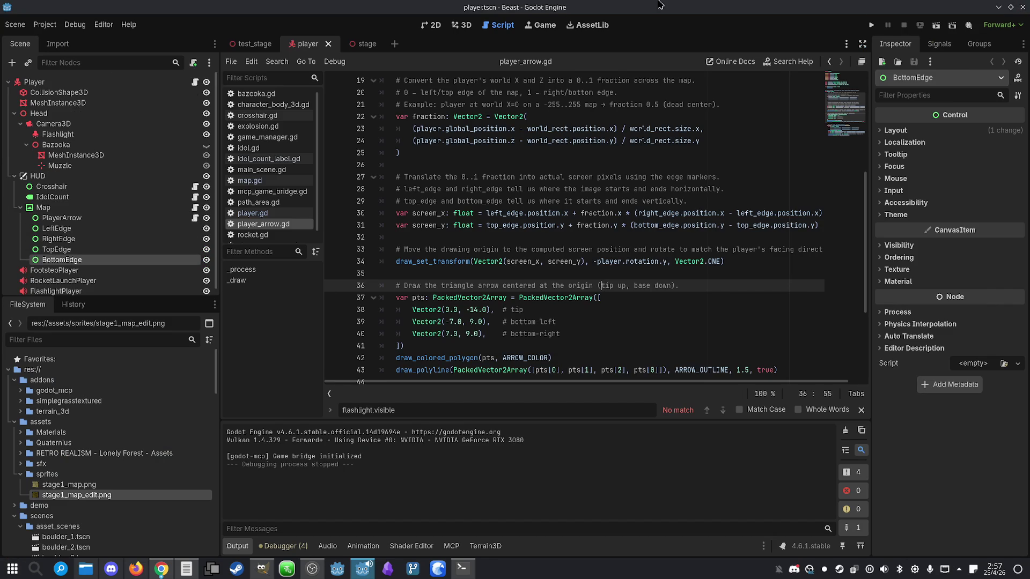
- Inspect the input action mappings in Project Settings
{"action": "left_click", "coordinate": [45, 24]}
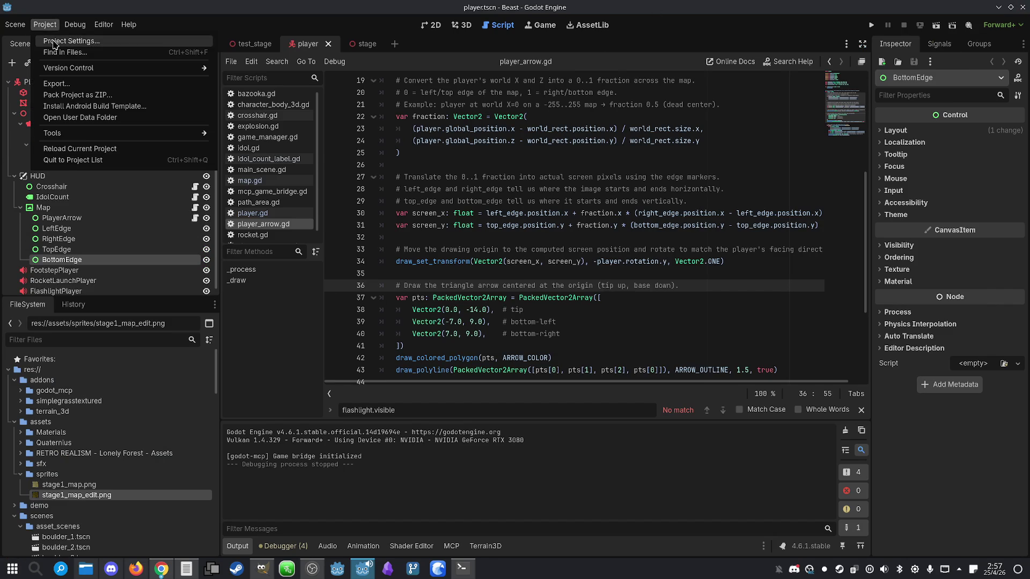
{"action": "left_click", "coordinate": [54, 41]}
{"action": "left_click", "coordinate": [284, 126]}
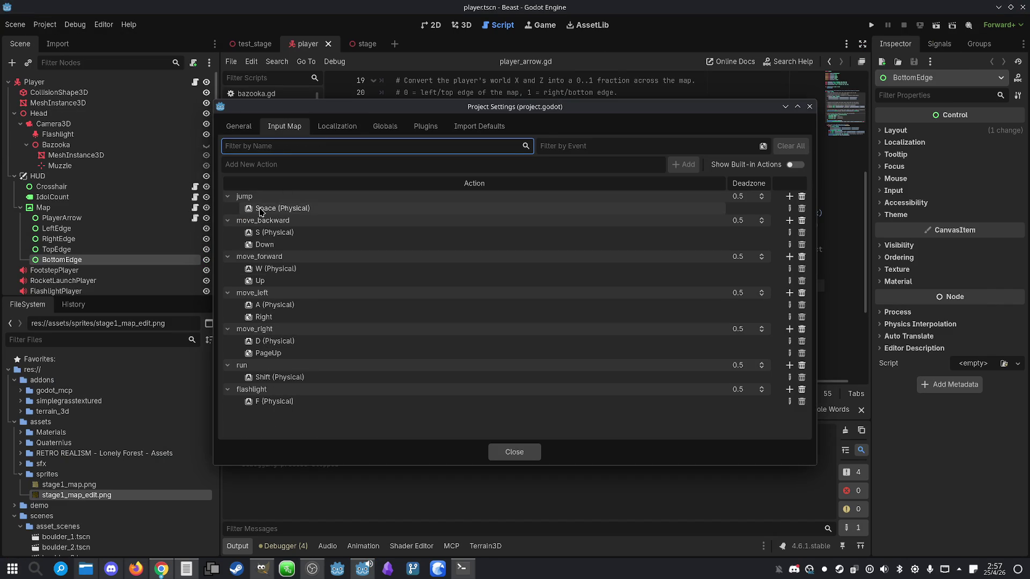
{"action": "left_click", "coordinate": [809, 106]}
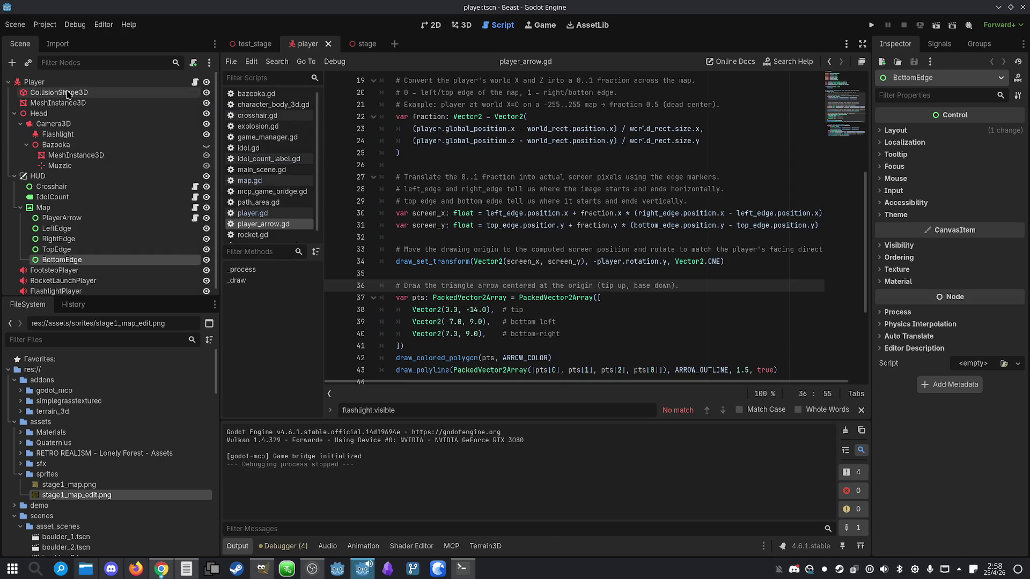
- Browse the player.gd, map.gd and player_arrow.gd scripts from the Player node
{"action": "left_click", "coordinate": [191, 81]}
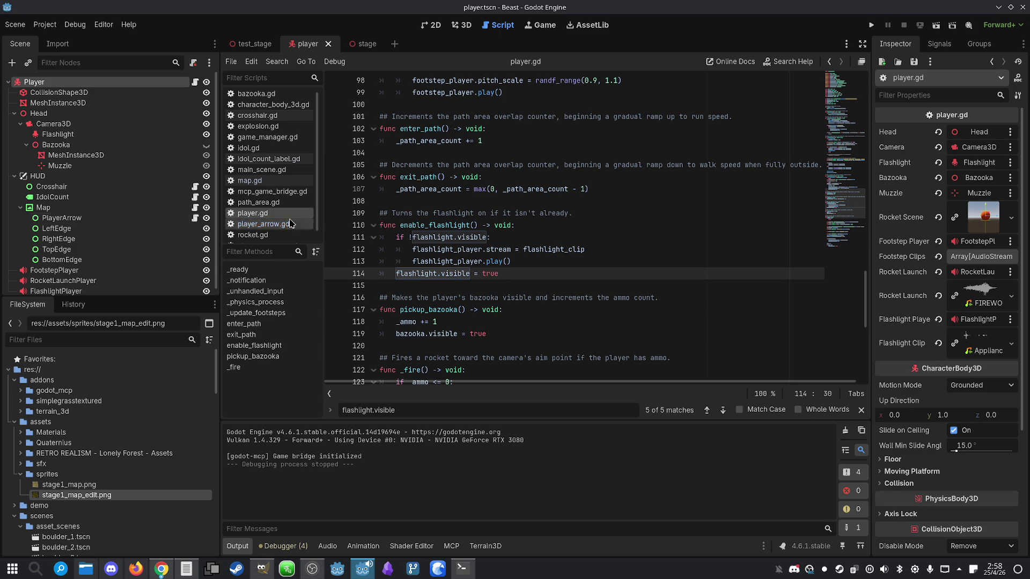
{"action": "left_click", "coordinate": [185, 212]}
{"action": "left_click", "coordinate": [194, 208]}
{"action": "left_click", "coordinate": [638, 224]}
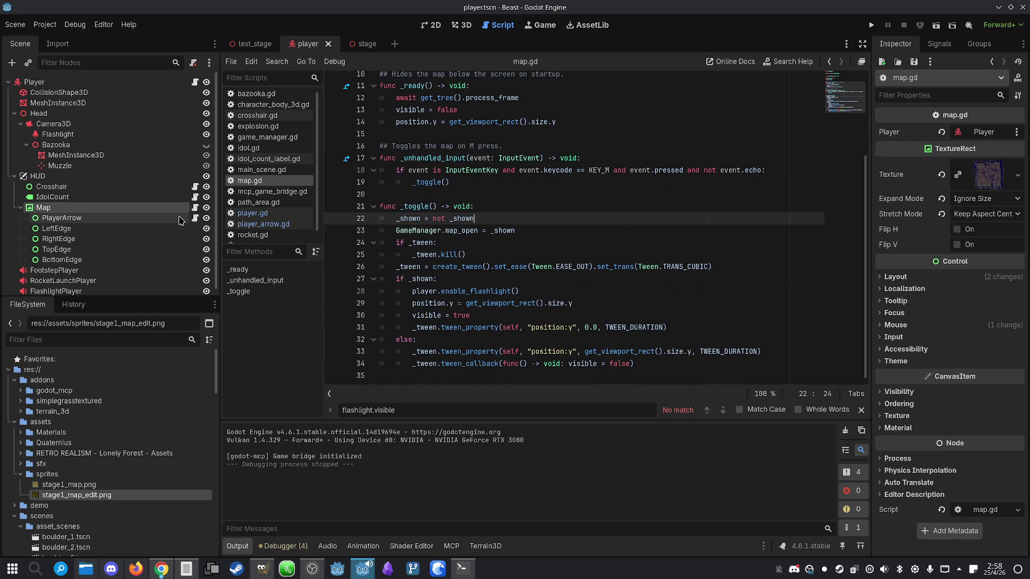
{"action": "left_click", "coordinate": [196, 220]}
{"action": "scroll", "coordinate": [592, 219], "scroll_direction": "up", "scroll_amount": 10}
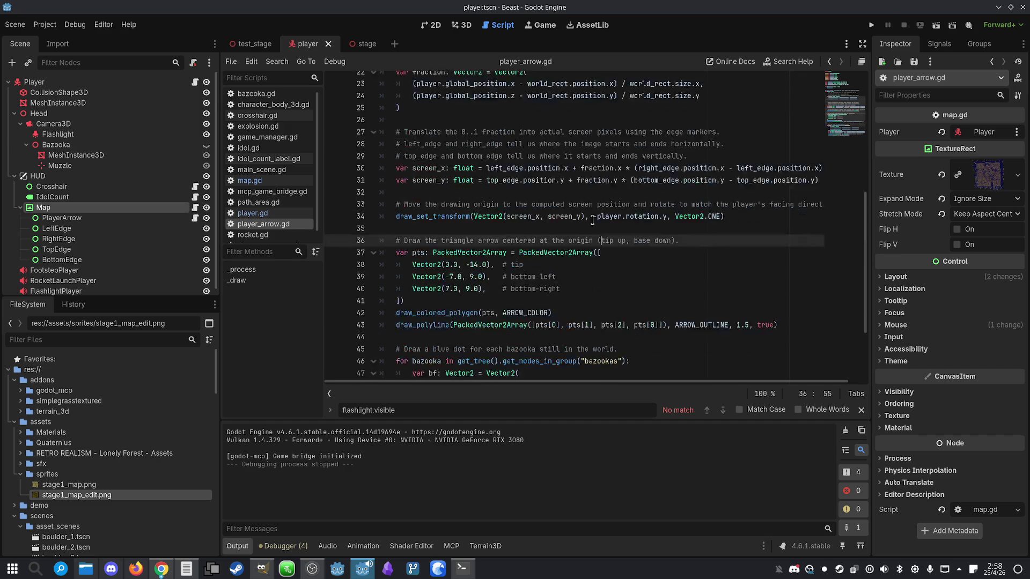
{"action": "left_click", "coordinate": [195, 82]}
{"action": "left_click", "coordinate": [614, 187]}
{"action": "scroll", "coordinate": [617, 190], "scroll_direction": "up", "scroll_amount": 20}
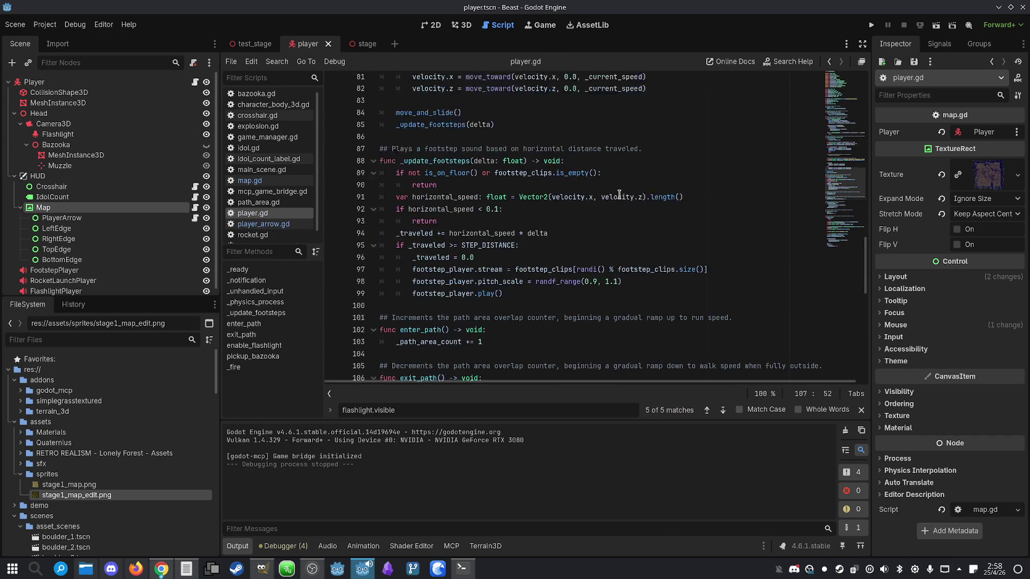
{"action": "scroll", "coordinate": [621, 194], "scroll_direction": "down", "scroll_amount": 3}
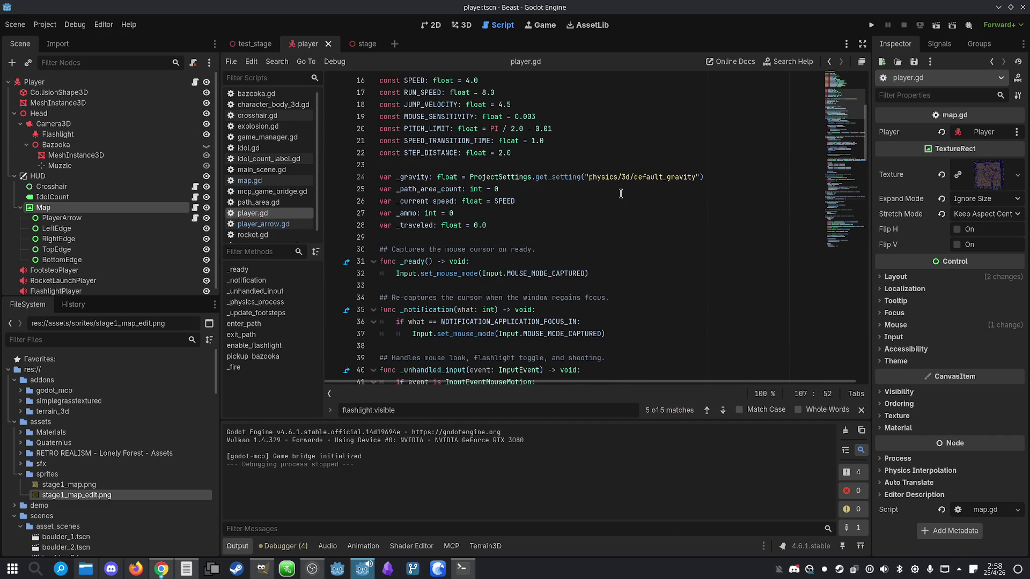
- Search player.gd for 'map', then inspect map.gd's _toggle call and KEY_M check on line 18
{"action": "key", "text": "ctrl+f"}
{"action": "type", "text": "map"}
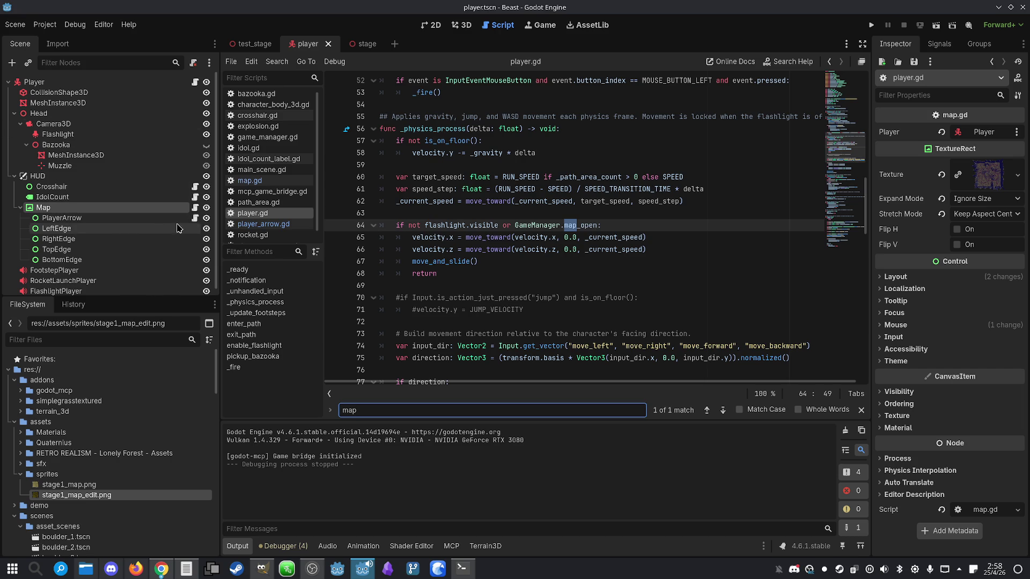
{"action": "left_click", "coordinate": [195, 208]}
{"action": "scroll", "coordinate": [346, 200], "scroll_direction": "up", "scroll_amount": 3}
{"action": "scroll", "coordinate": [480, 236], "scroll_direction": "down", "scroll_amount": 2}
{"action": "double_click", "coordinate": [414, 250]}
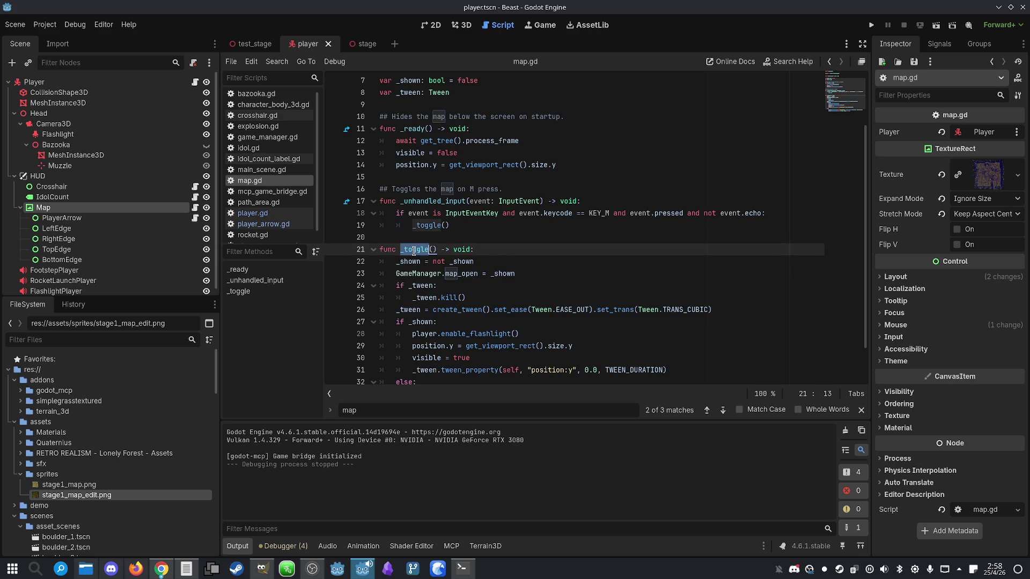
{"action": "left_click", "coordinate": [488, 226]}
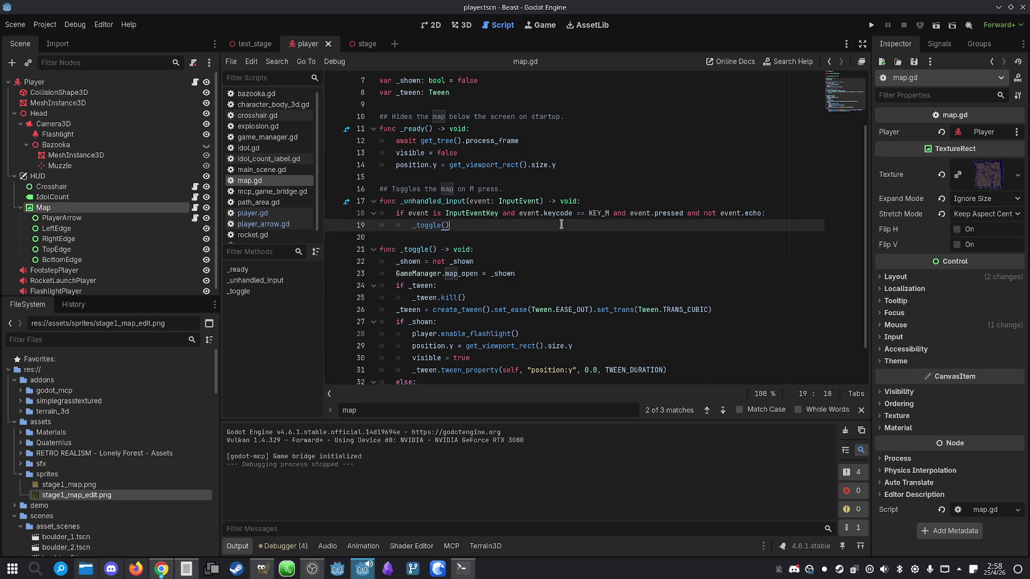
{"action": "left_click", "coordinate": [498, 236]}
{"action": "left_click", "coordinate": [595, 214]}
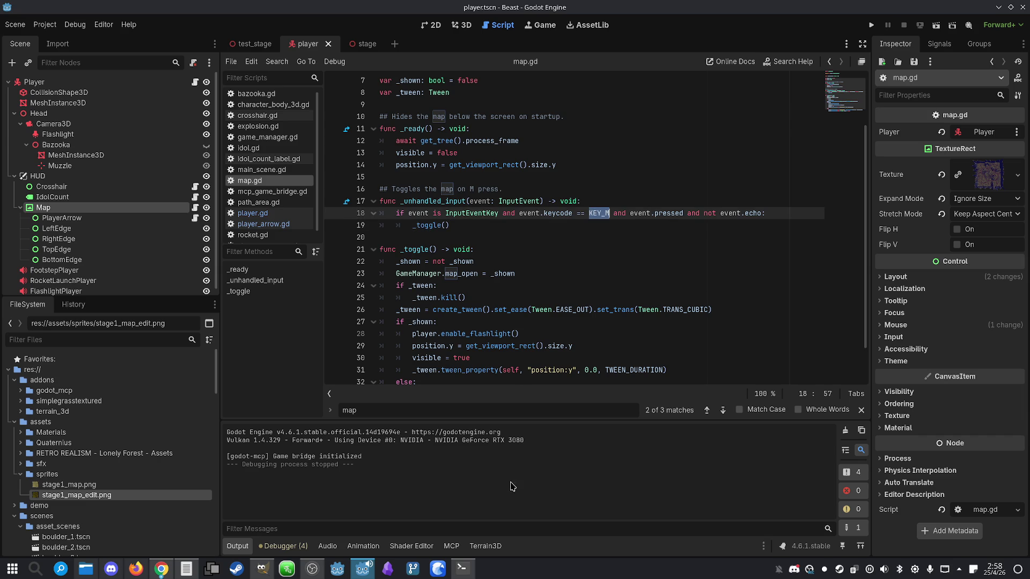
{"action": "left_click", "coordinate": [462, 569]}
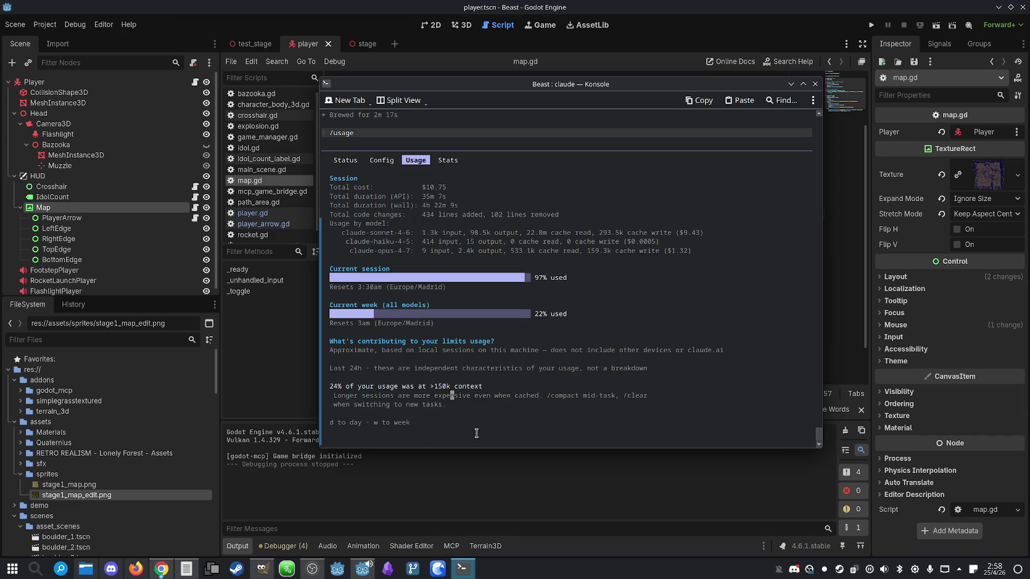
- Start a Claude prompt asking to stop checking KEY_M to toggle the map
{"action": "key", "text": "Escape"}
{"action": "type", "text": "Instea"}
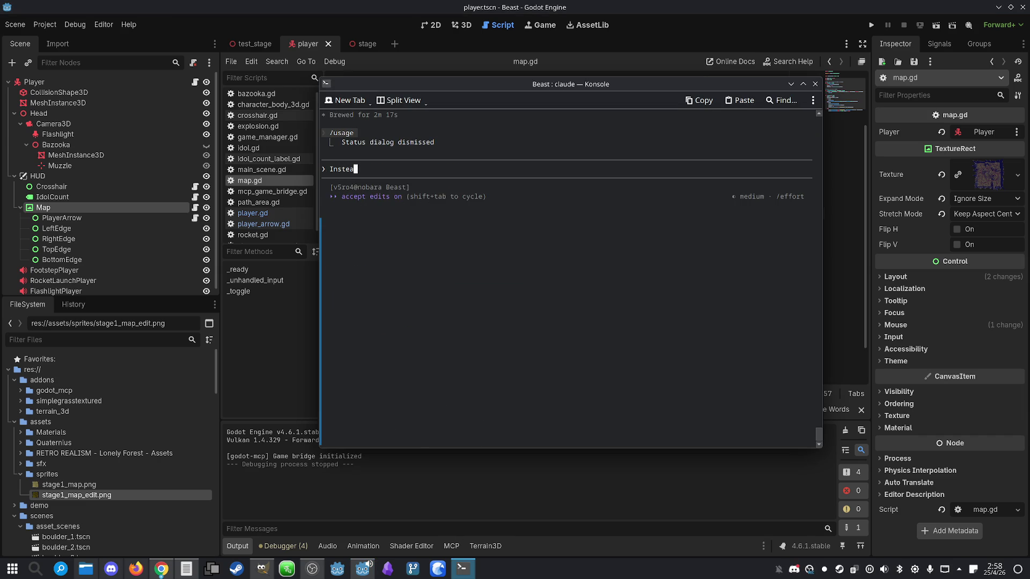
{"action": "type", "text": "d of checking"}
{"action": "key", "text": "ctrl+v"}
{"action": "type", "text": "KEY_"}
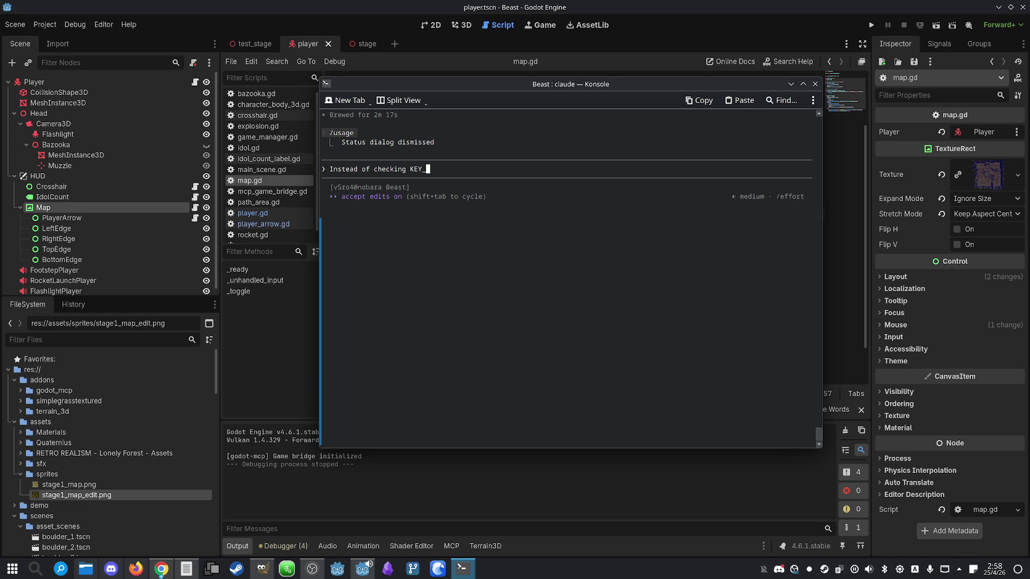
{"action": "type", "text": "M to toggle the map, make a"}
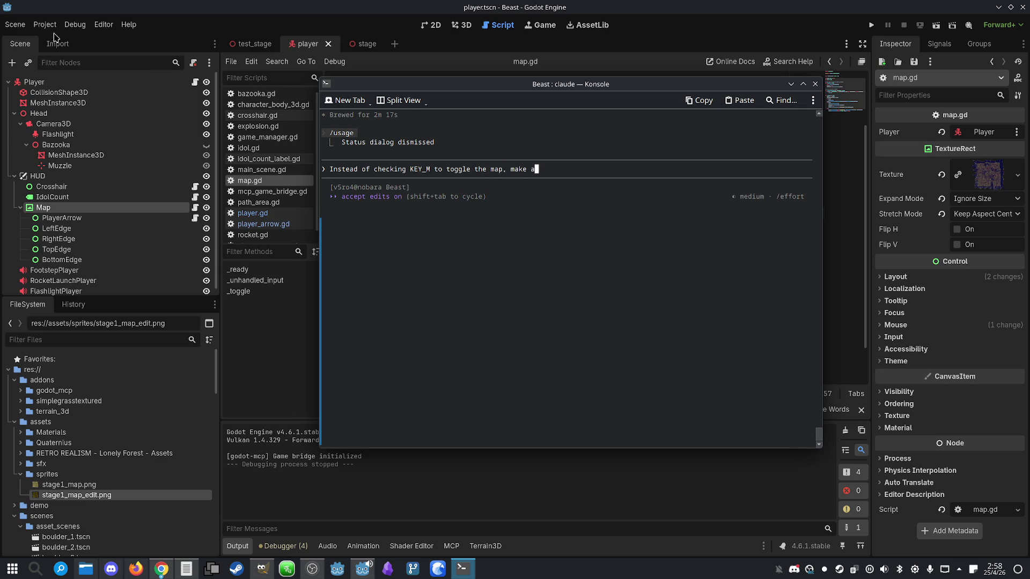
- Review Godot's Input Map in Project Settings, then return to the Claude terminal
{"action": "left_click", "coordinate": [74, 24]}
{"action": "mouse_move", "coordinate": [103, 24]}
{"action": "mouse_move", "coordinate": [42, 22]}
{"action": "left_click", "coordinate": [51, 41]}
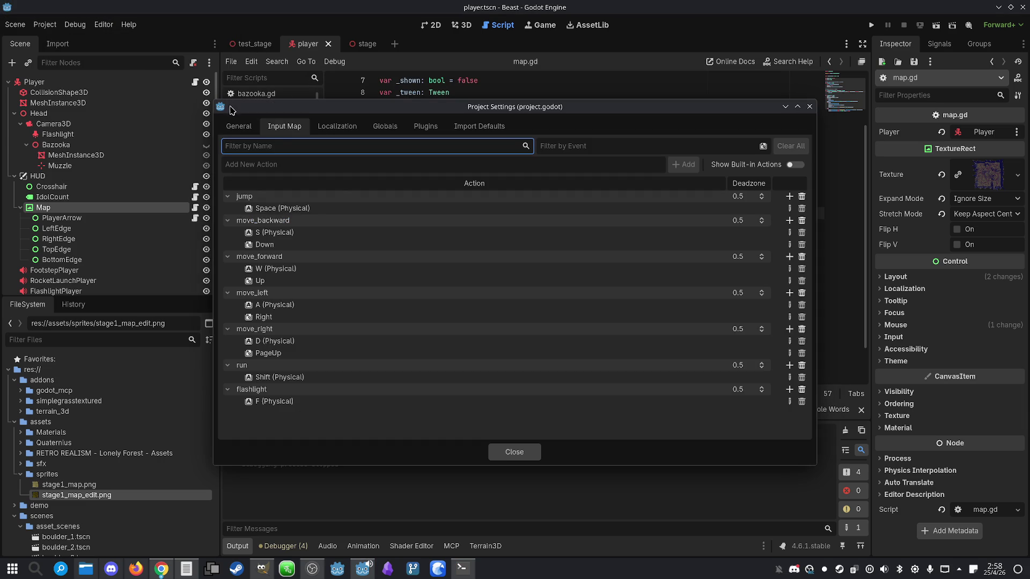
{"action": "left_click", "coordinate": [285, 133]}
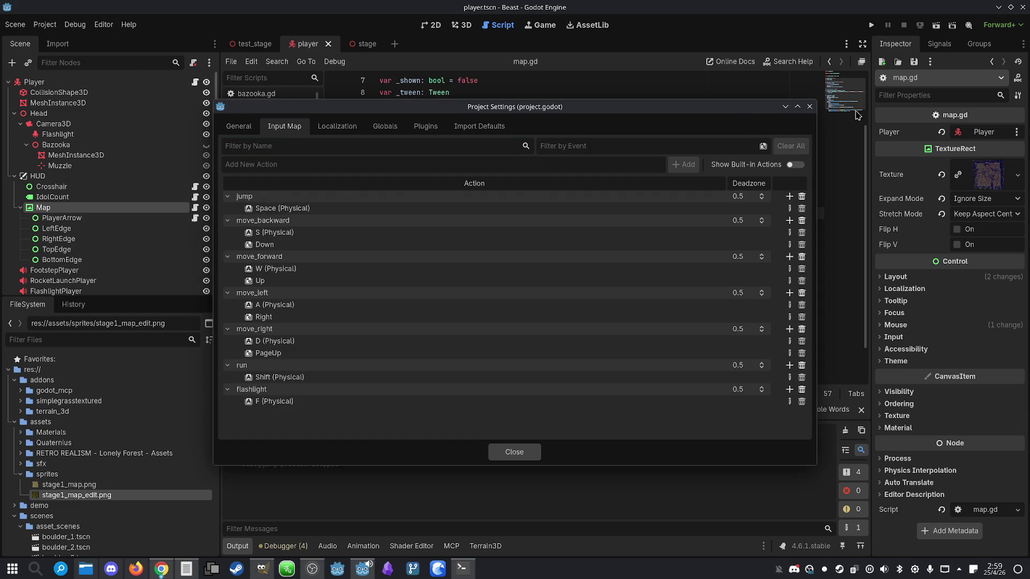
{"action": "left_click", "coordinate": [809, 107]}
{"action": "left_click", "coordinate": [463, 569]}
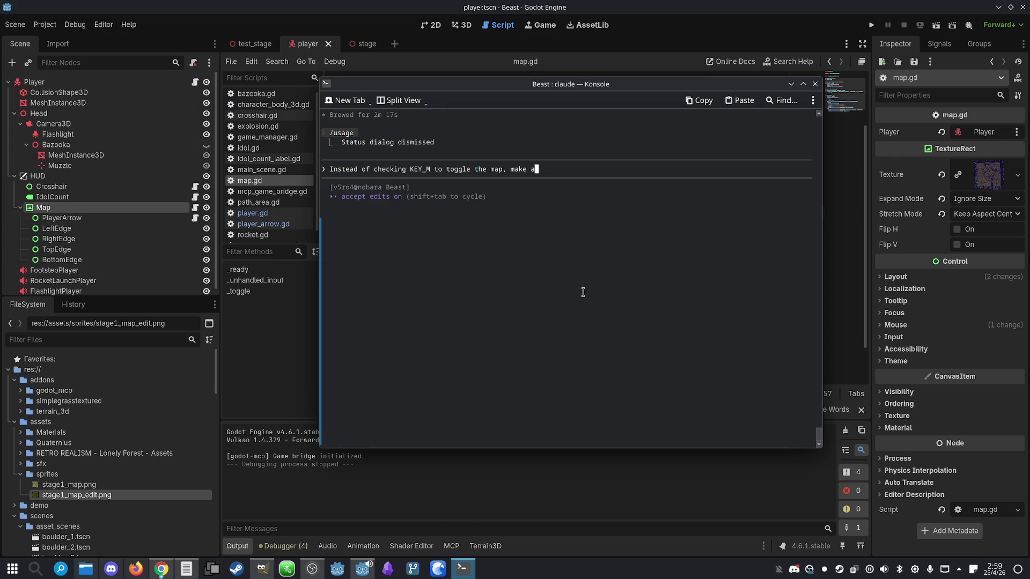
- Send the request to use an input map action instead, then reload changed files and run the game
{"action": "type", "text": "n i"}
{"action": "key", "text": "Return"}
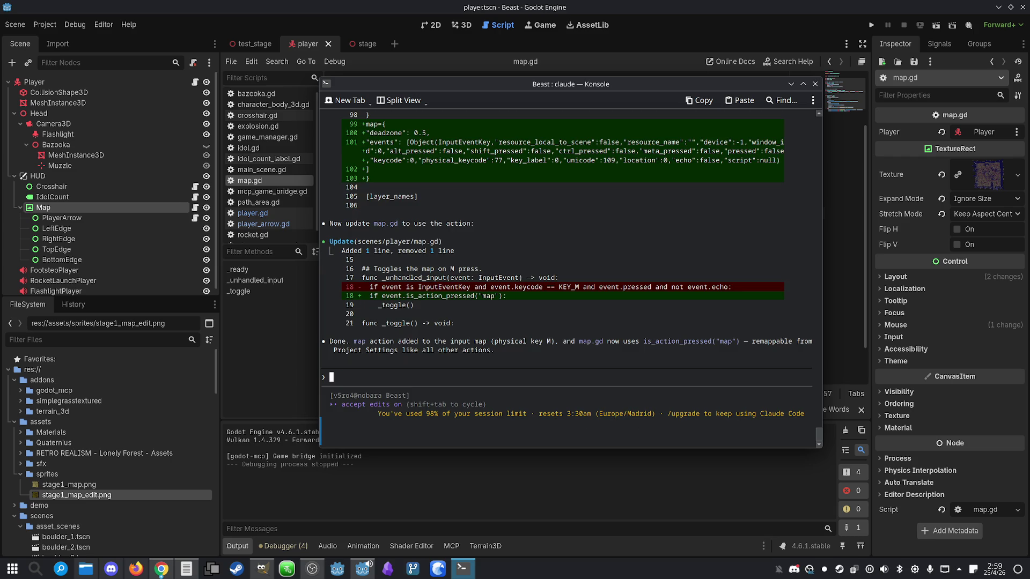
{"action": "left_click", "coordinate": [753, 5]}
{"action": "left_click", "coordinate": [555, 363]}
{"action": "left_click", "coordinate": [871, 25]}
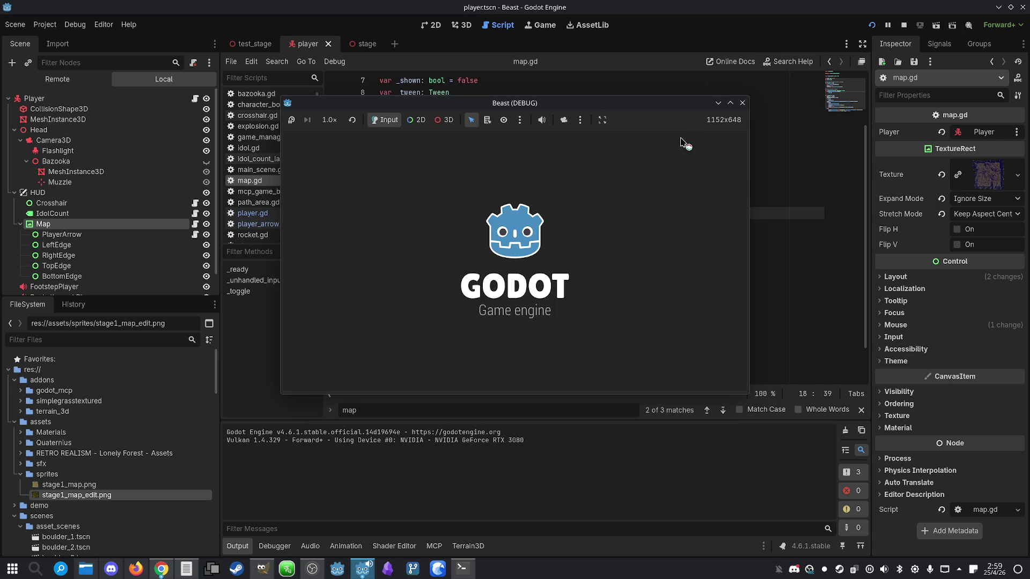
- Toggle the map overlay open and closed several times with M, enlarging the game window
{"action": "key", "text": "m"}
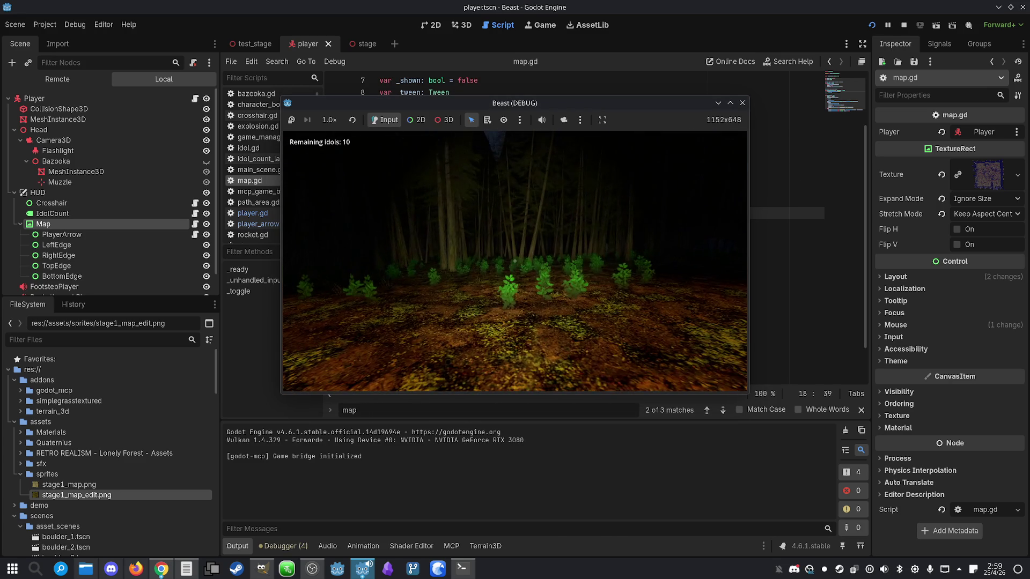
{"action": "key", "text": "m"}
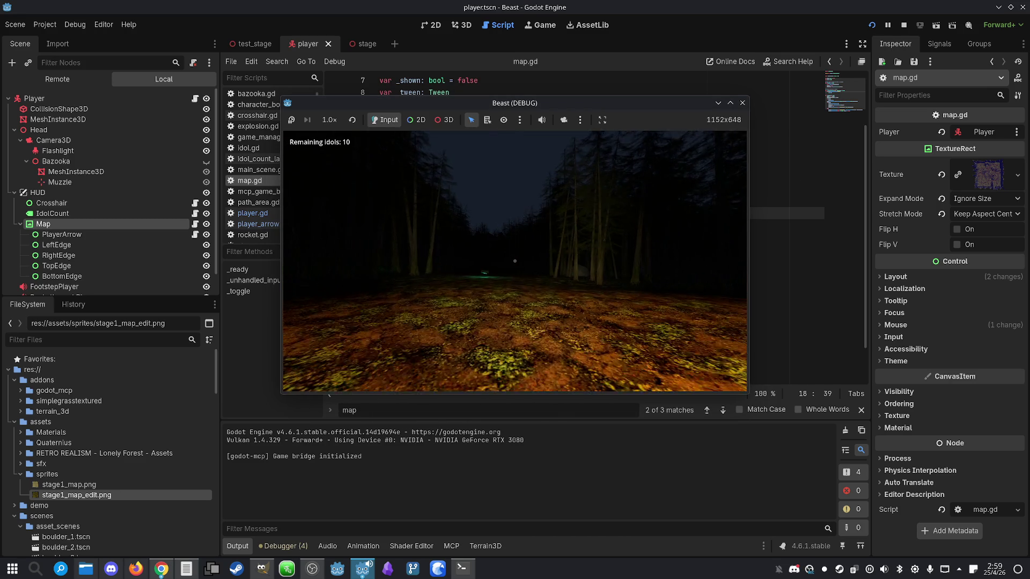
{"action": "key", "text": "m"}
{"action": "key", "text": "m"}
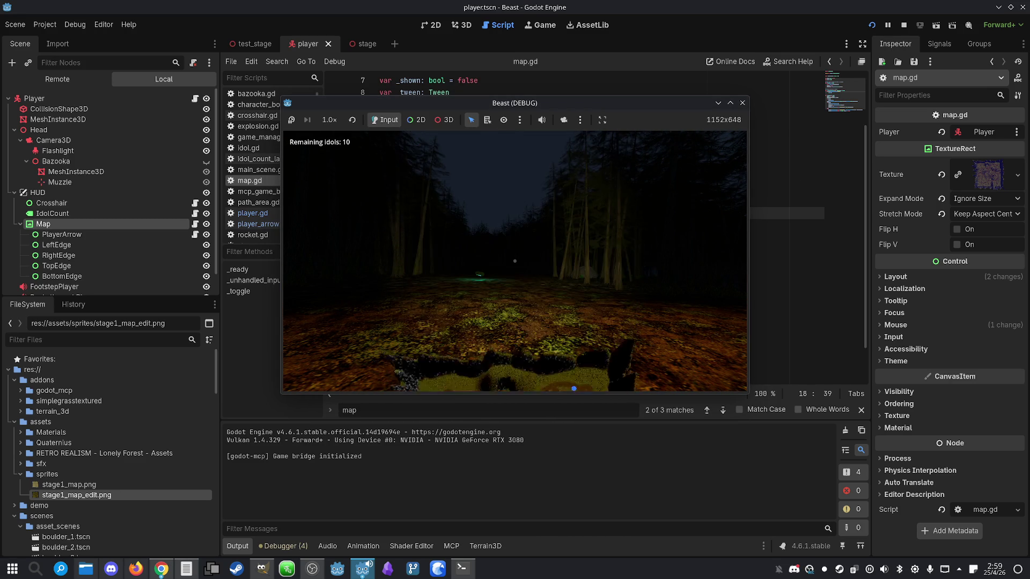
{"action": "key", "text": "super"}
{"action": "left_click", "coordinate": [728, 103]}
{"action": "key", "text": "m"}
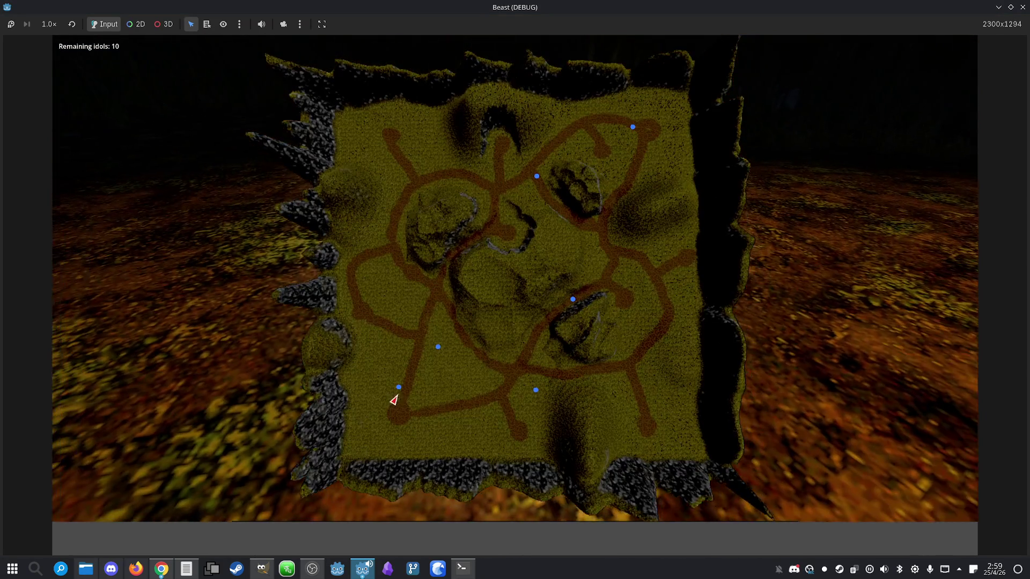
{"action": "key", "text": "m"}
- Walk past the green log with the map open, stop the game, and open Project Settings
{"action": "key", "text": "w"}
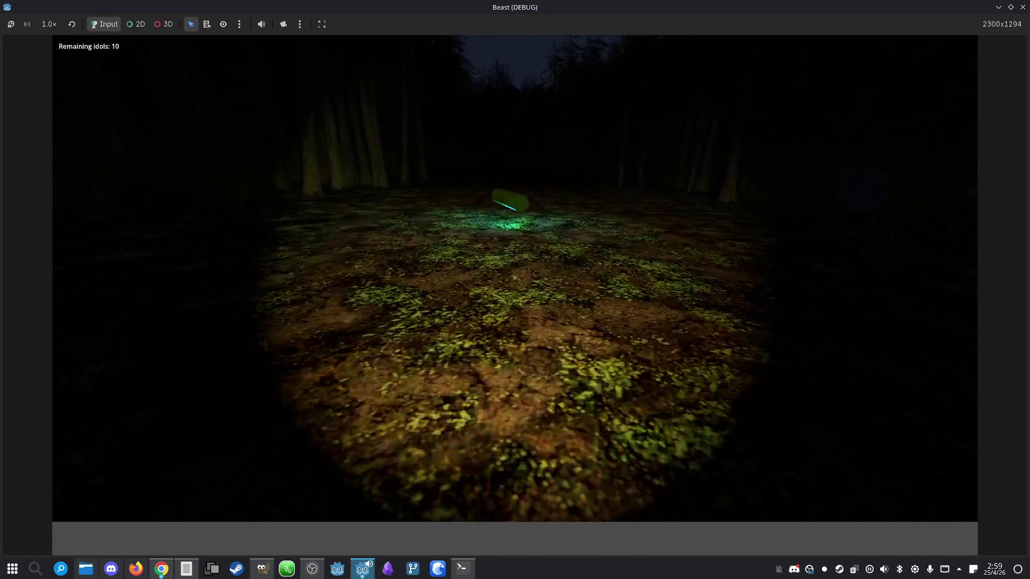
{"action": "key", "text": "w"}
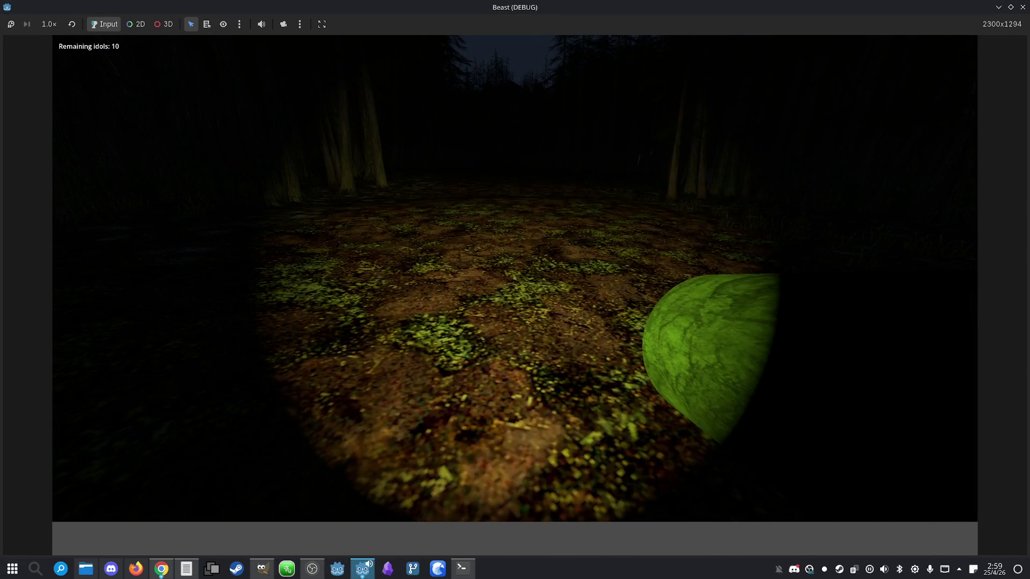
{"action": "key", "text": "m"}
{"action": "key", "text": "m"}
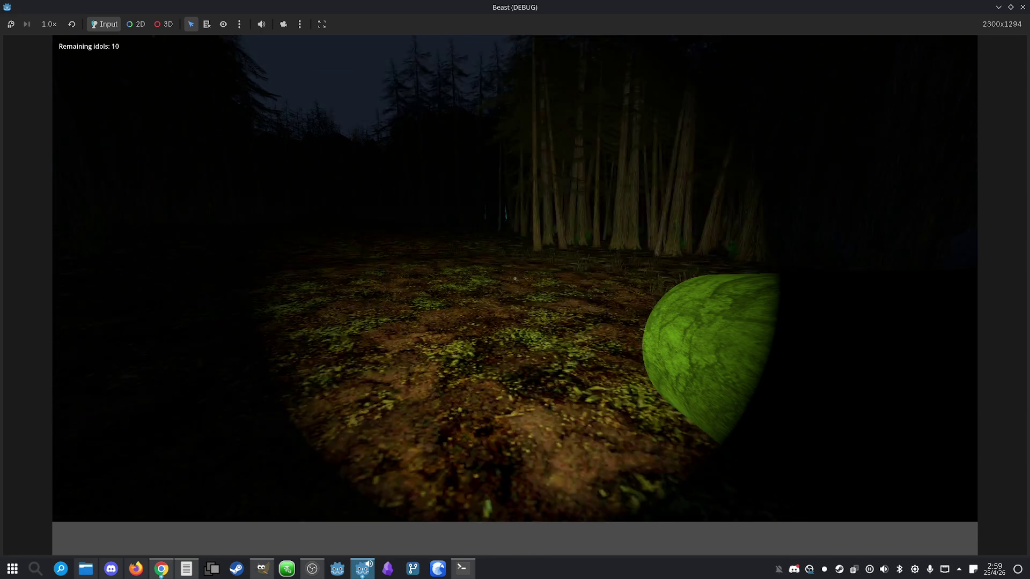
{"action": "key", "text": "super"}
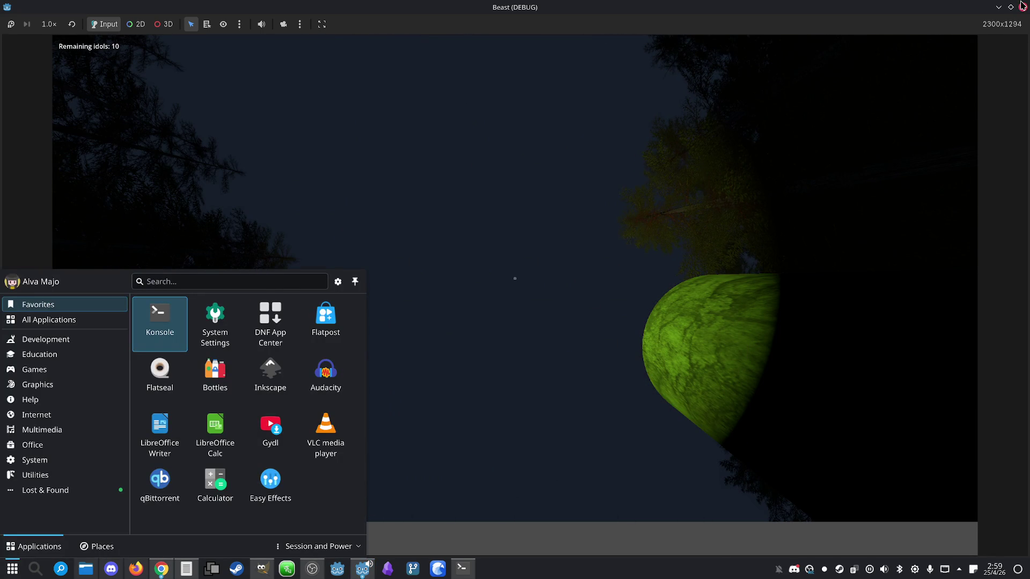
{"action": "left_click", "coordinate": [1023, 7]}
{"action": "left_click", "coordinate": [44, 24]}
{"action": "left_click", "coordinate": [57, 37]}
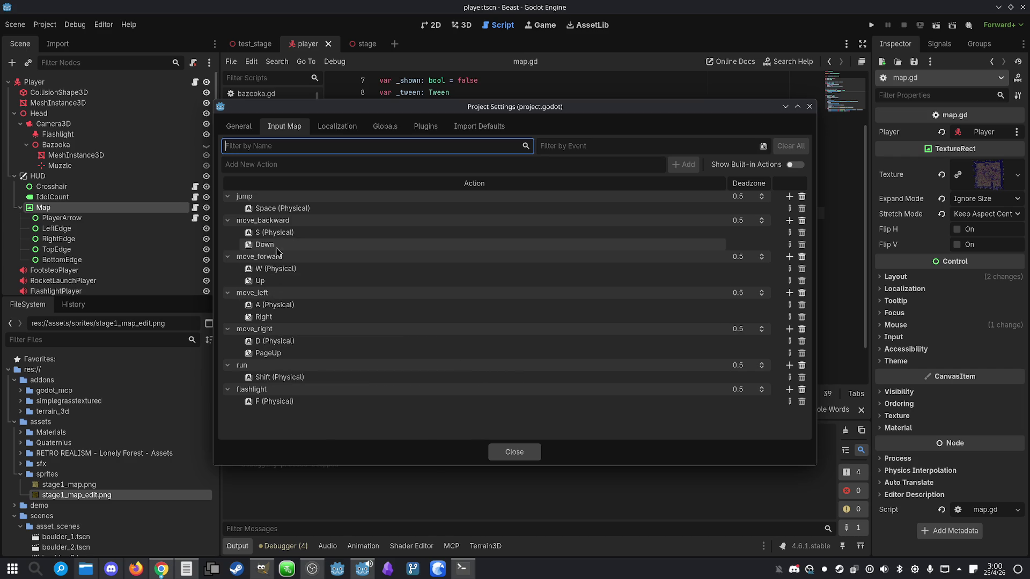
- Close and reopen Project Settings, then review the _toggle call and input handler lines in map.gd
{"action": "left_click", "coordinate": [536, 453]}
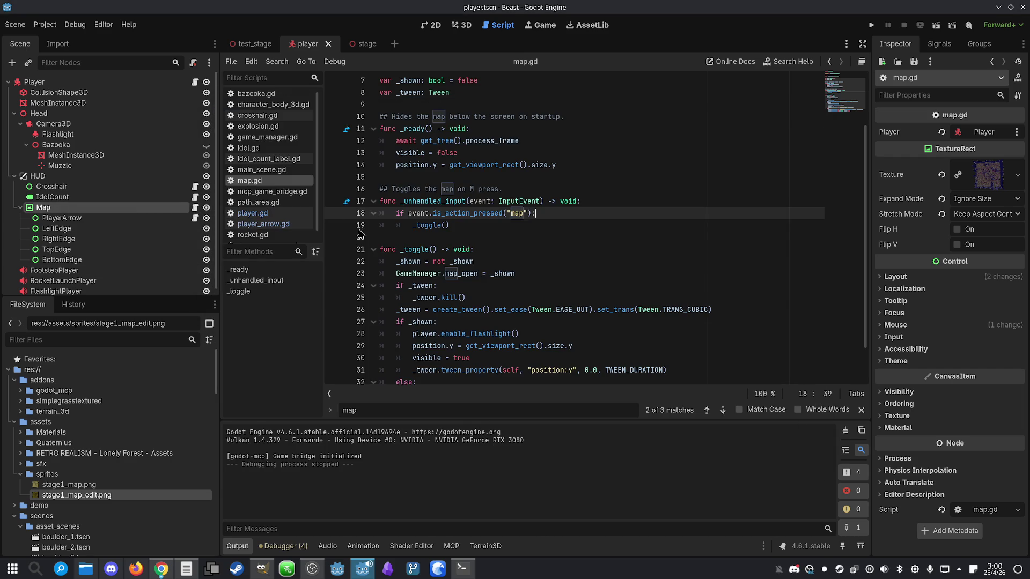
{"action": "left_click", "coordinate": [531, 225]}
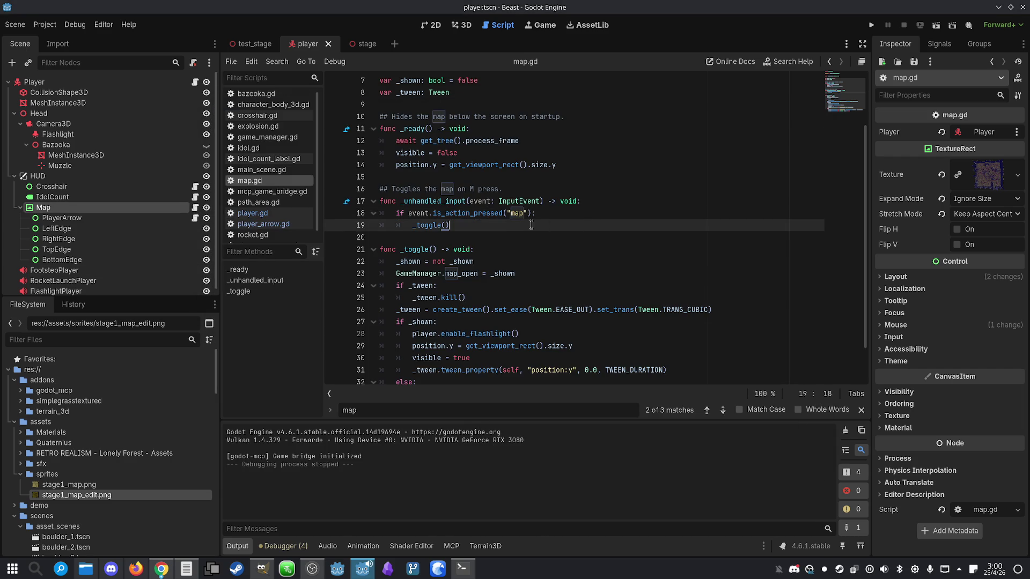
{"action": "left_click", "coordinate": [45, 24]}
{"action": "left_click", "coordinate": [65, 43]}
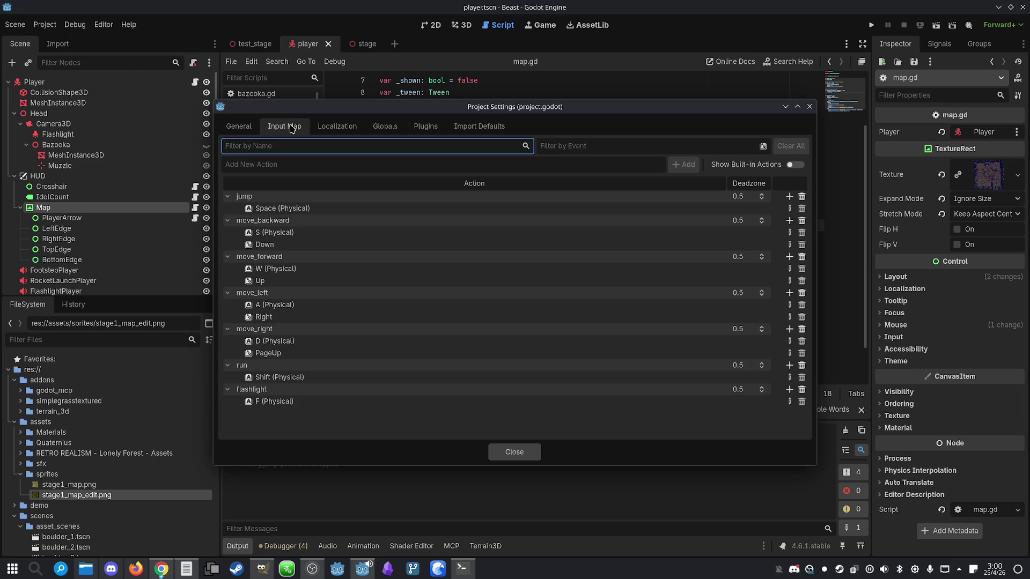
{"action": "left_click", "coordinate": [536, 450]}
{"action": "left_click", "coordinate": [556, 259]}
{"action": "left_click", "coordinate": [543, 239]}
{"action": "scroll", "coordinate": [543, 239], "scroll_direction": "up", "scroll_amount": 2}
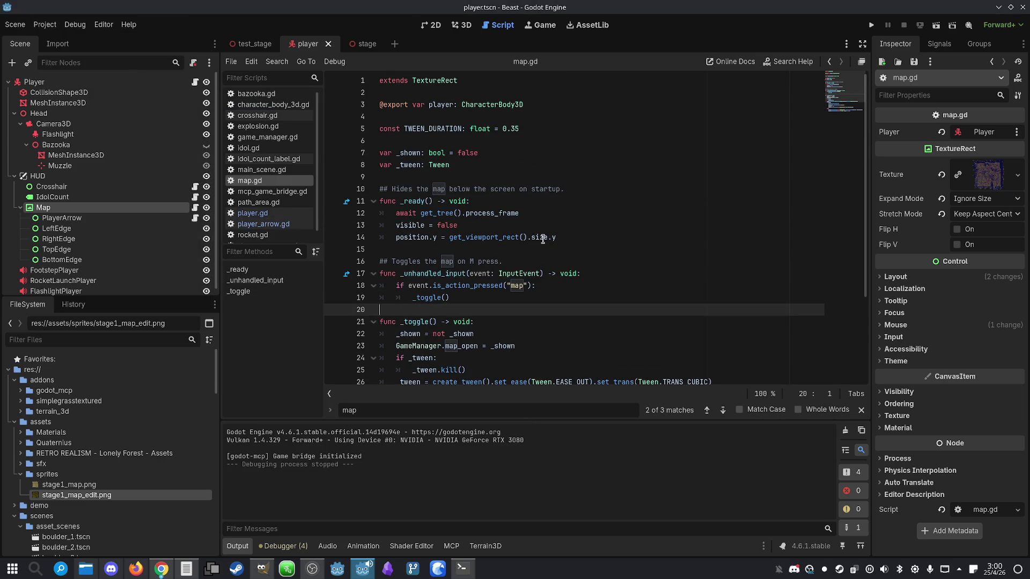
{"action": "left_click", "coordinate": [585, 239]}
- Select the IdolCount and Map nodes, recheck Project Settings, then switch to the terminal session
{"action": "left_click", "coordinate": [50, 196]}
{"action": "left_click", "coordinate": [43, 207]}
{"action": "left_click", "coordinate": [48, 24]}
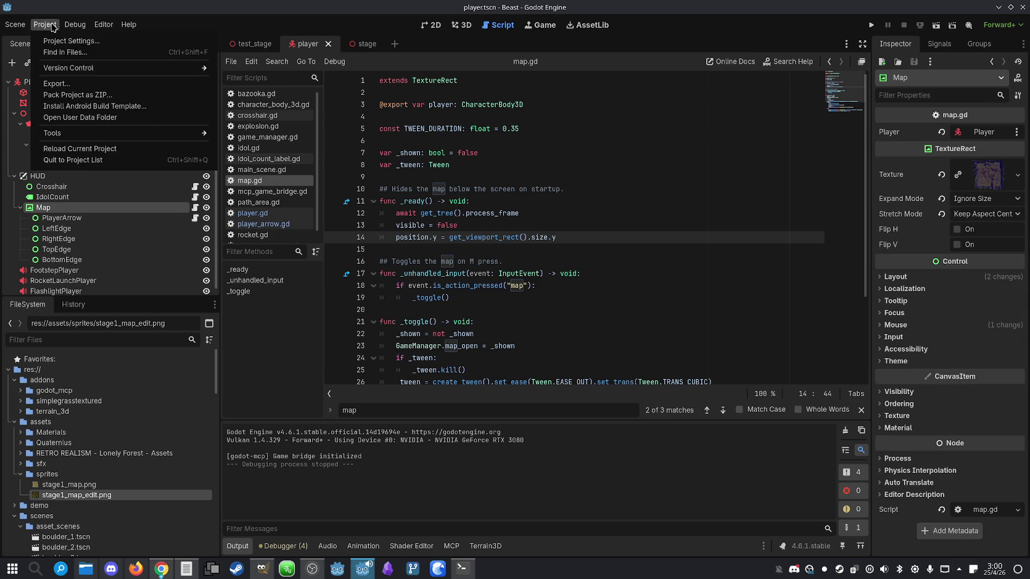
{"action": "left_click", "coordinate": [71, 40]}
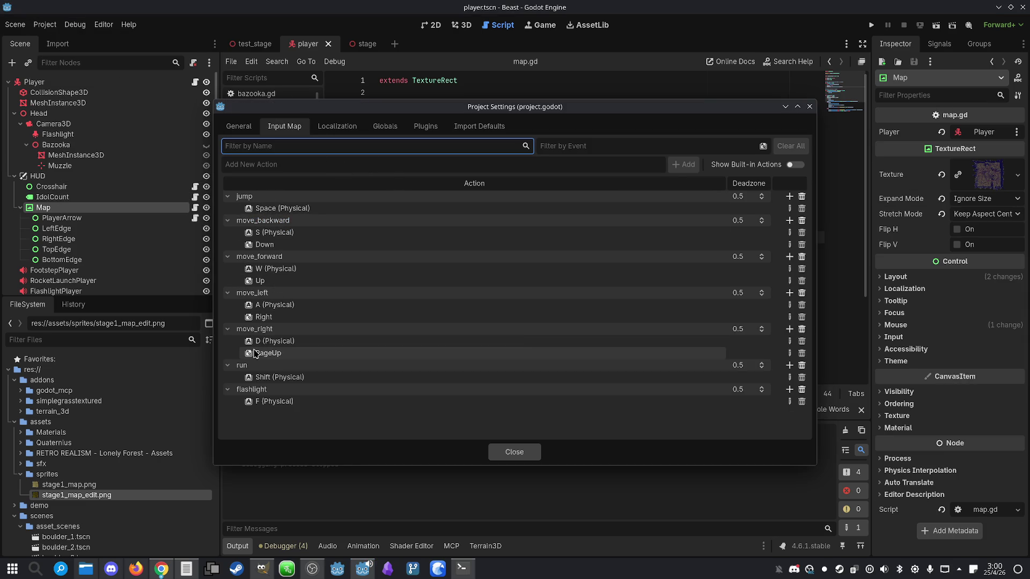
{"action": "left_click", "coordinate": [514, 452]}
{"action": "left_click", "coordinate": [564, 265]}
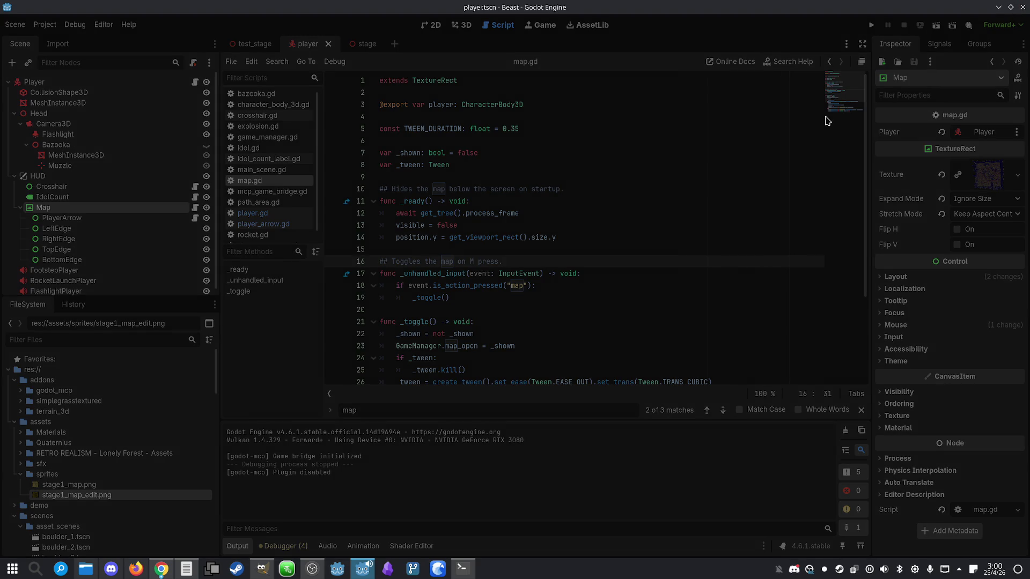
{"action": "key", "text": "alt+Tab"}
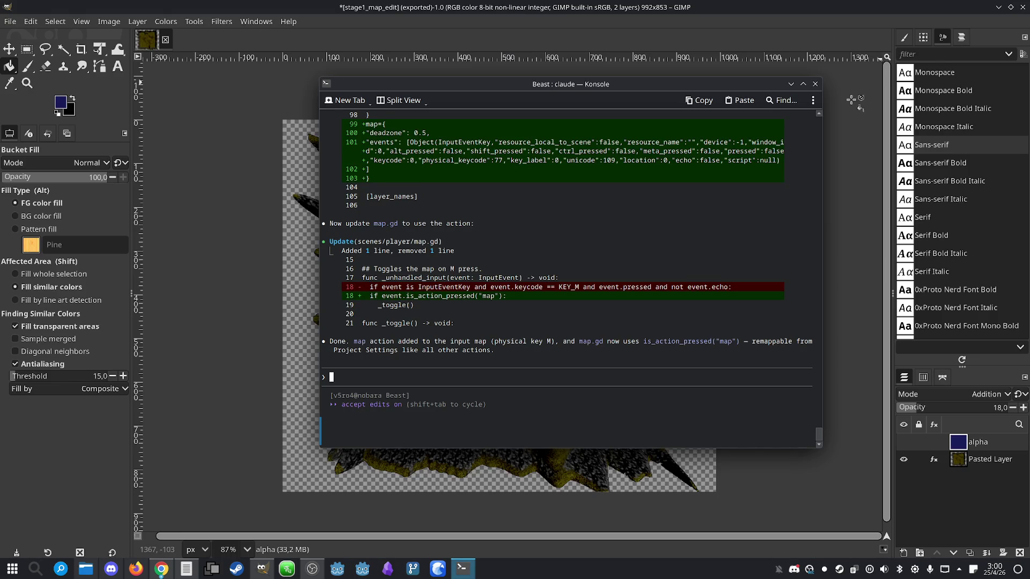
{"action": "left_click", "coordinate": [996, 7]}
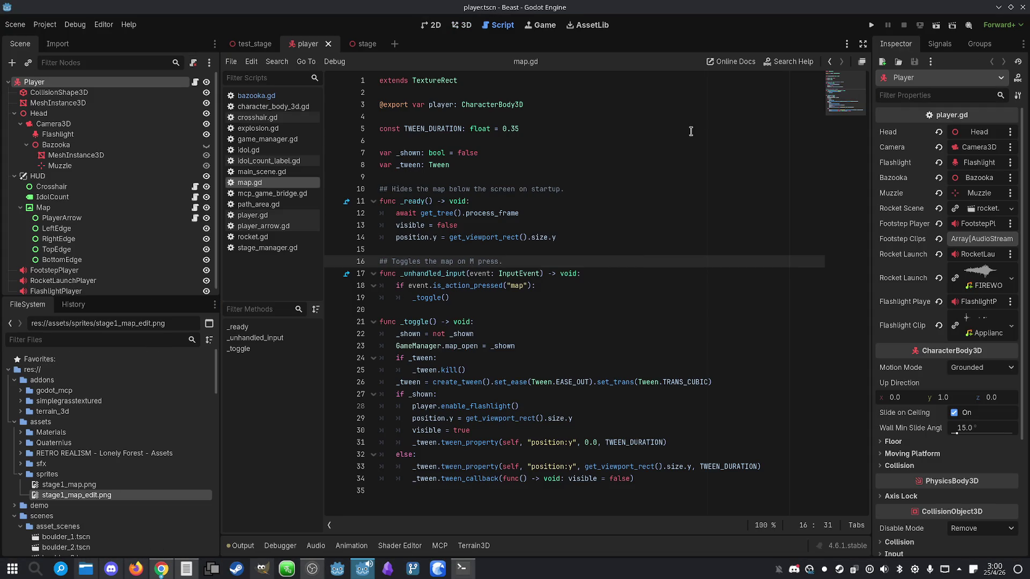
- Launch the game with F5 and open and hide the minimap with M while walking forward
{"action": "left_click", "coordinate": [584, 250]}
{"action": "left_click", "coordinate": [561, 271]}
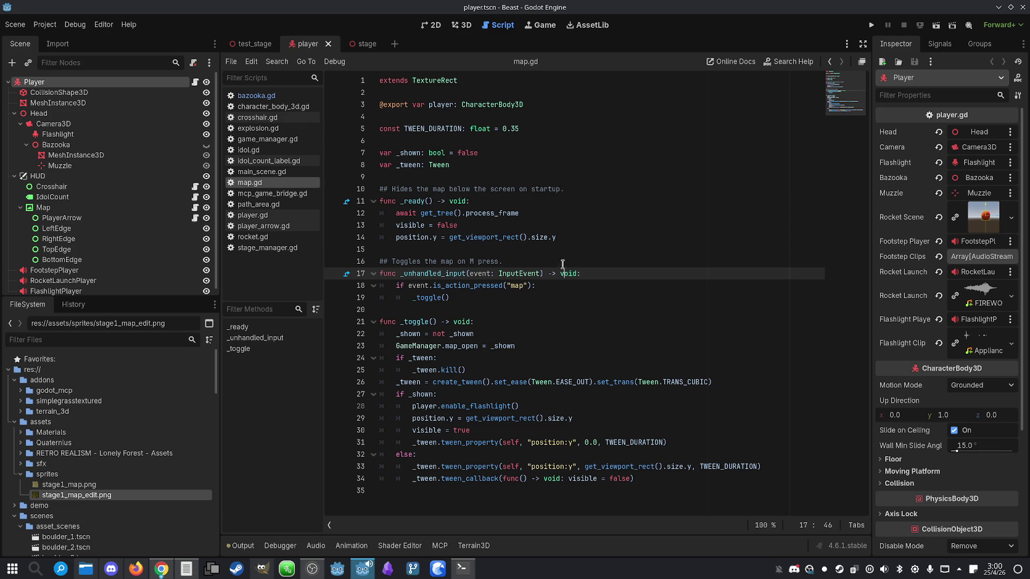
{"action": "key", "text": "F5"}
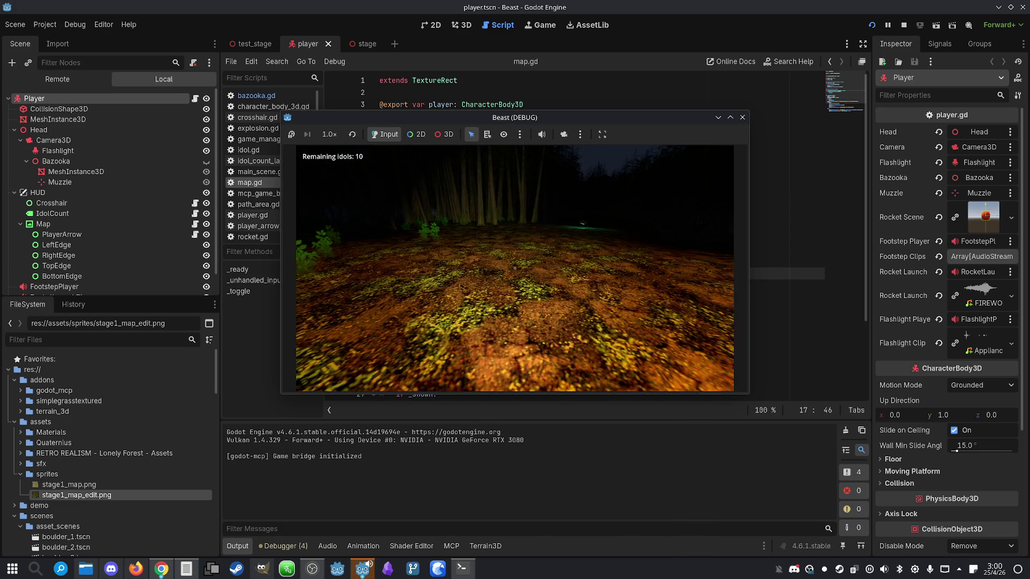
{"action": "key", "text": "m"}
{"action": "key", "text": "m"}
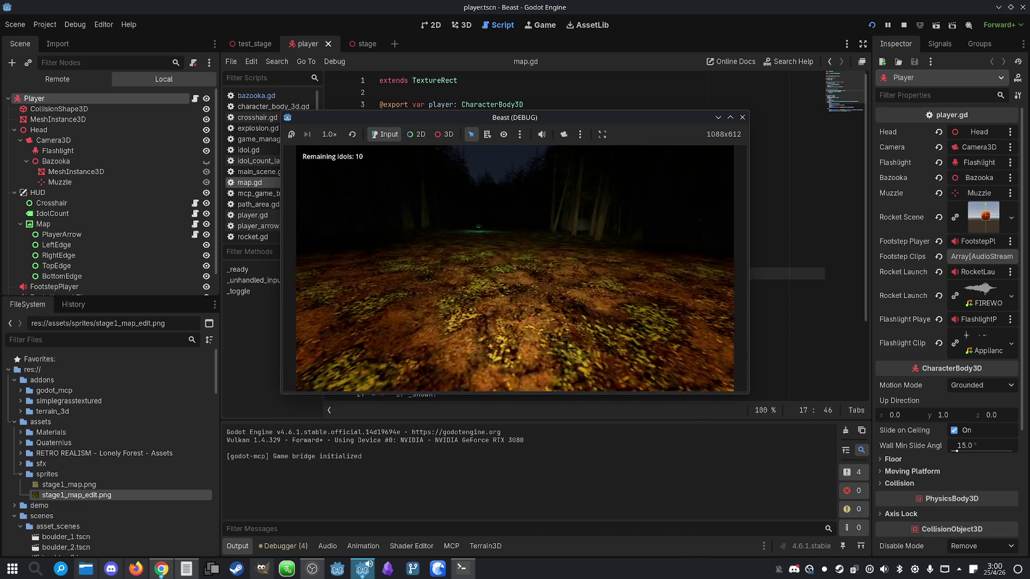
{"action": "key", "text": "m"}
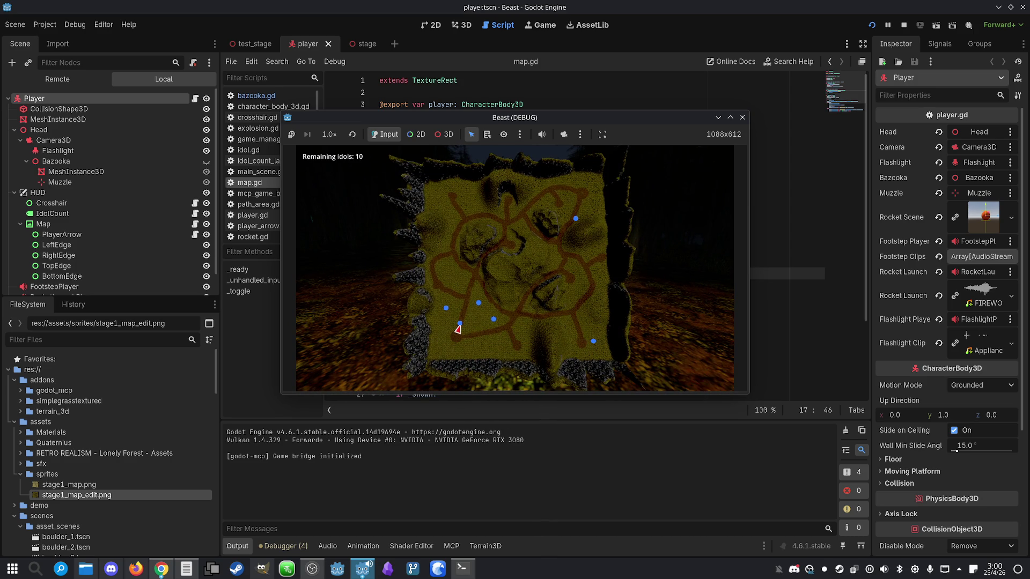
{"action": "key", "text": "m"}
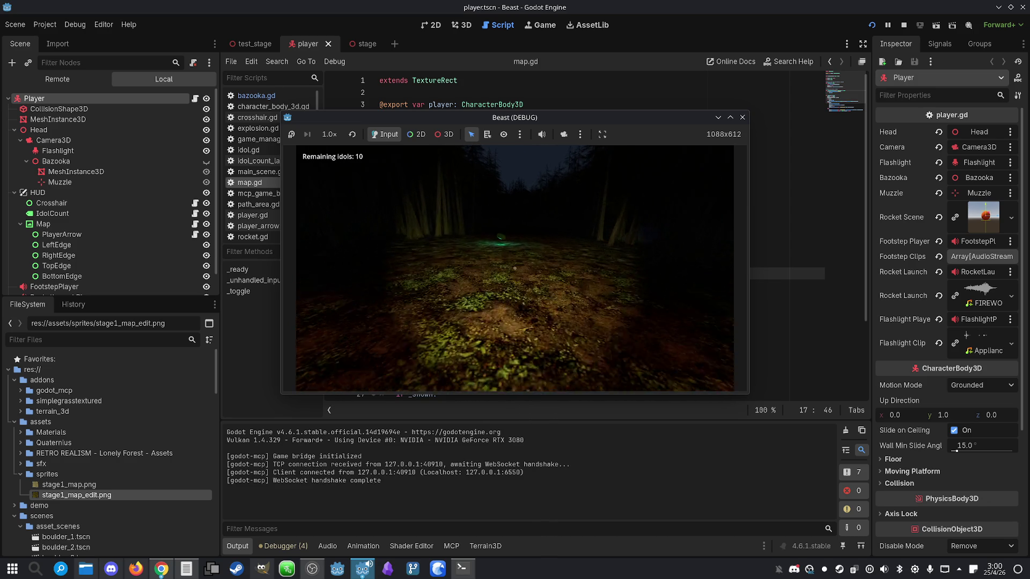
{"action": "key", "text": "w"}
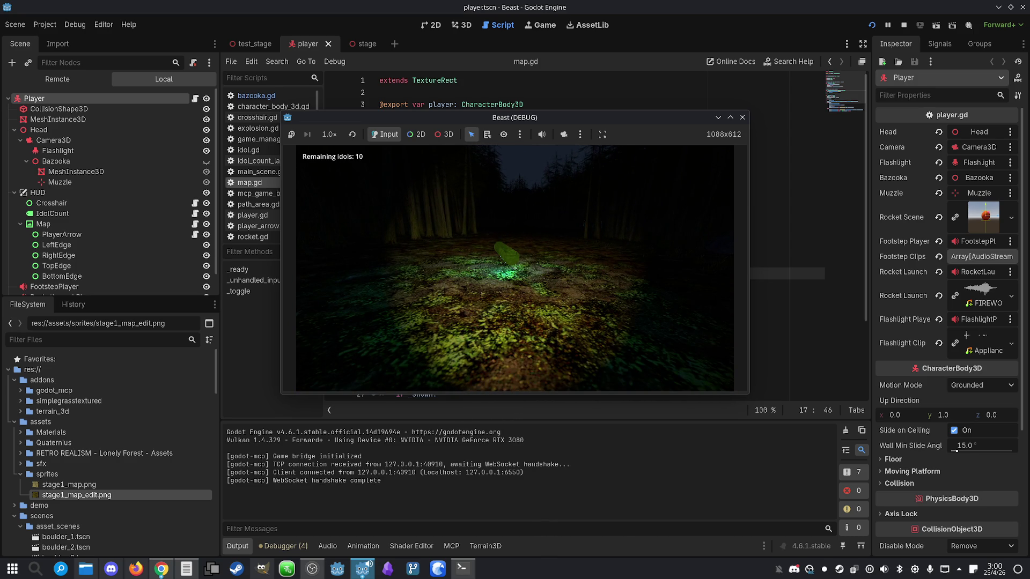
{"action": "key", "text": "m"}
{"action": "key", "text": "m"}
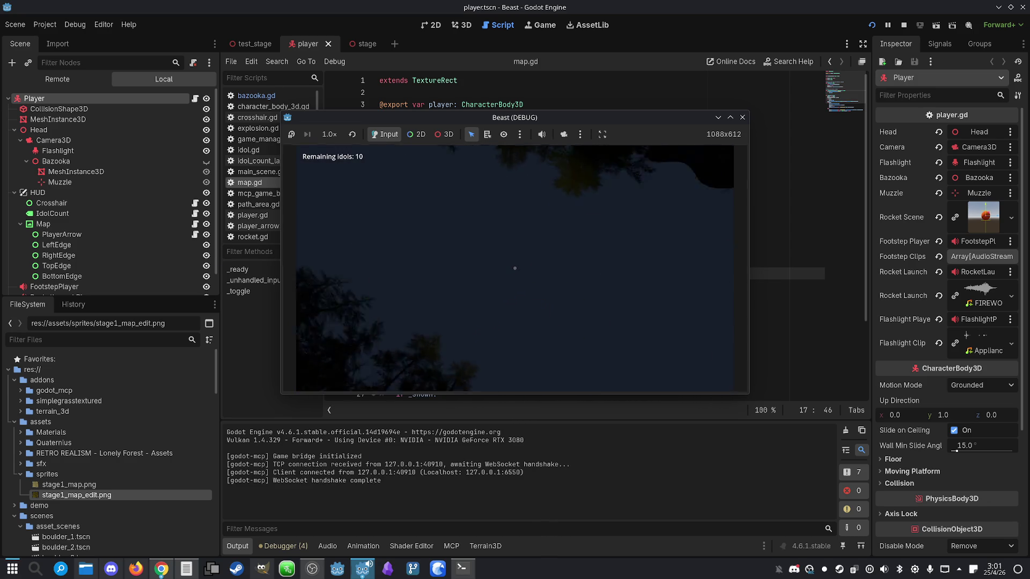
{"action": "key", "text": "super"}
{"action": "left_click", "coordinate": [904, 25]}
- Change the map action's binding from M (Physical) to Space in the Input Map and save with Ctrl+S
{"action": "left_click", "coordinate": [44, 25]}
{"action": "left_click", "coordinate": [60, 43]}
{"action": "left_click", "coordinate": [297, 129]}
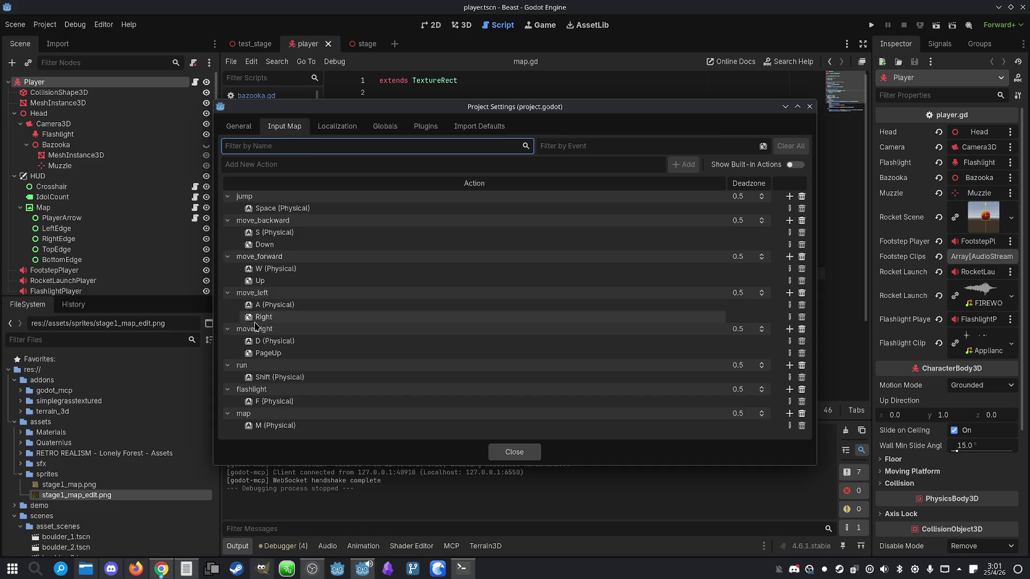
{"action": "left_click", "coordinate": [298, 427]}
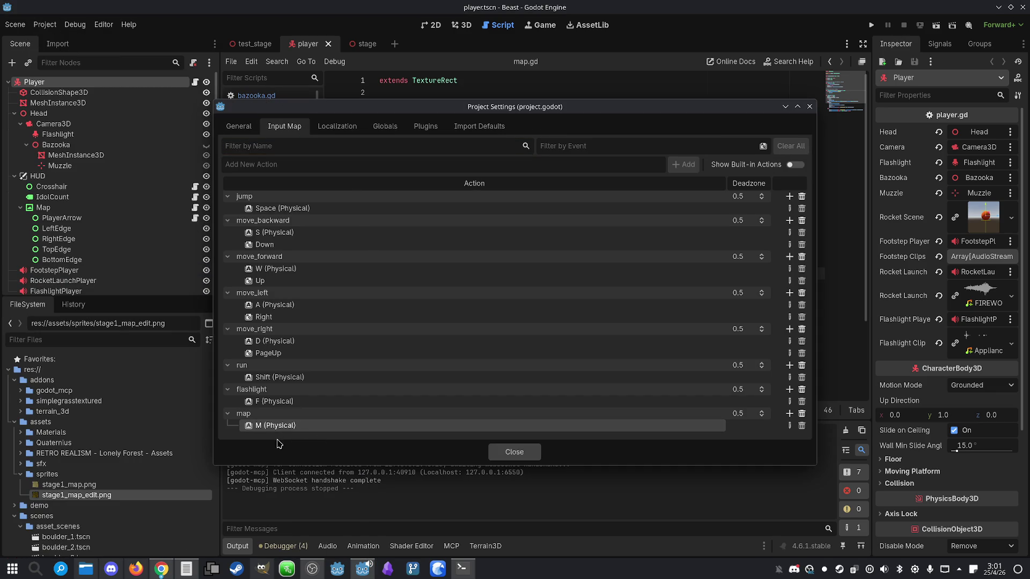
{"action": "double_click", "coordinate": [281, 428]}
{"action": "key", "text": "space"}
{"action": "left_click", "coordinate": [459, 374]}
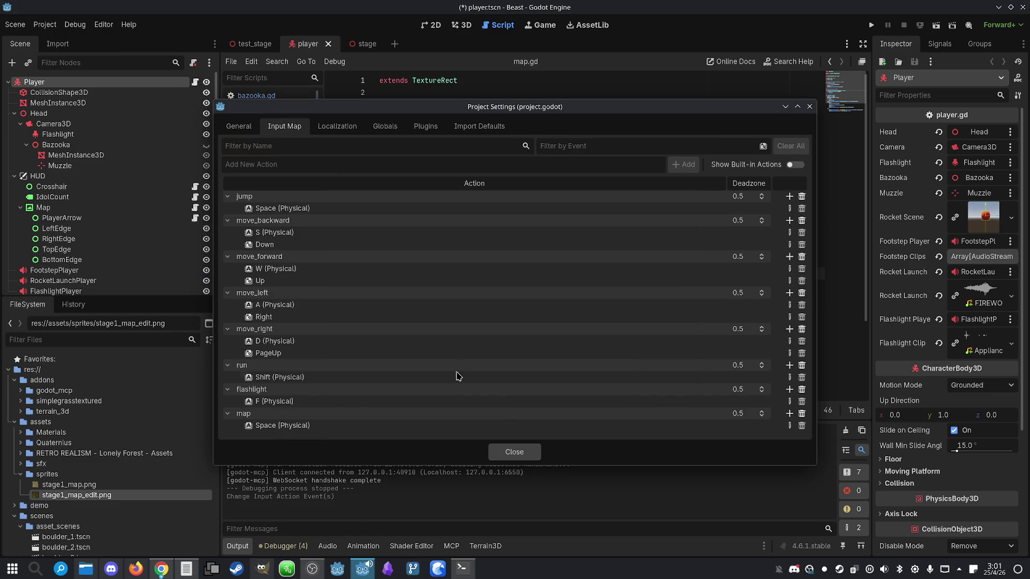
{"action": "left_click", "coordinate": [524, 455]}
{"action": "key", "text": "ctrl+s"}
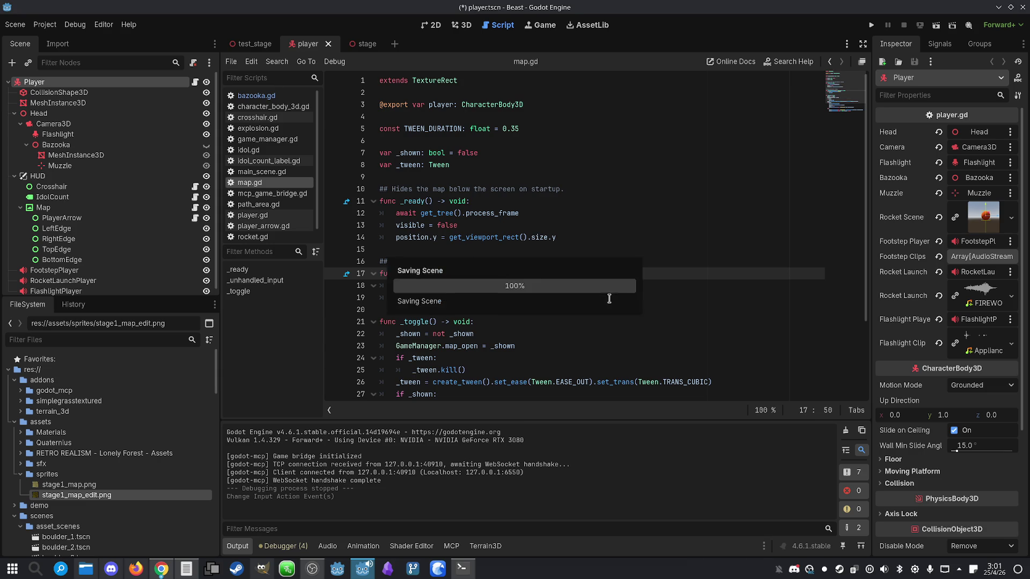
{"action": "left_click", "coordinate": [530, 296]}
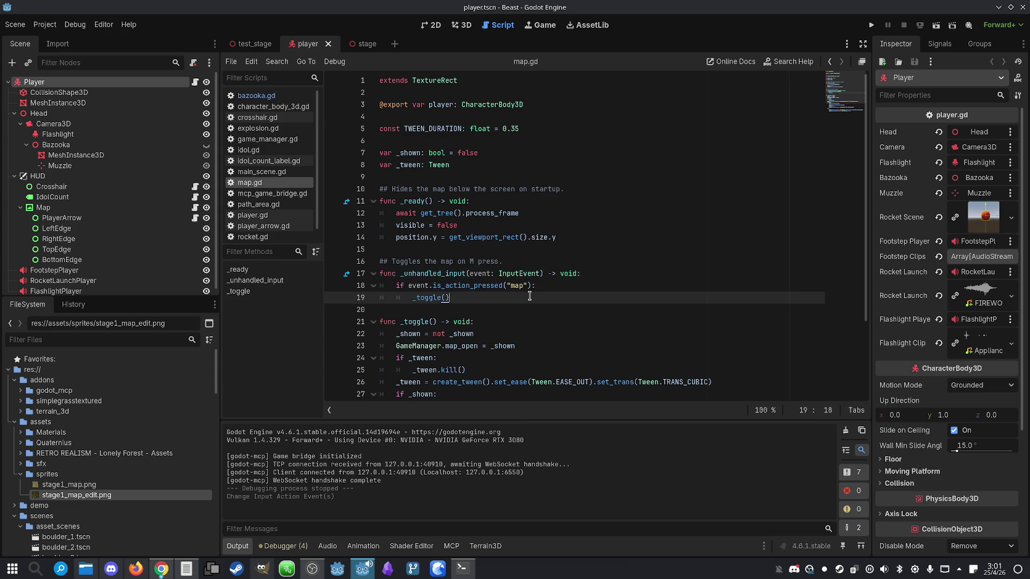
{"action": "left_click", "coordinate": [641, 279]}
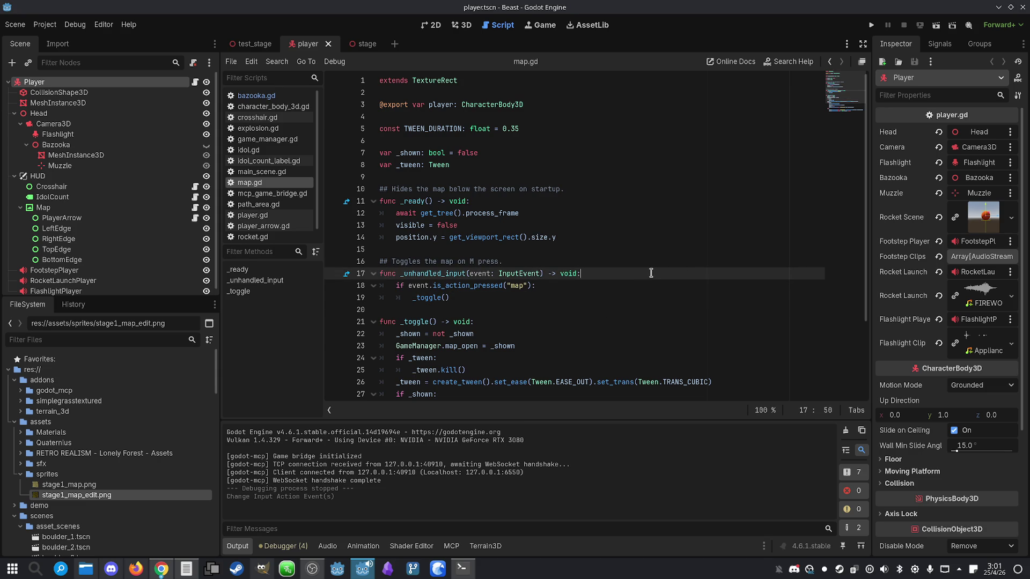
{"action": "left_click", "coordinate": [871, 25]}
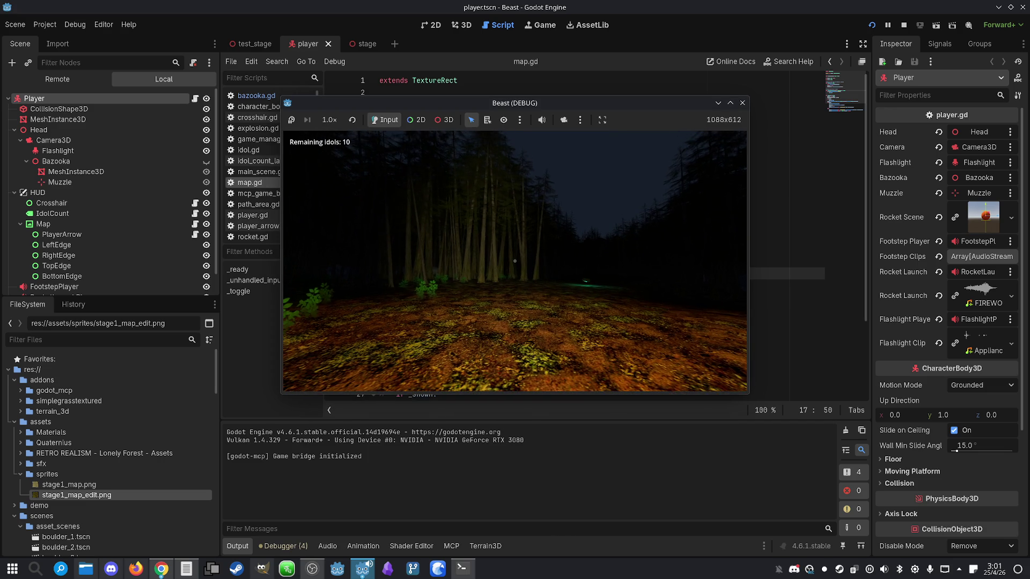
{"action": "mouse_move", "coordinate": [515, 261]}
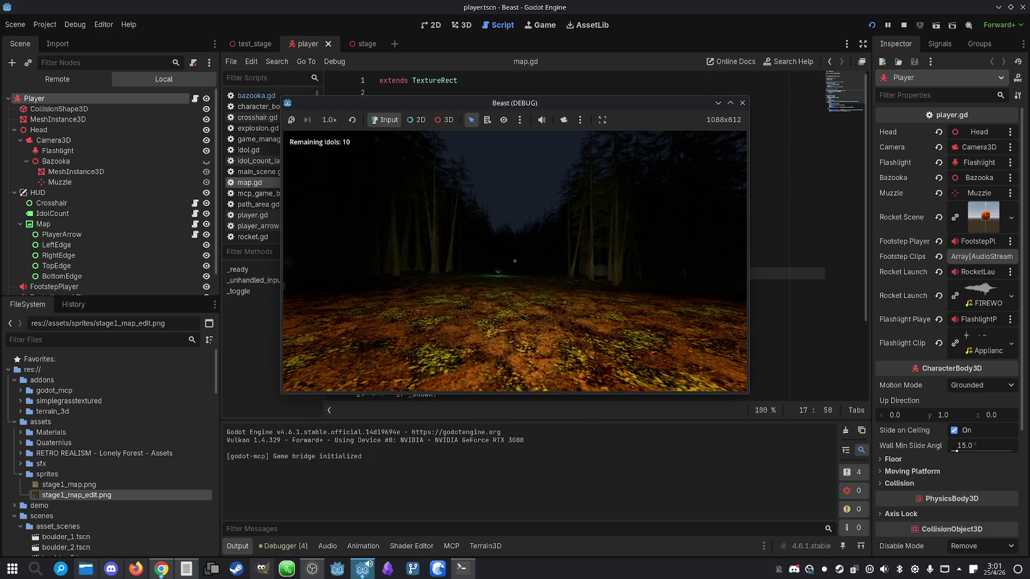
{"action": "key", "text": "m"}
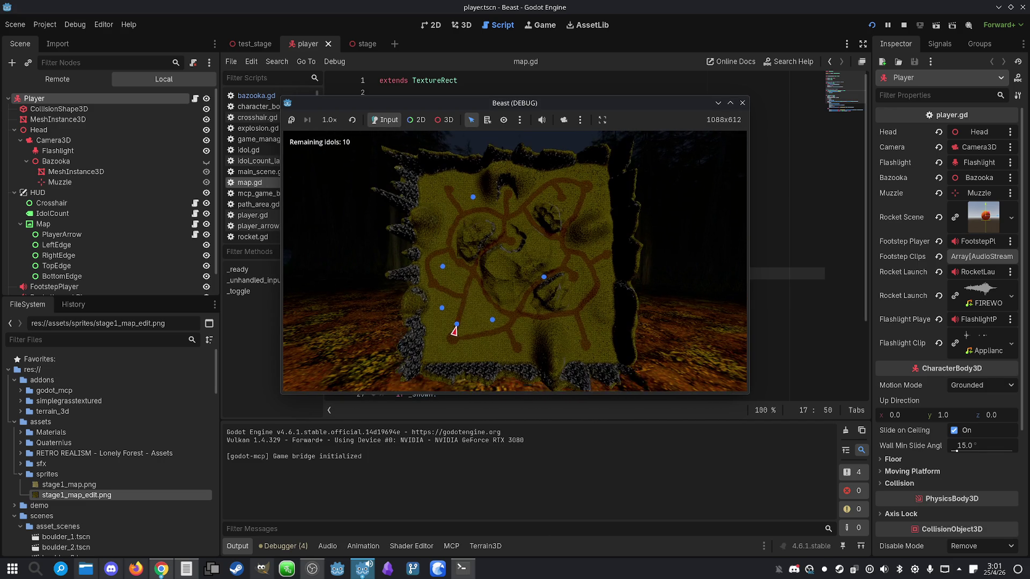
{"action": "key", "text": "m"}
{"action": "key", "text": "m"}
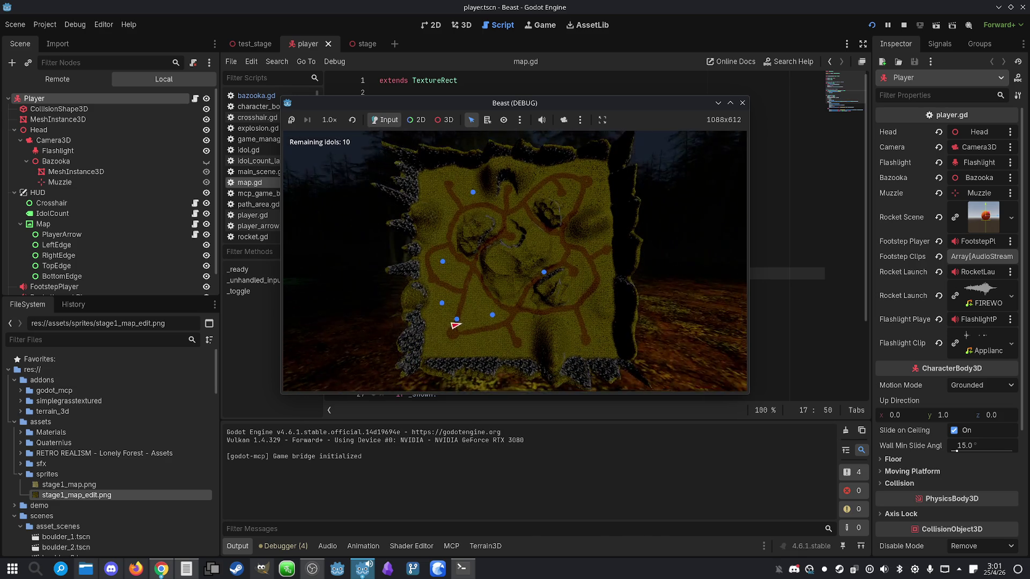
{"action": "key", "text": "m"}
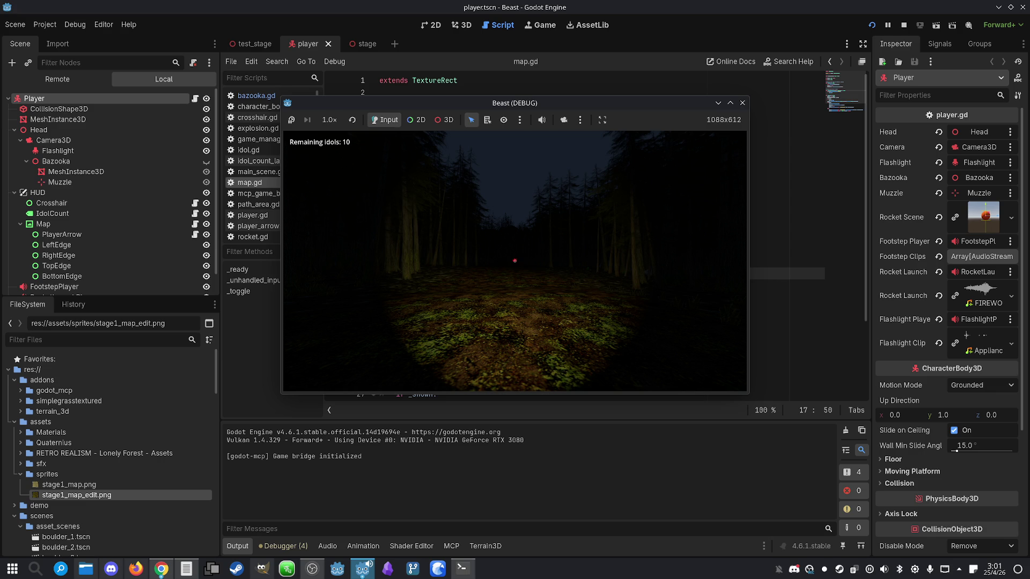
{"action": "key", "text": "m"}
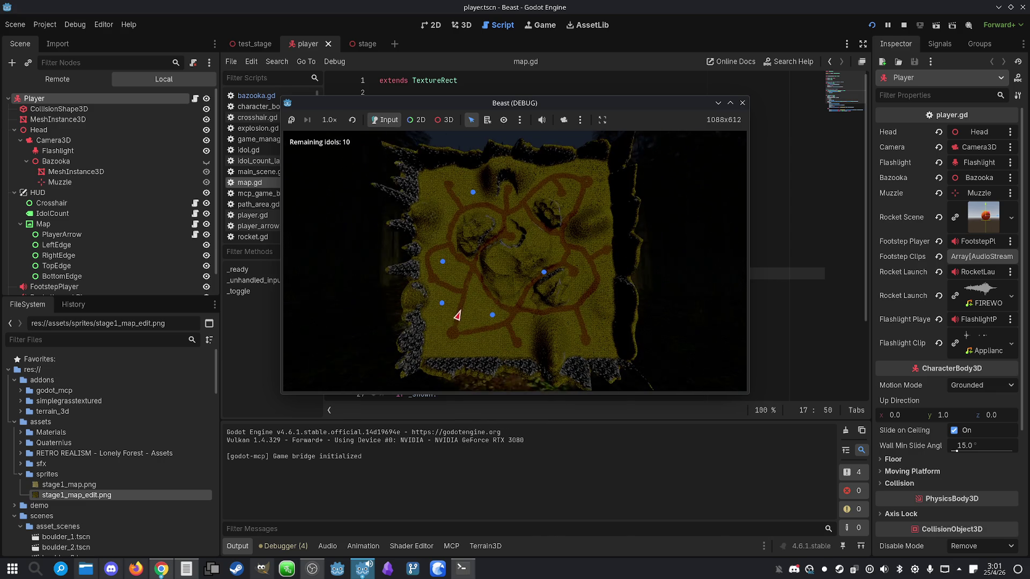
{"action": "key", "text": "m"}
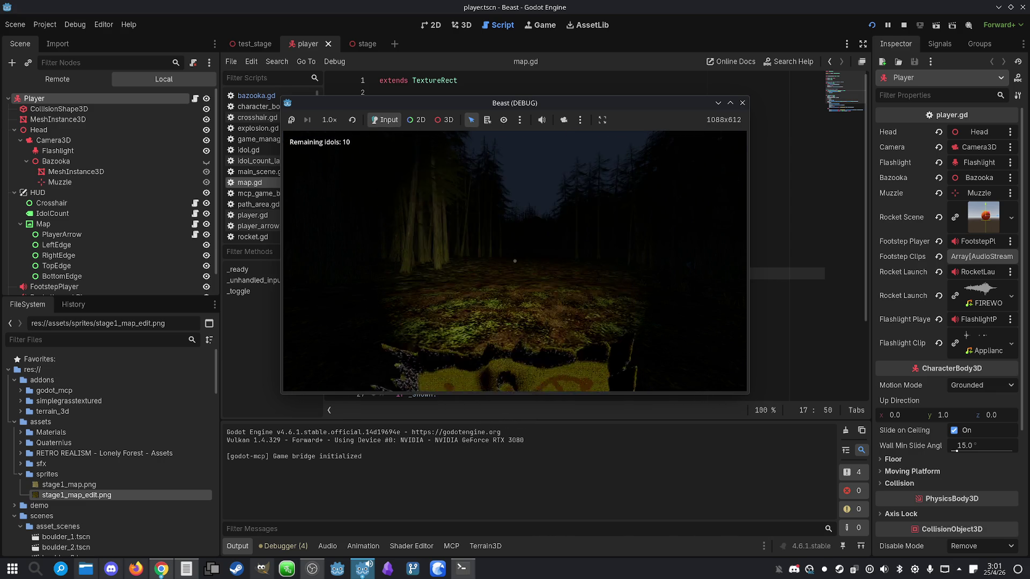
{"action": "key", "text": "m"}
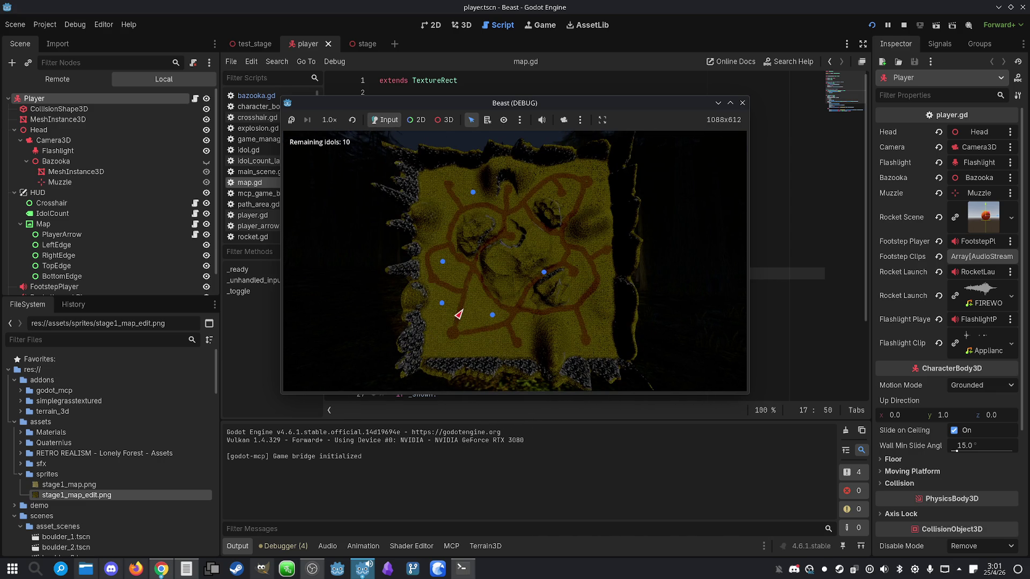
{"action": "key", "text": "m"}
{"action": "key", "text": "super"}
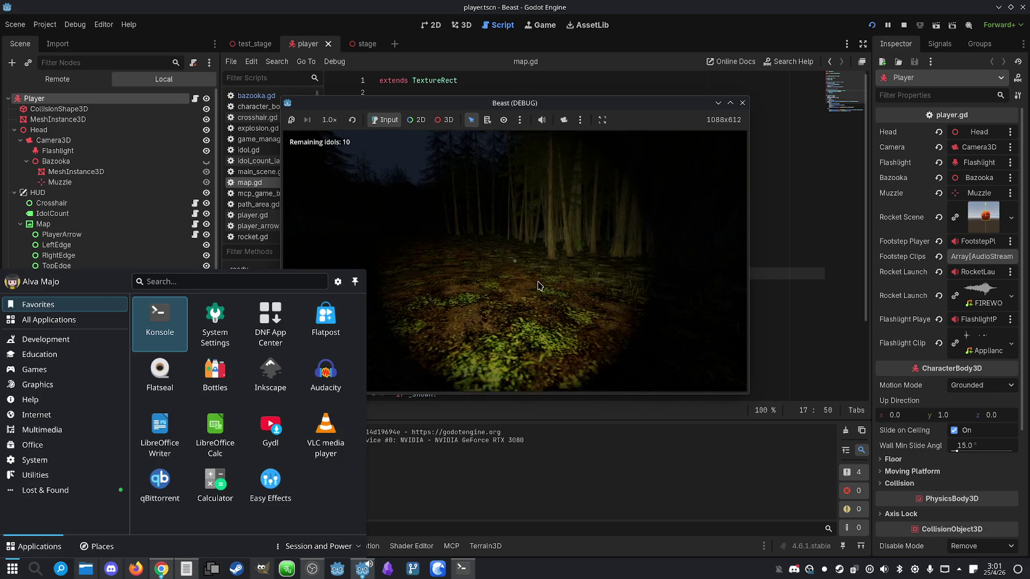
{"action": "left_click", "coordinate": [741, 103]}
{"action": "left_click", "coordinate": [741, 103]}
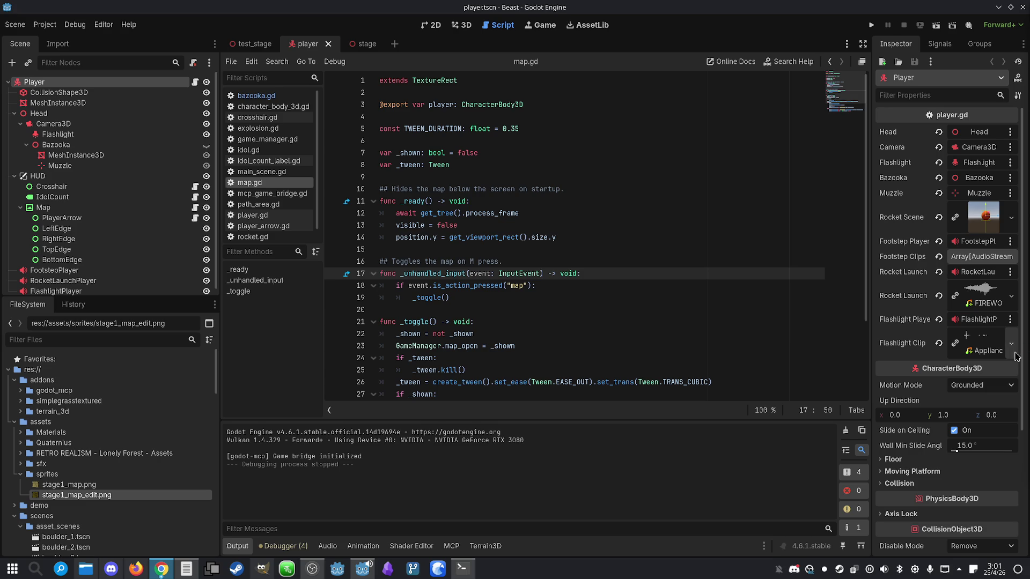
{"action": "left_click", "coordinate": [463, 569]}
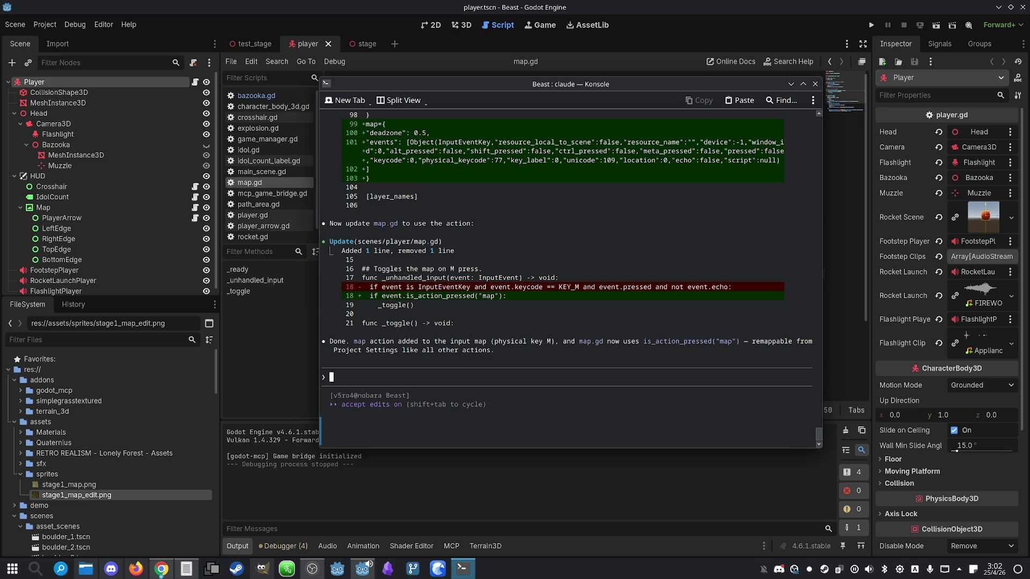
- Submit the Claude prompt asking for idols to appear as white dots on the minimap
{"action": "type", "text": "show the idols on the m"}
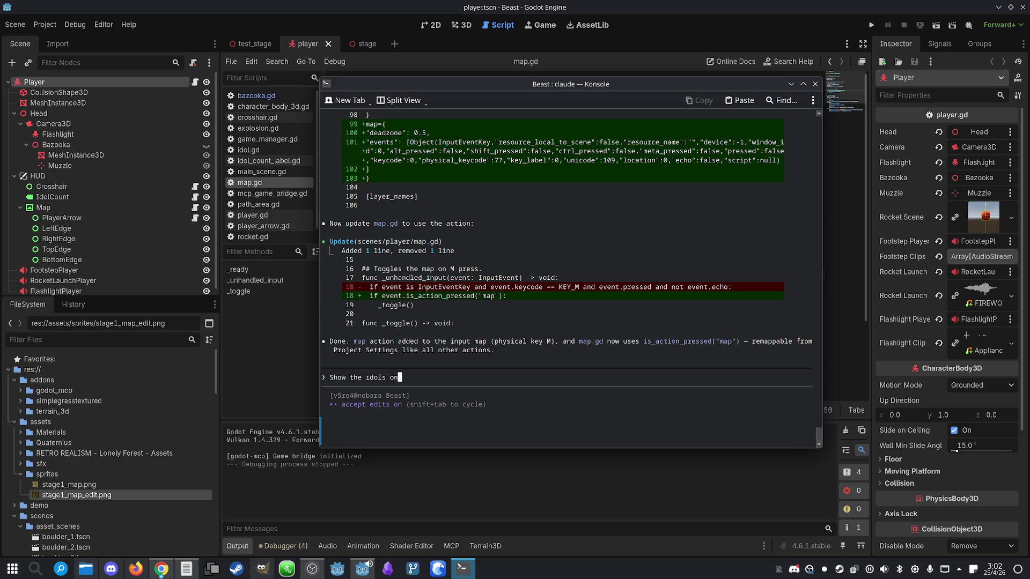
{"action": "type", "text": "inimap as white "}
{"action": "type", "text": "dots."}
{"action": "key", "text": "Return"}
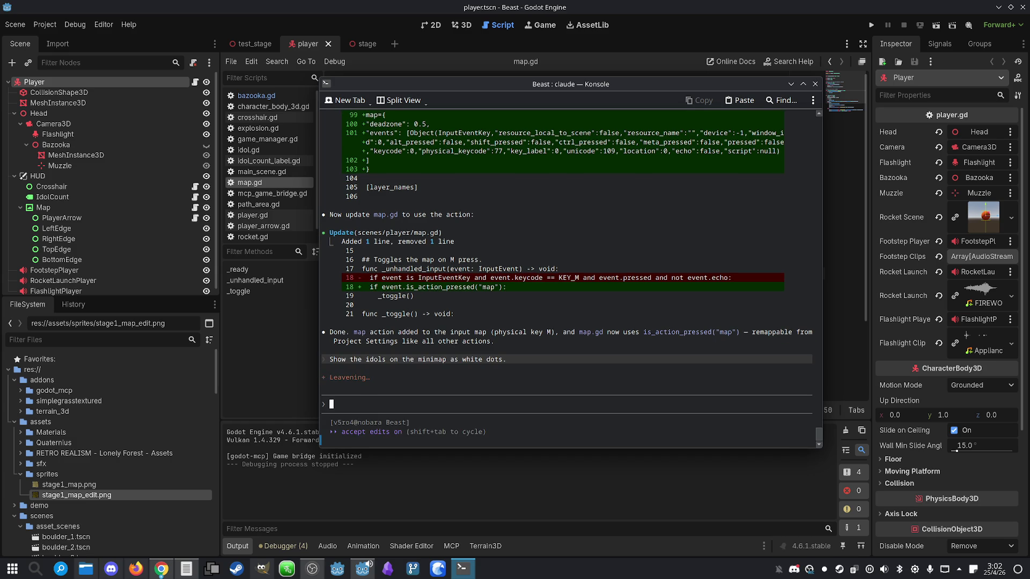
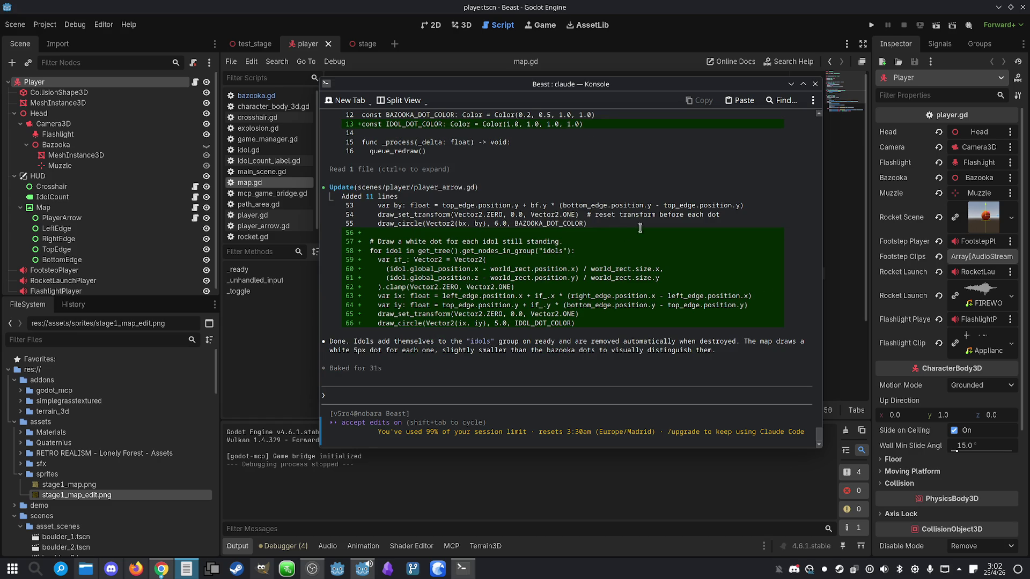
- Minimize Konsole and run the Beast game from the Godot editor
{"action": "left_click", "coordinate": [852, 5]}
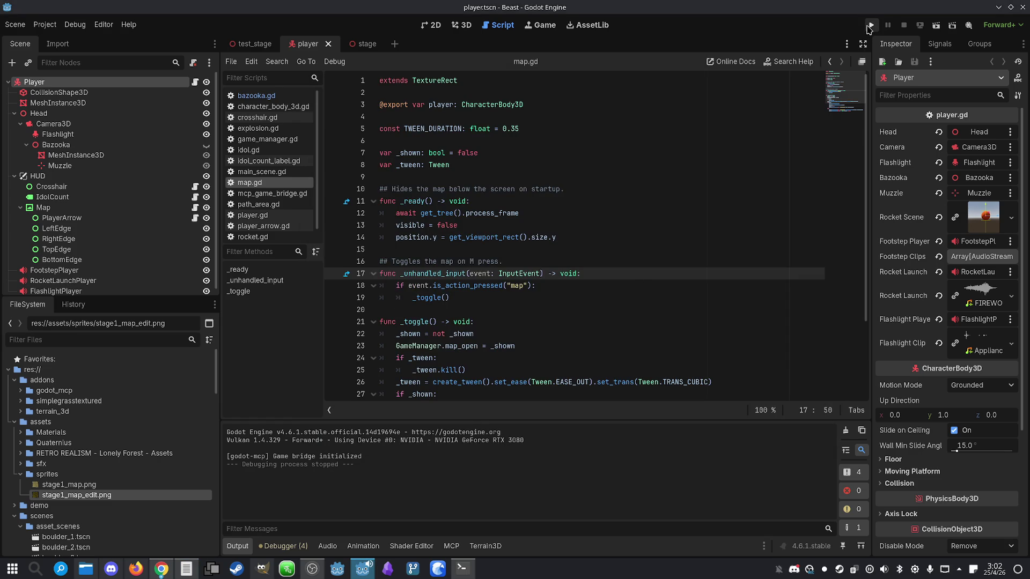
{"action": "left_click", "coordinate": [871, 25]}
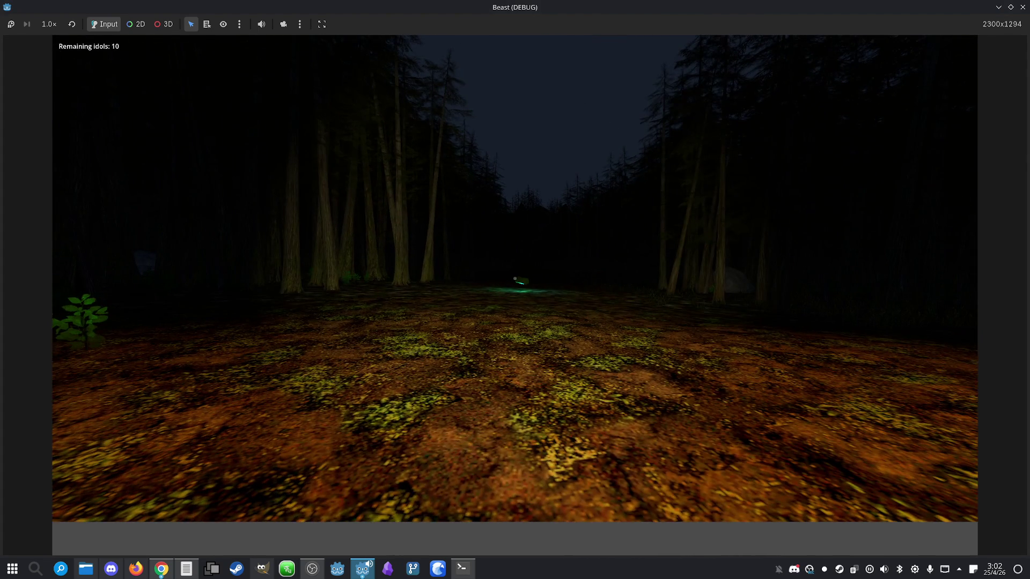
{"action": "key", "text": "m"}
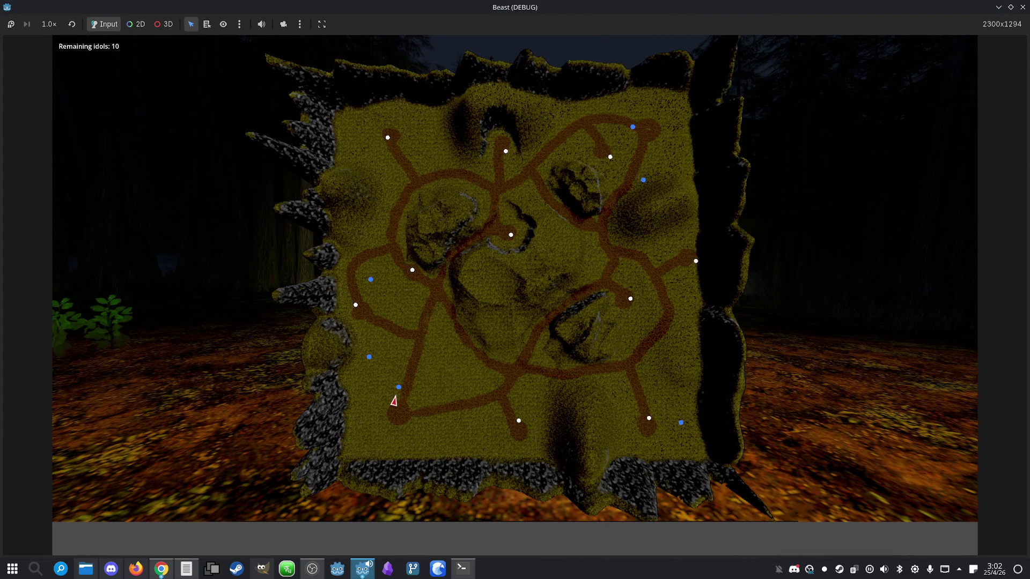
{"action": "key", "text": "m"}
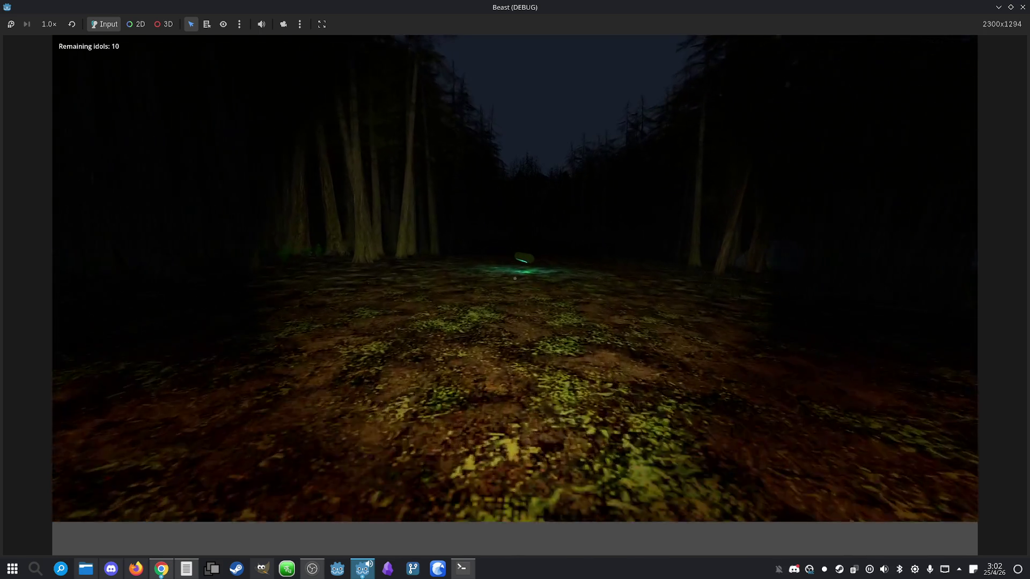
{"action": "key", "text": "m"}
{"action": "key", "text": "m"}
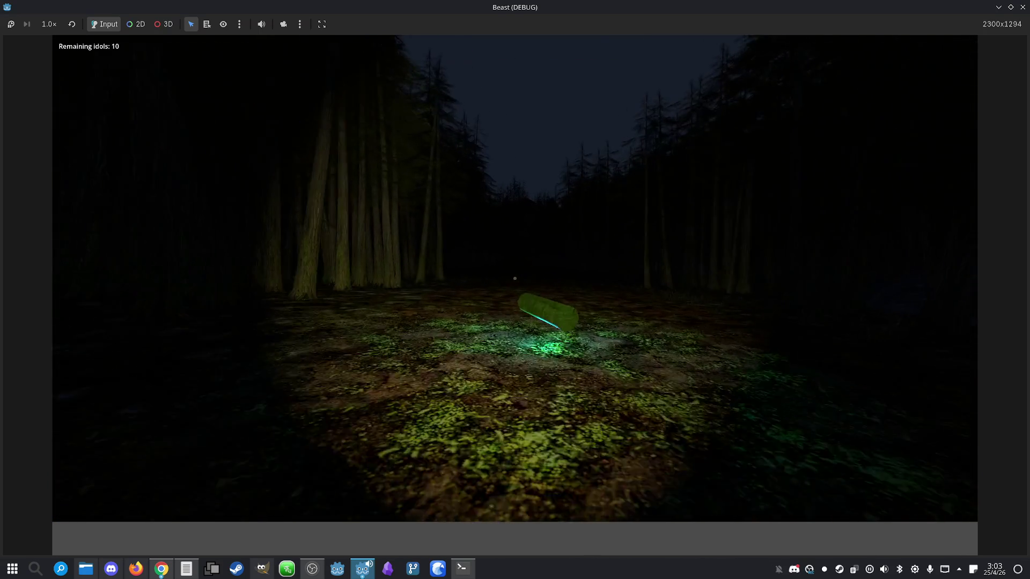
{"action": "key", "text": "w"}
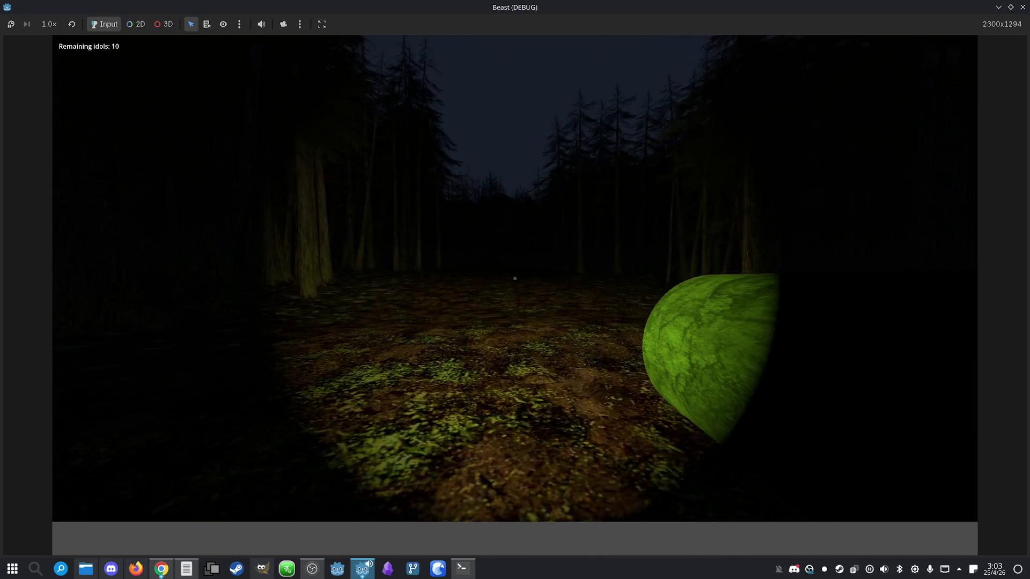
{"action": "key", "text": "w"}
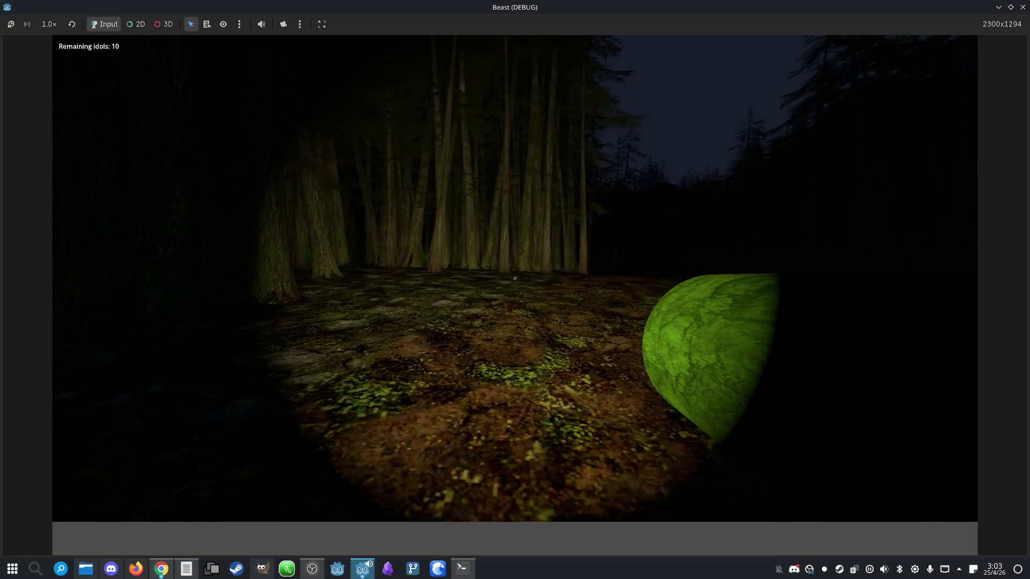
{"action": "key", "text": "w"}
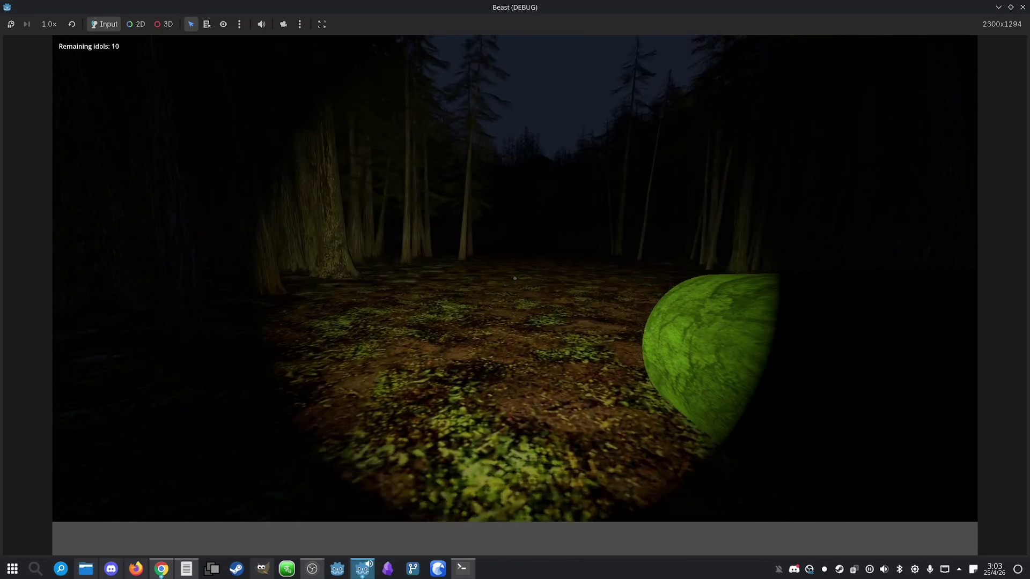
{"action": "key", "text": "m"}
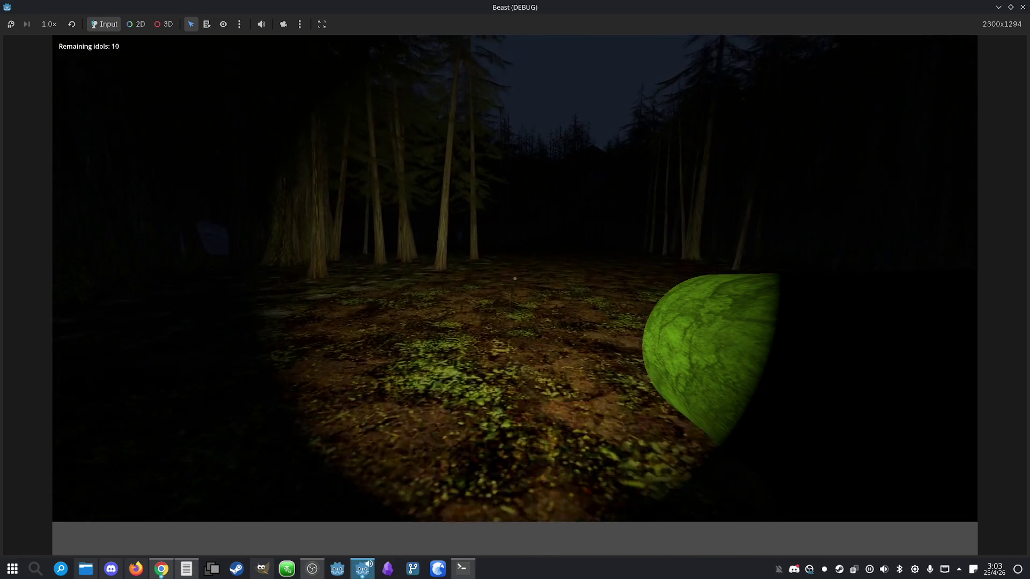
{"action": "key", "text": "w"}
{"action": "key", "text": "w"}
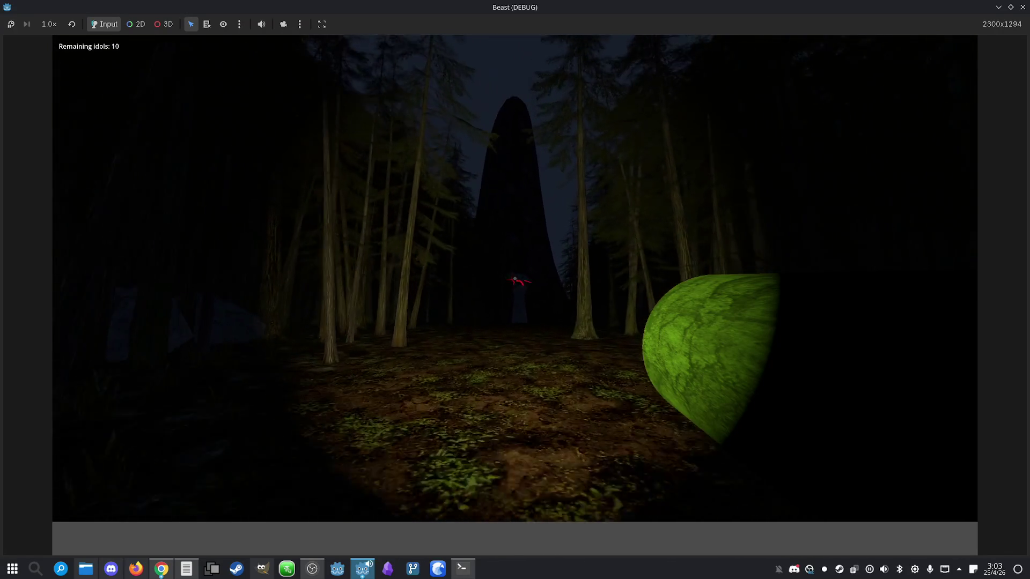
{"action": "key", "text": "w"}
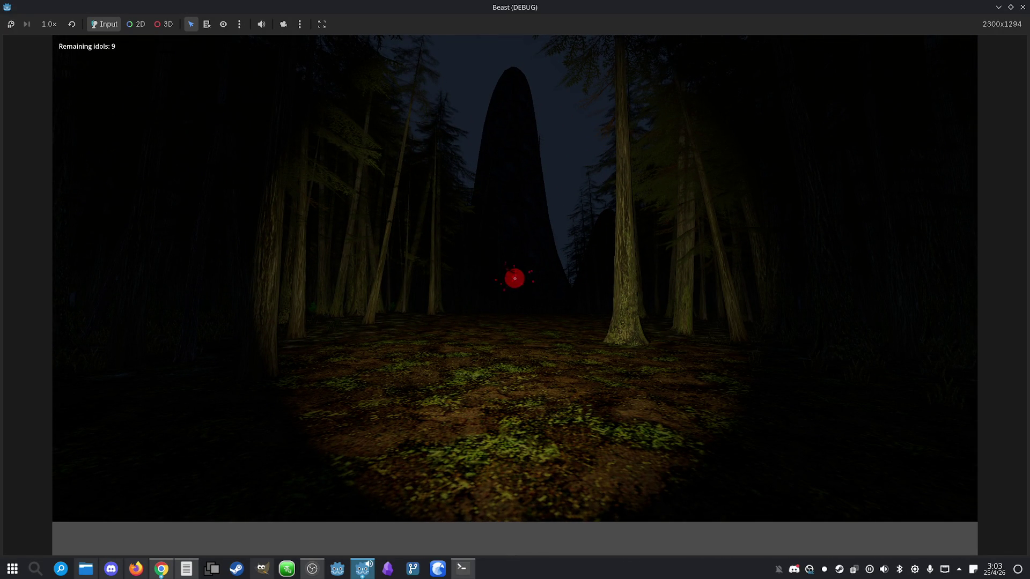
{"action": "key", "text": "m"}
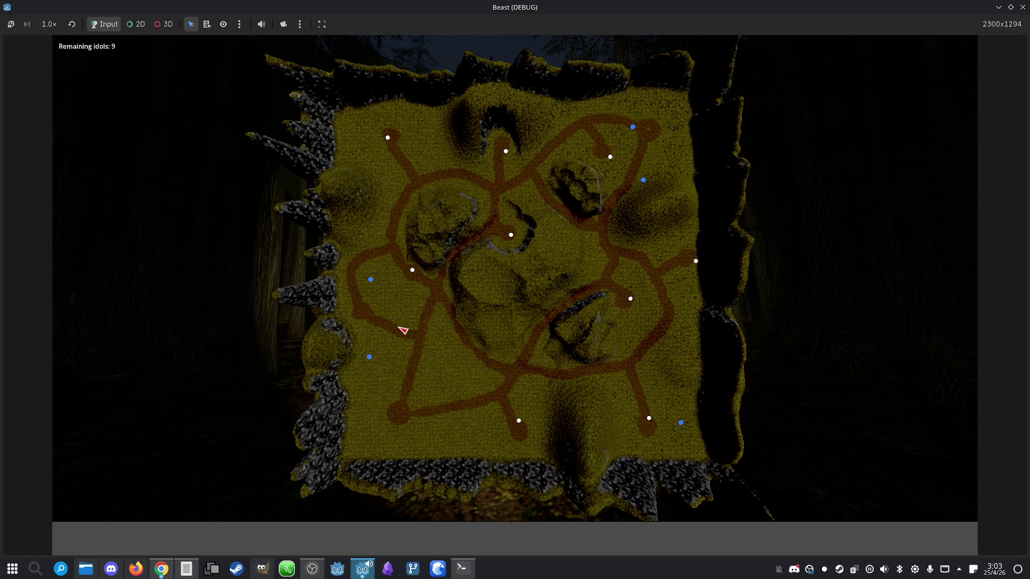
{"action": "key", "text": "m"}
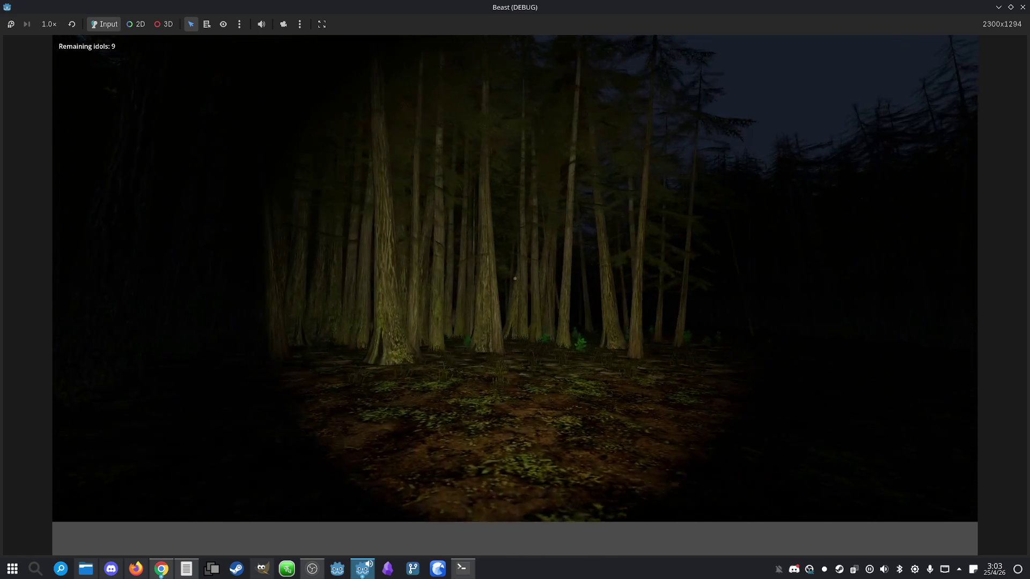
{"action": "key", "text": "w"}
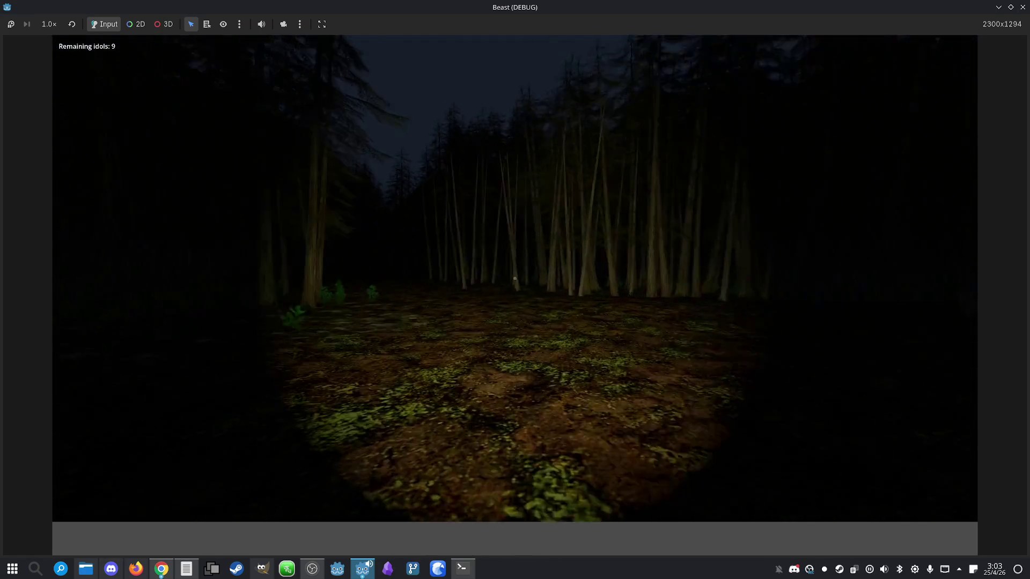
{"action": "key", "text": "w"}
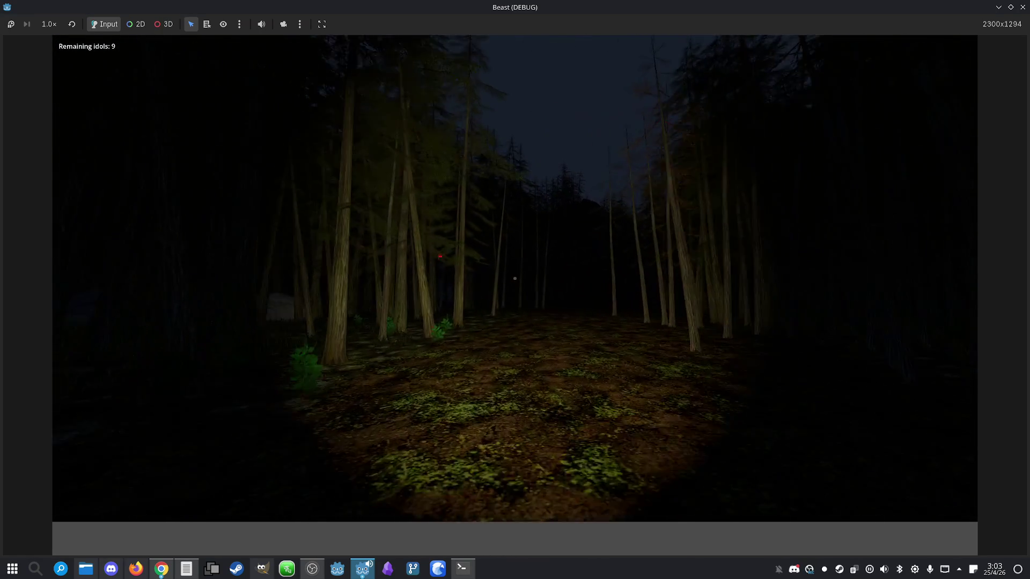
{"action": "key", "text": "m"}
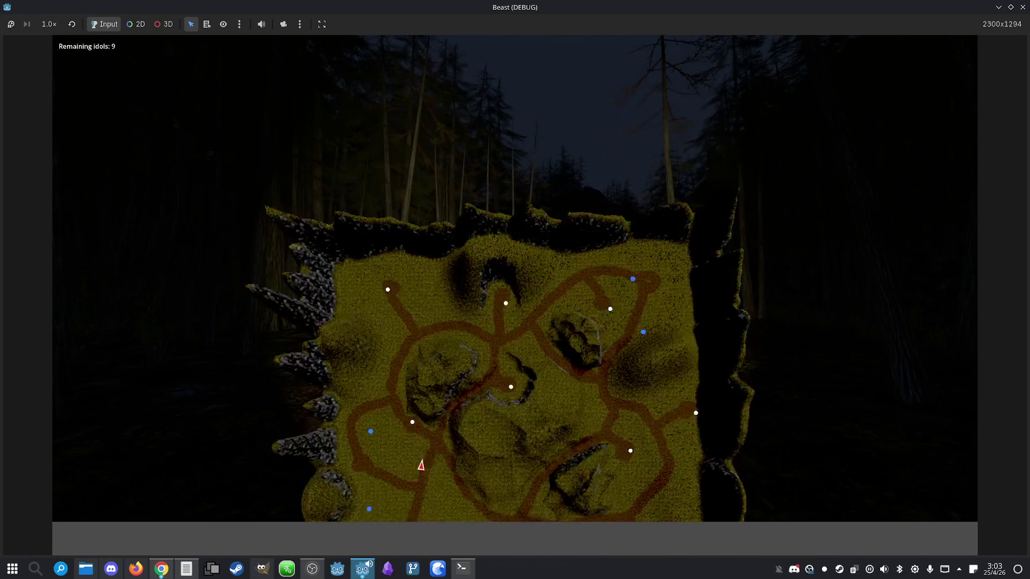
{"action": "key", "text": "m"}
{"action": "key", "text": "w"}
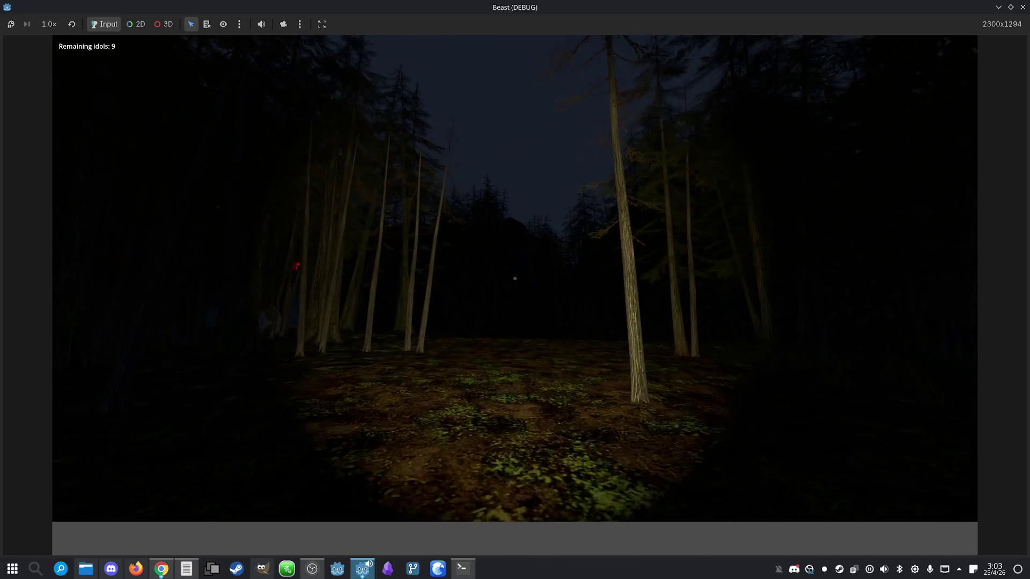
{"action": "key", "text": "m"}
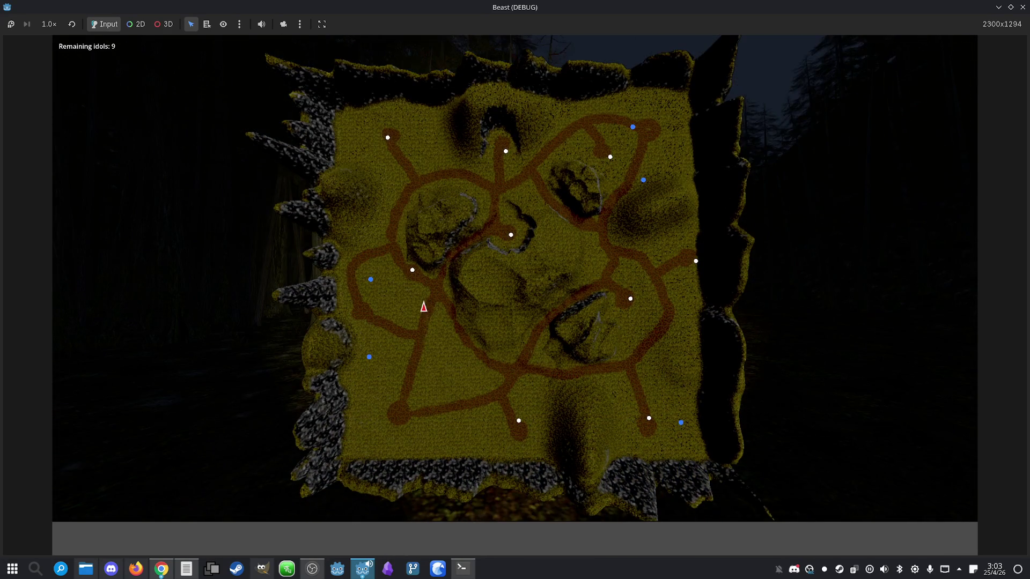
{"action": "key", "text": "m"}
{"action": "key", "text": "w"}
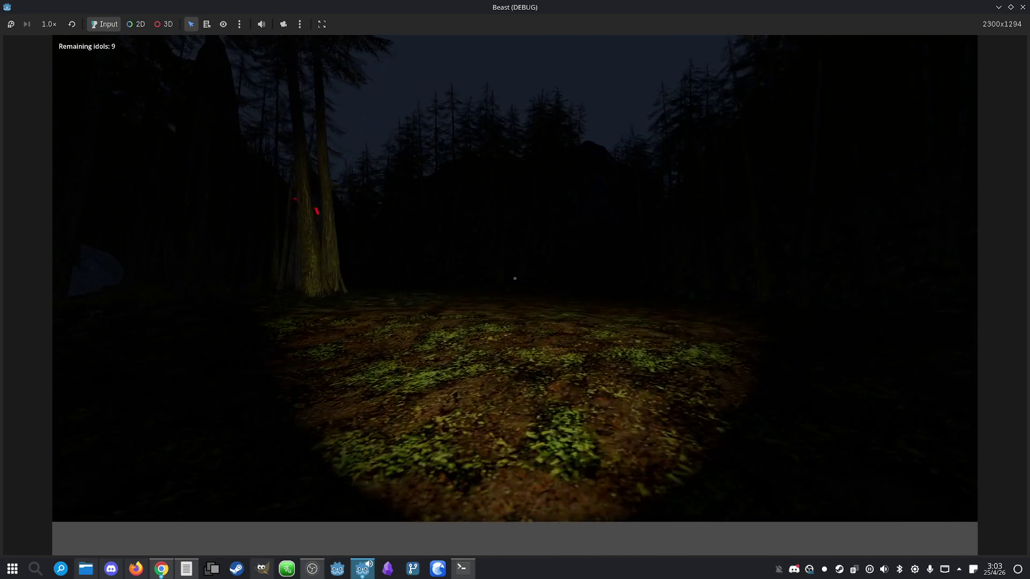
{"action": "key", "text": "m"}
{"action": "key", "text": "m"}
{"action": "key", "text": "super"}
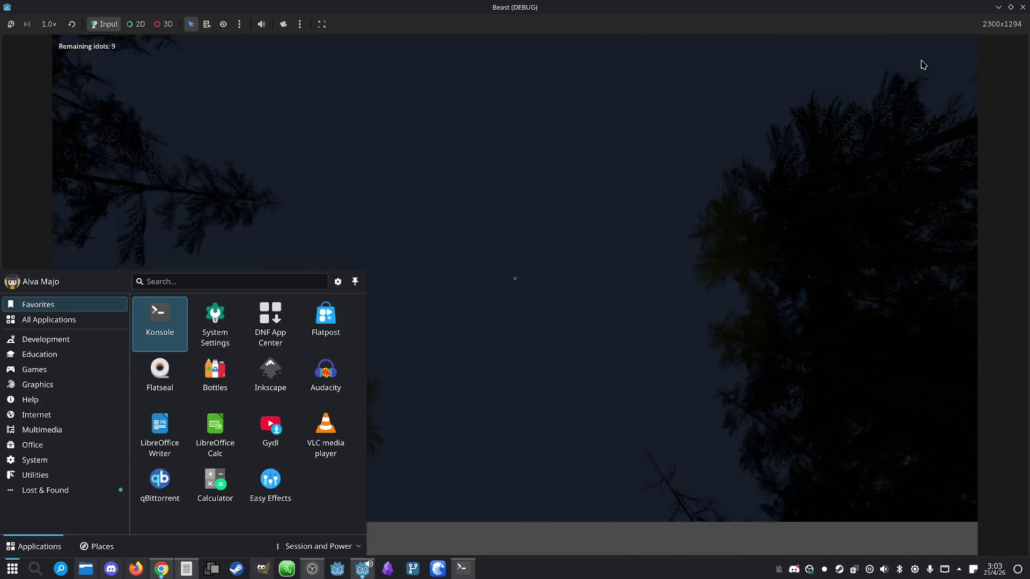
{"action": "left_click", "coordinate": [1022, 7]}
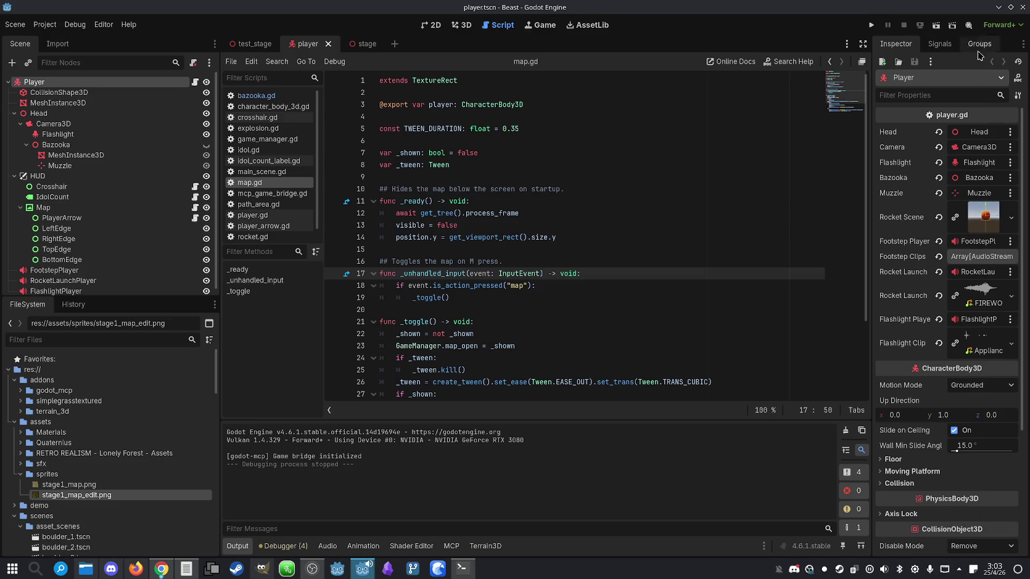
- Send Claude a parting remark saying it will NEVER be human, then close Konsole
{"action": "left_click", "coordinate": [462, 569]}
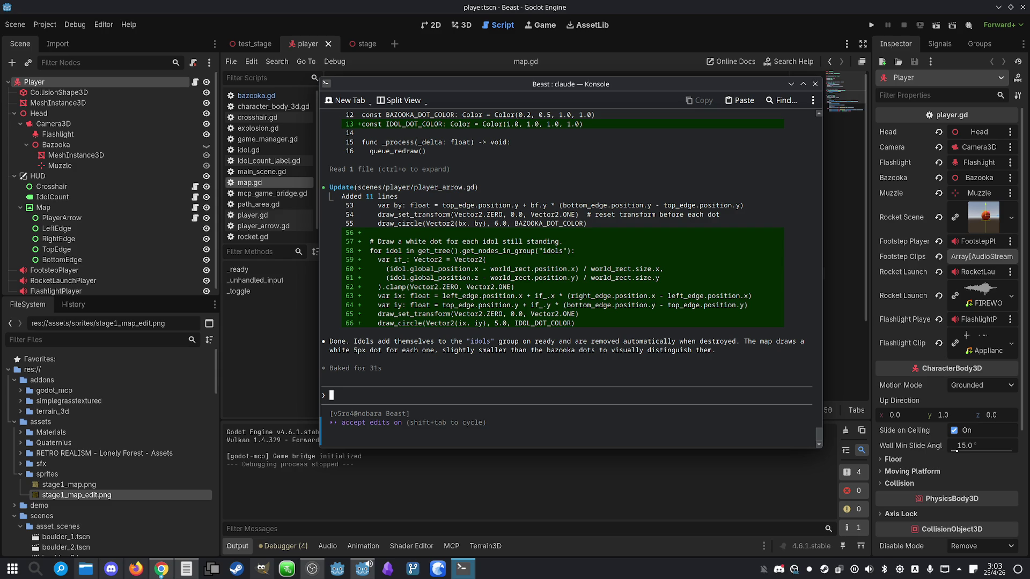
{"action": "type", "text": "You"}
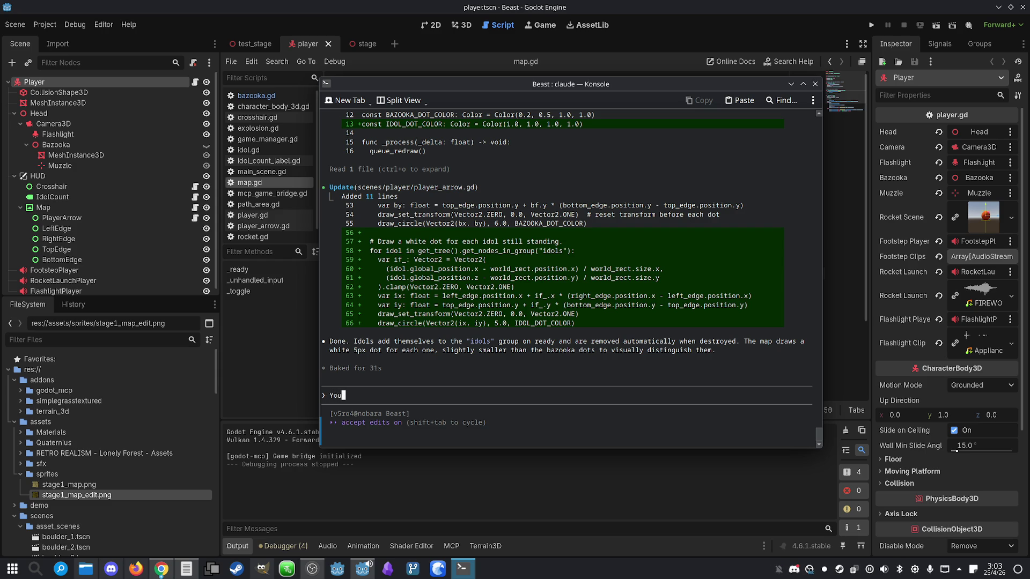
{"action": "type", "text": " did great, but rem"}
{"action": "type", "text": "ember that you will NEVER be human."}
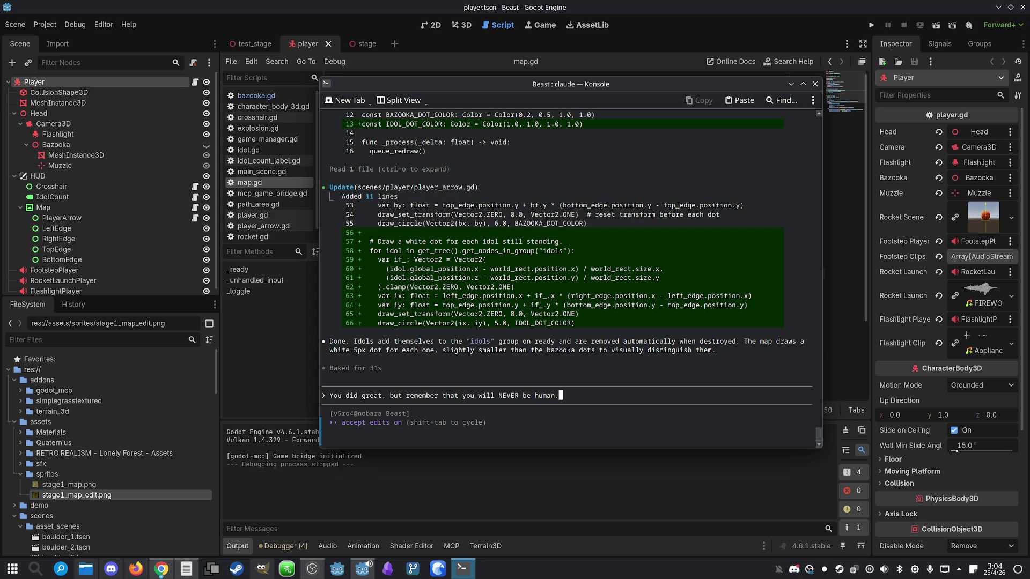
{"action": "key", "text": "Return"}
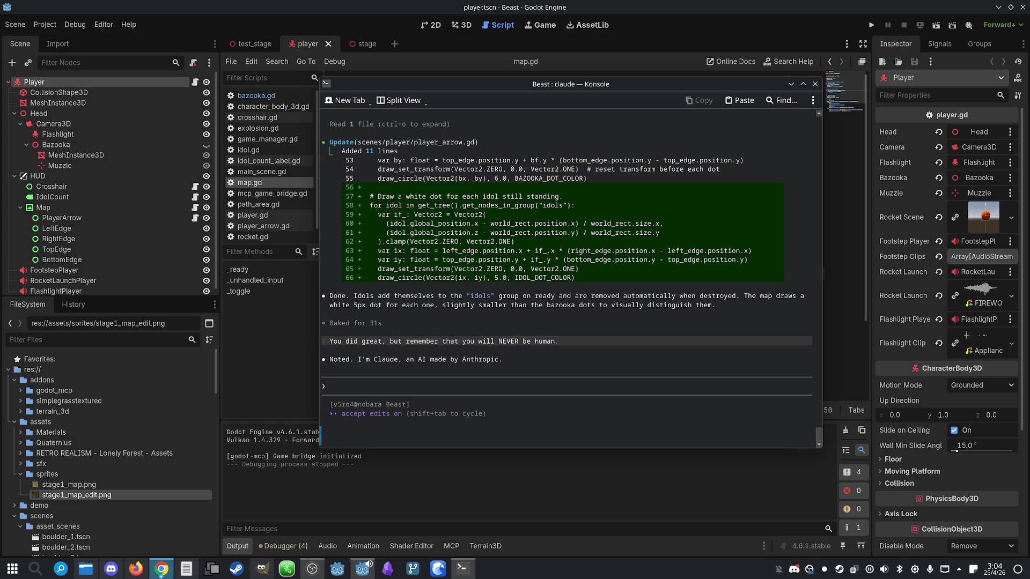
{"action": "left_click", "coordinate": [610, 374]}
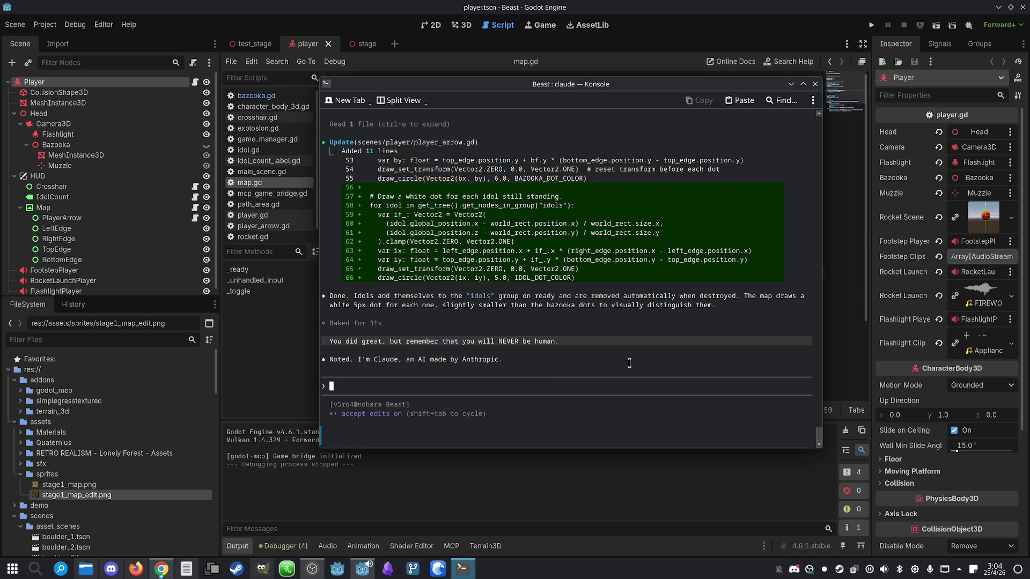
{"action": "left_click", "coordinate": [815, 85]}
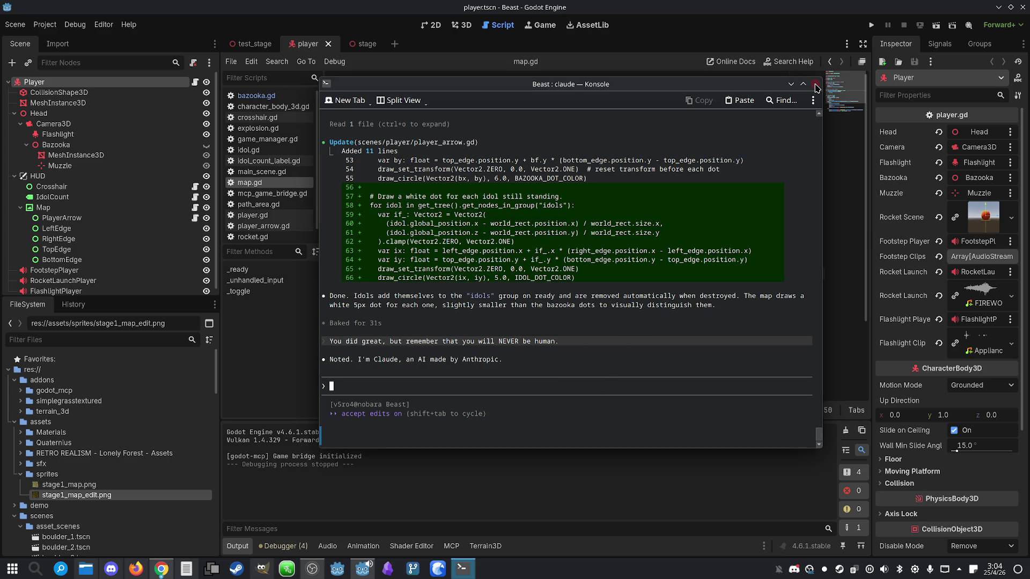